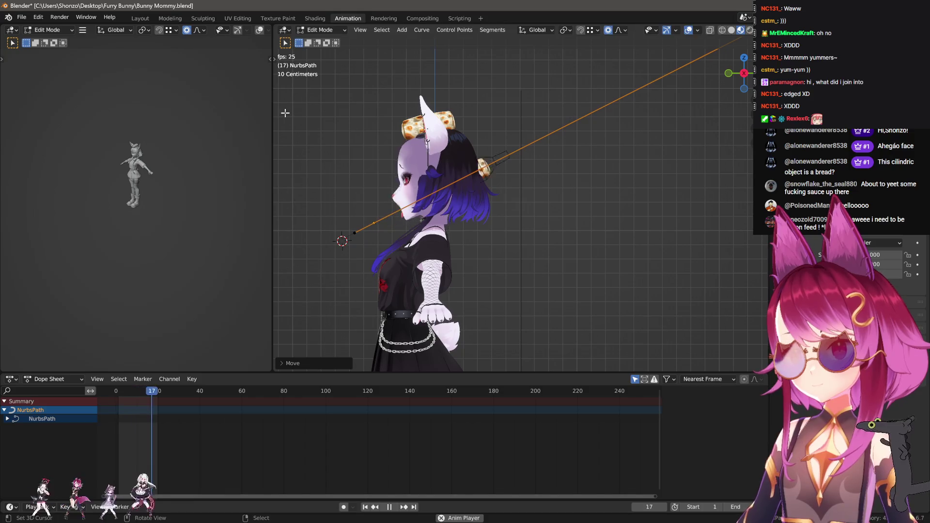
# - Zoom and orbit in close on the bunny's face and the bread in her mouth
pyautogui.scroll(5, 543, 262)
pyautogui.moveTo(542, 261); pyautogui.dragTo(560, 271, button='middle')
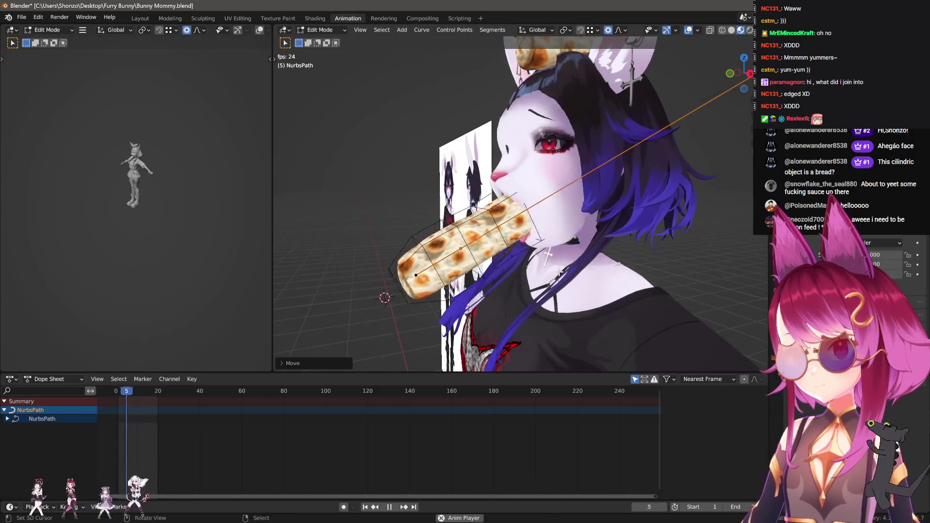
pyautogui.scroll(2, 571, 289)
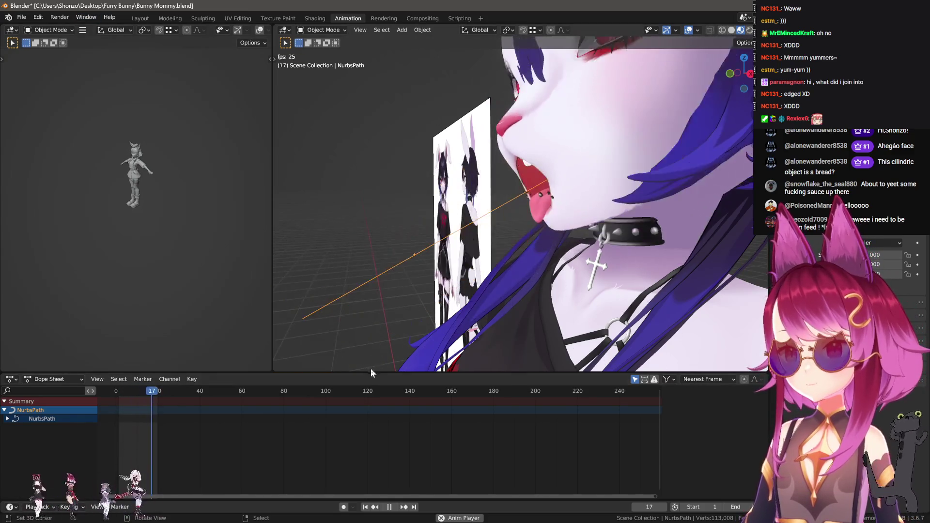
# - Switch to the Layout workspace, hide overlays and orbit to a side view of the mouth
pyautogui.click(140, 18)
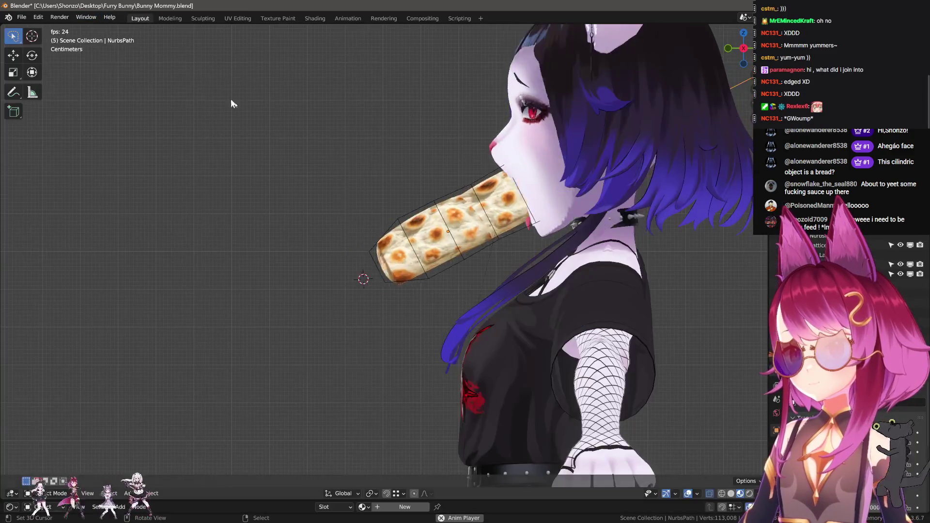
pyautogui.scroll(4, 457, 228)
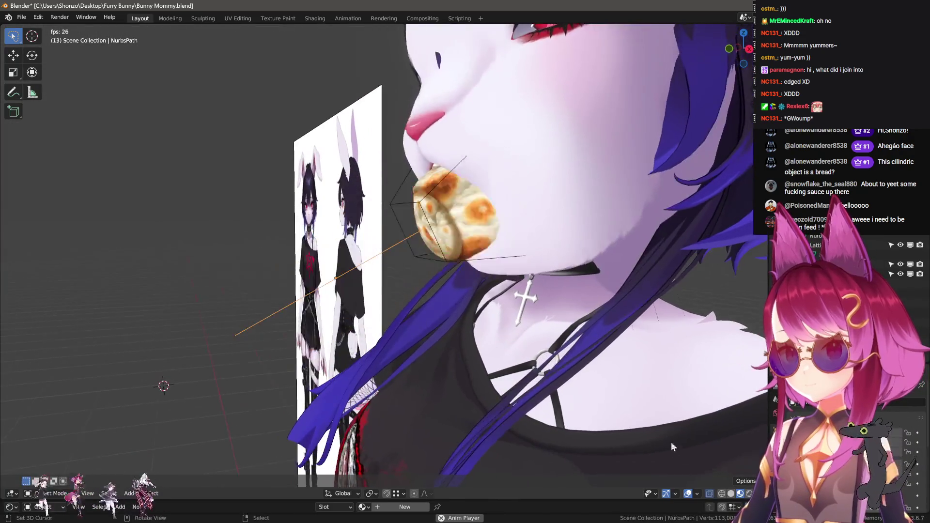
pyautogui.scroll(3, 644, 413)
pyautogui.hotkey('shift', 'alt', 'z')
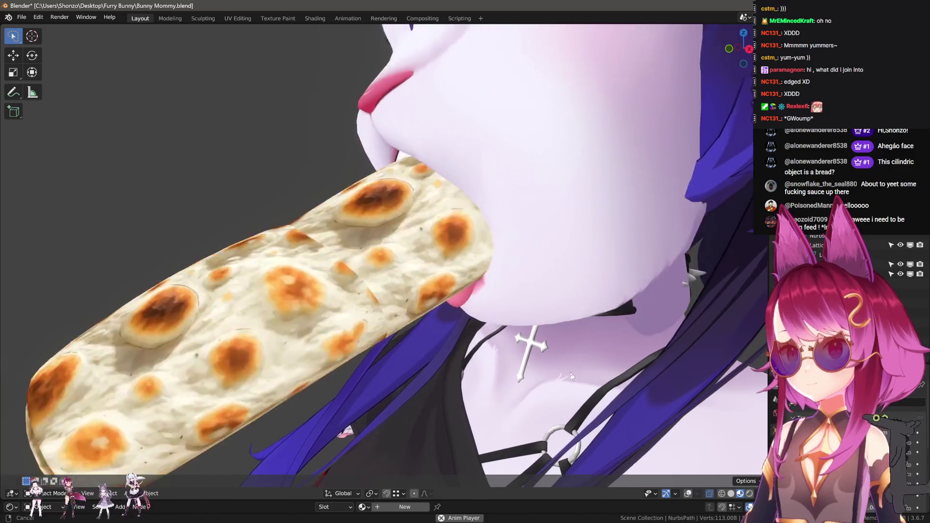
pyautogui.moveTo(572, 376); pyautogui.dragTo(538, 344, button='middle')
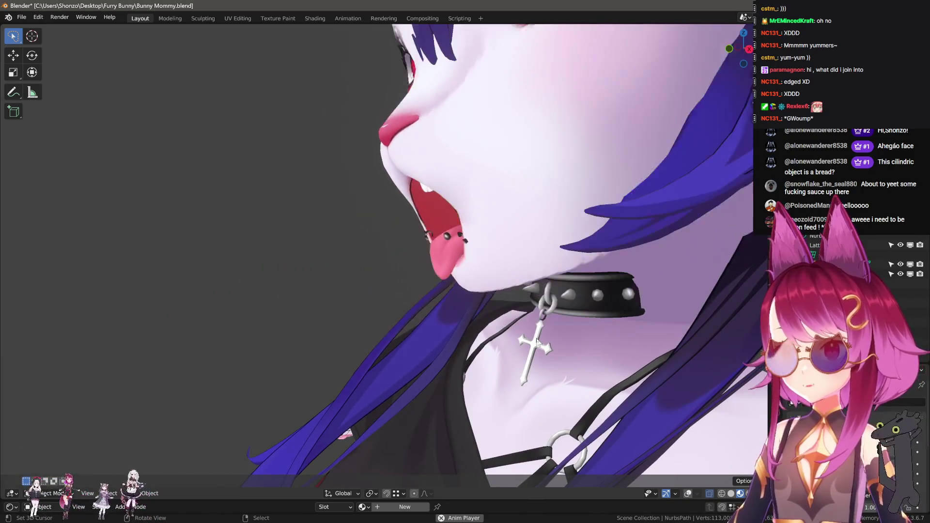
pyautogui.keyDown('alt'); pyautogui.moveTo(537, 344); pyautogui.dragTo(534, 312, button='middle'); pyautogui.keyUp('alt')
pyautogui.scroll(-10, 369, 301)
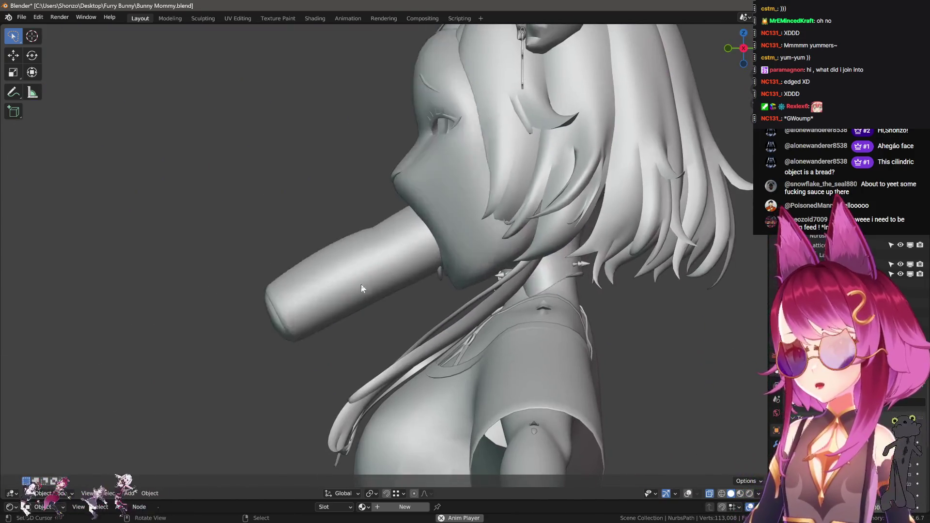
pyautogui.scroll(3, 305, 310)
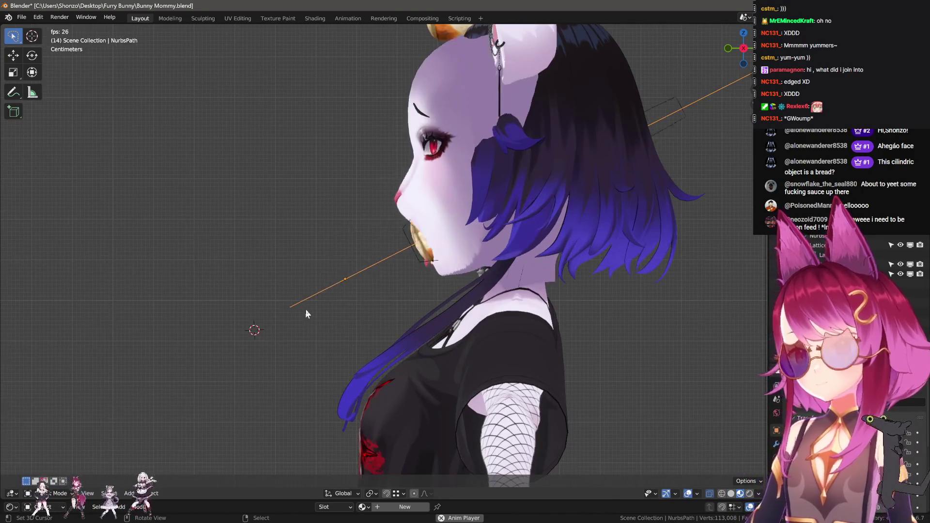
# - Move the NURBS path points with proportional editing to Y 3.0844 m, Z 1.4403 m
pyautogui.press('Tab')
pyautogui.press('g')
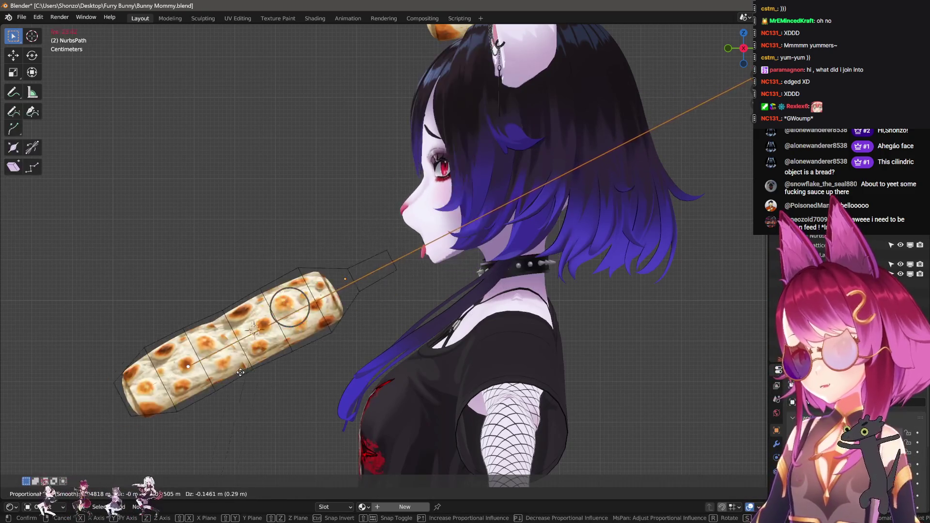
pyautogui.click(190, 384)
pyautogui.scroll(4, 339, 291)
pyautogui.press('Tab')
# - Orbit around the bread and face to check its new route into the mouth
pyautogui.moveTo(436, 315); pyautogui.dragTo(533, 351, button='middle')
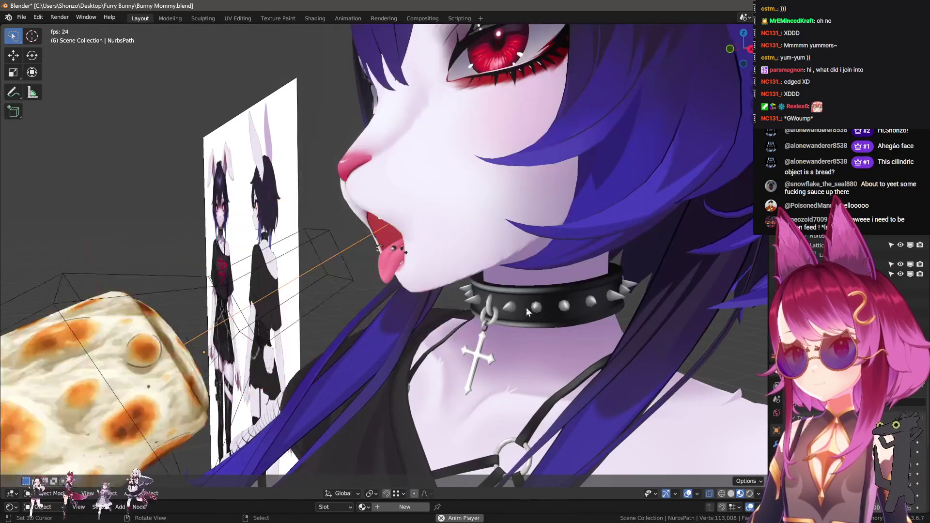
pyautogui.moveTo(526, 303)
pyautogui.keyDown('alt'); pyautogui.mouseDown(button='middle')
pyautogui.moveTo(491, 295)
pyautogui.moveTo(592, 243)
pyautogui.mouseUp(button='middle'); pyautogui.keyUp('alt')
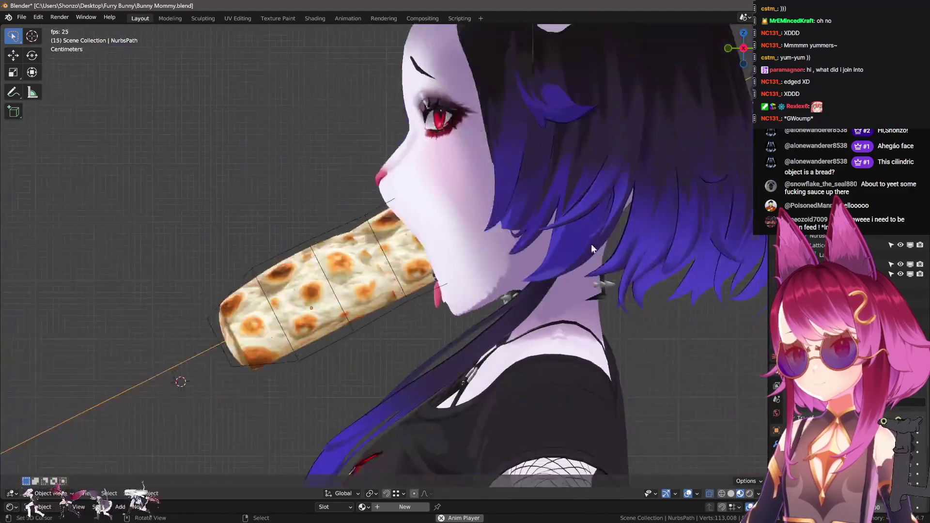
pyautogui.scroll(-6, 620, 243)
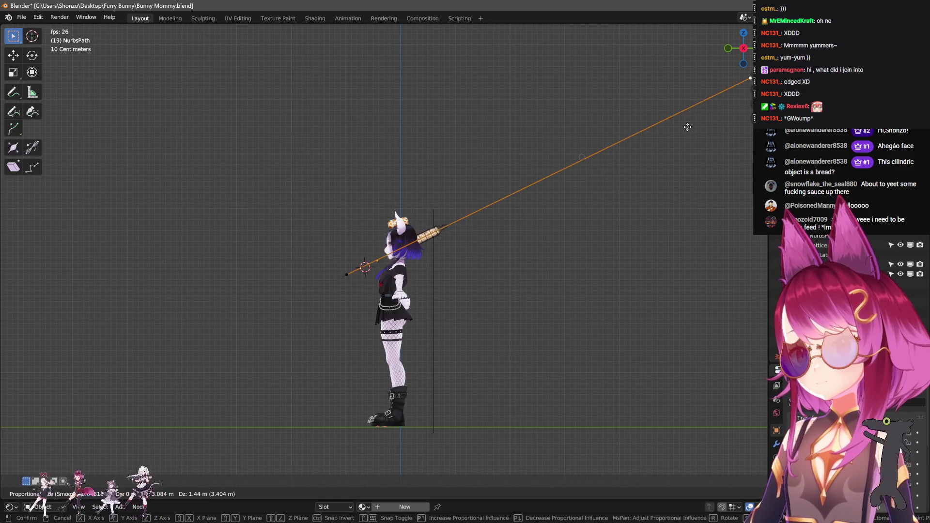
pyautogui.scroll(8, 549, 198)
pyautogui.moveTo(549, 198)
pyautogui.mouseDown(button='middle')
pyautogui.moveTo(688, 478)
pyautogui.moveTo(548, 349)
pyautogui.mouseUp(button='middle')
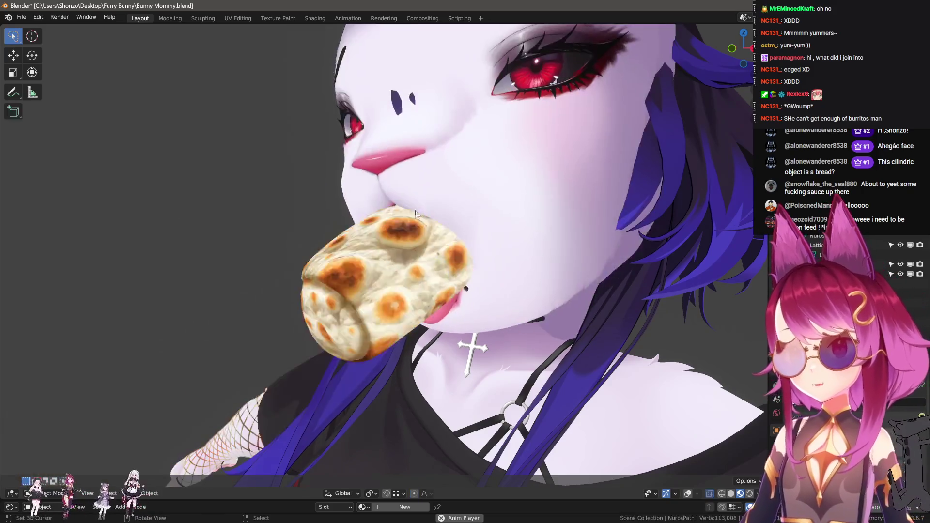
# - Select the head mesh Circle.002 and show it in plain solid shading
pyautogui.press('Tab')
pyautogui.click(420, 191)
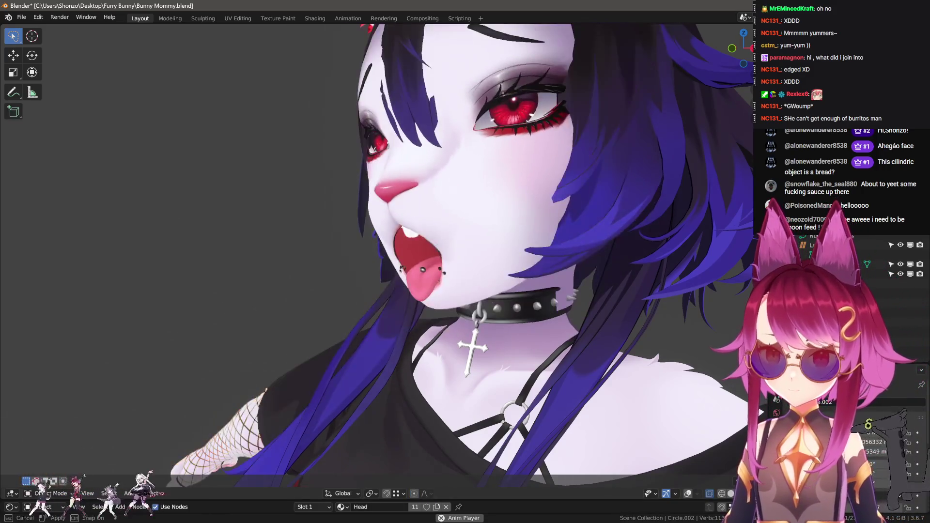
pyautogui.click(731, 494)
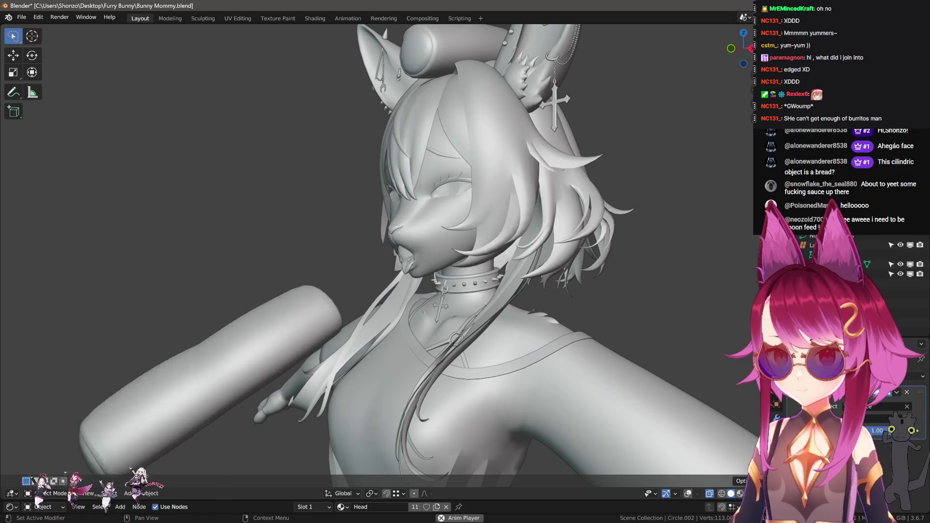
pyautogui.press('Tab')
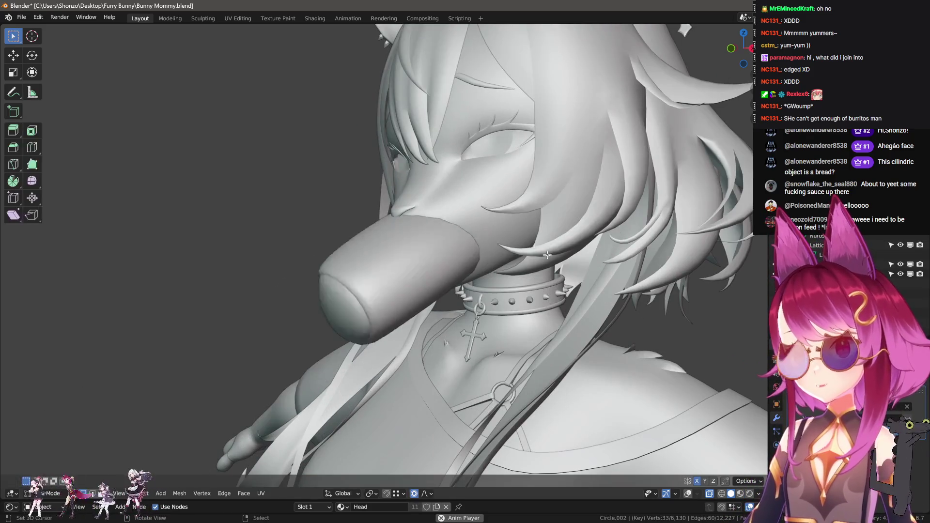
pyautogui.press('Tab')
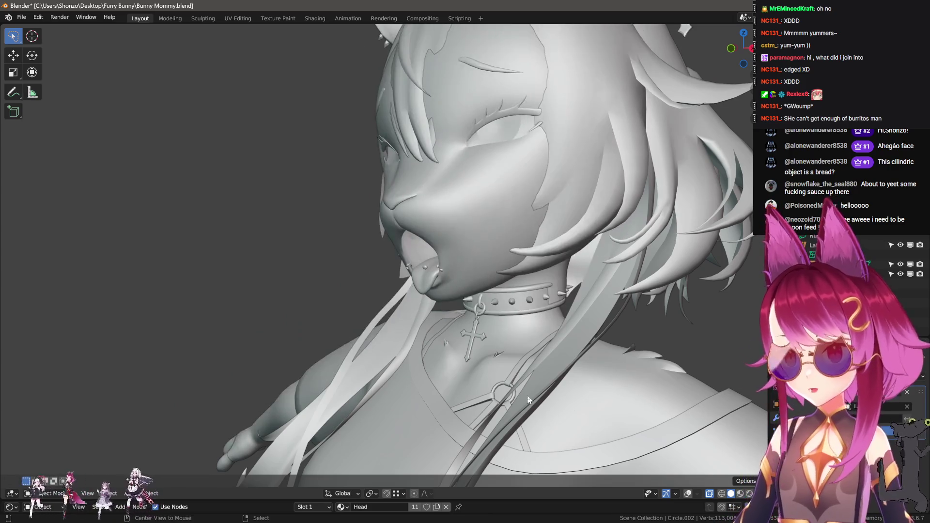
# - Turn overlays back on and view the head from the right side in Edit Mode
pyautogui.hotkey('shift', 'alt', 'z')
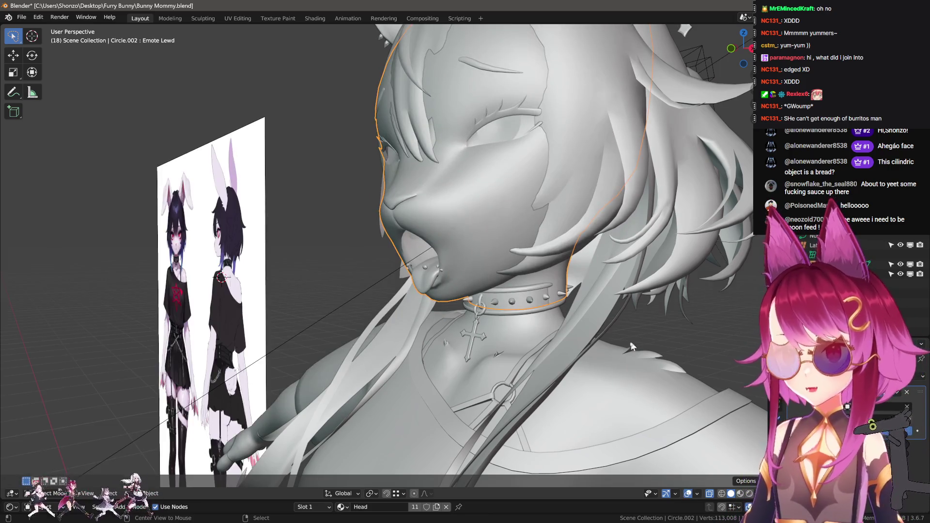
pyautogui.press('KP_3')
pyautogui.press('Tab')
pyautogui.scroll(-2, 419, 337)
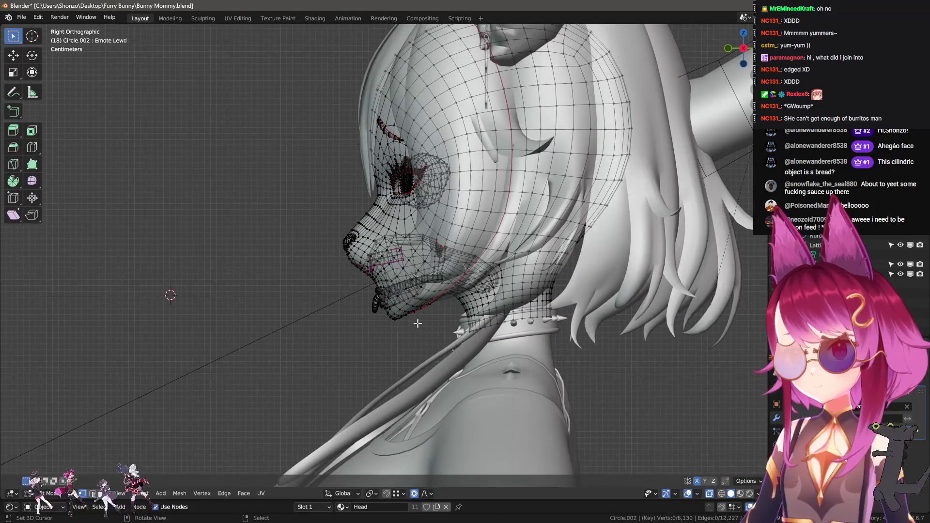
pyautogui.press('Tab')
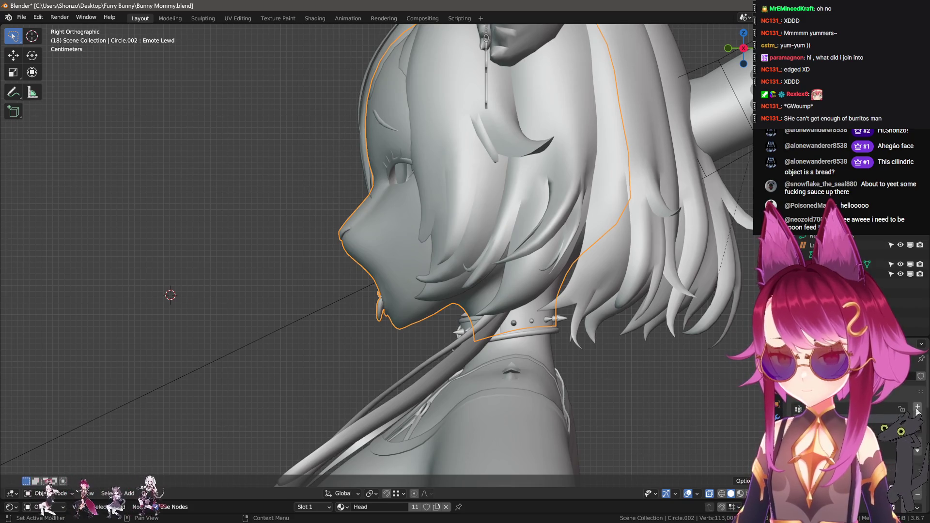
pyautogui.press('Tab')
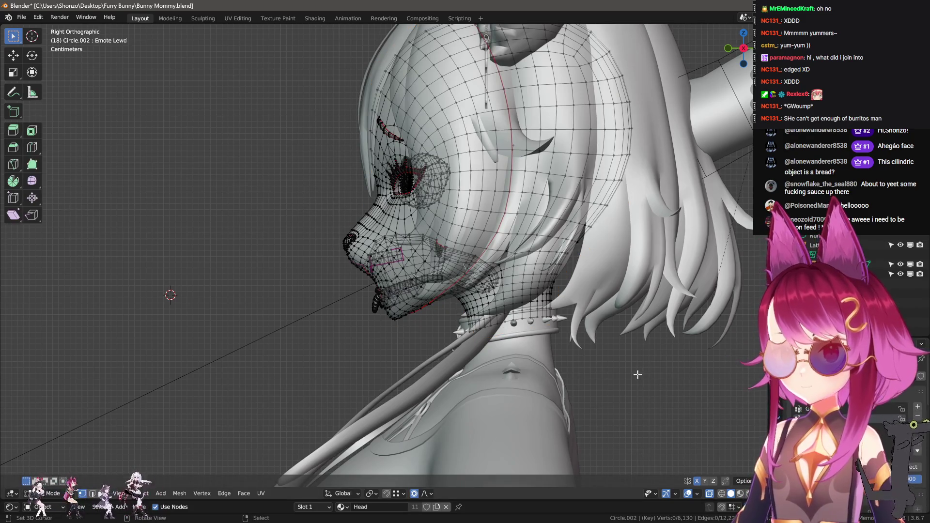
pyautogui.press('Tab')
# - Inspect the head's weights in Weight Paint with wireframe display, then return to Object Mode
pyautogui.hotkey('ctrl', 'Tab')
pyautogui.moveTo(638, 375); pyautogui.dragTo(479, 332, button='middle')
pyautogui.hotkey('shift', 'z')
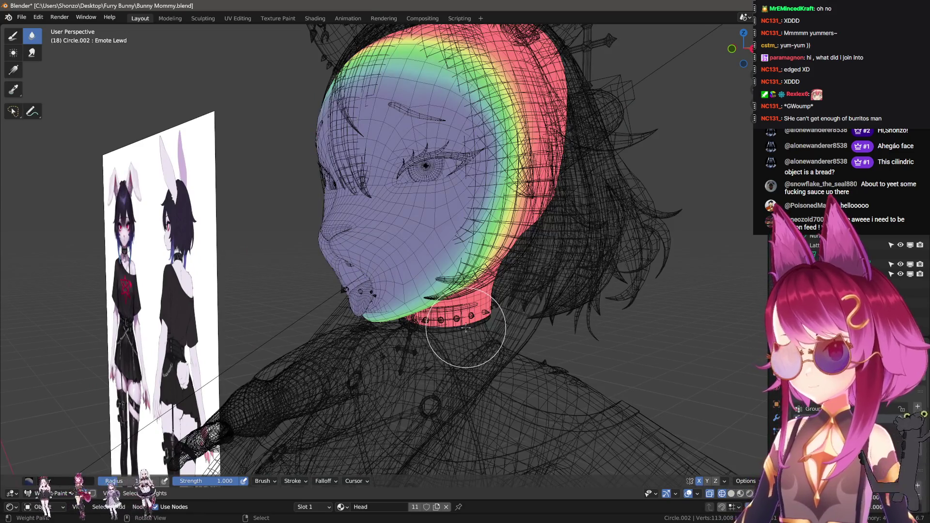
pyautogui.moveTo(479, 328); pyautogui.dragTo(480, 328, button='middle')
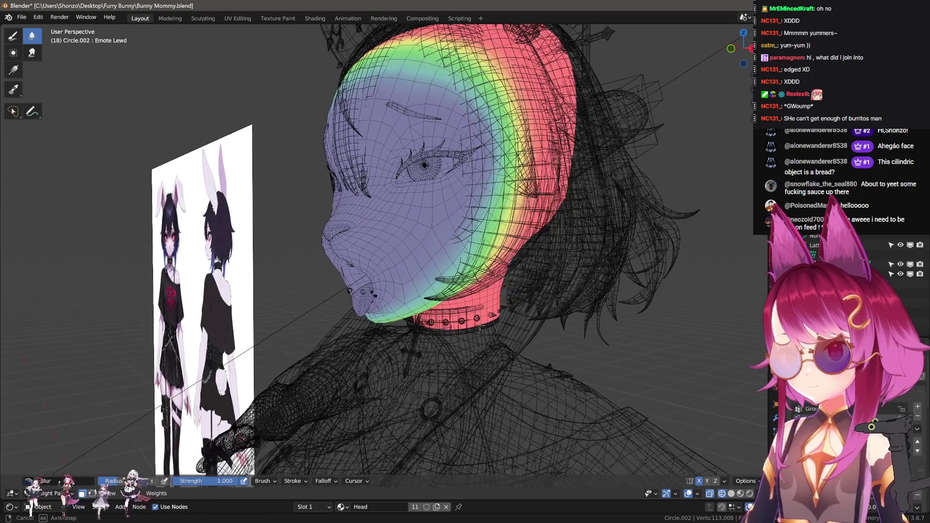
pyautogui.hotkey('ctrl', 'Tab')
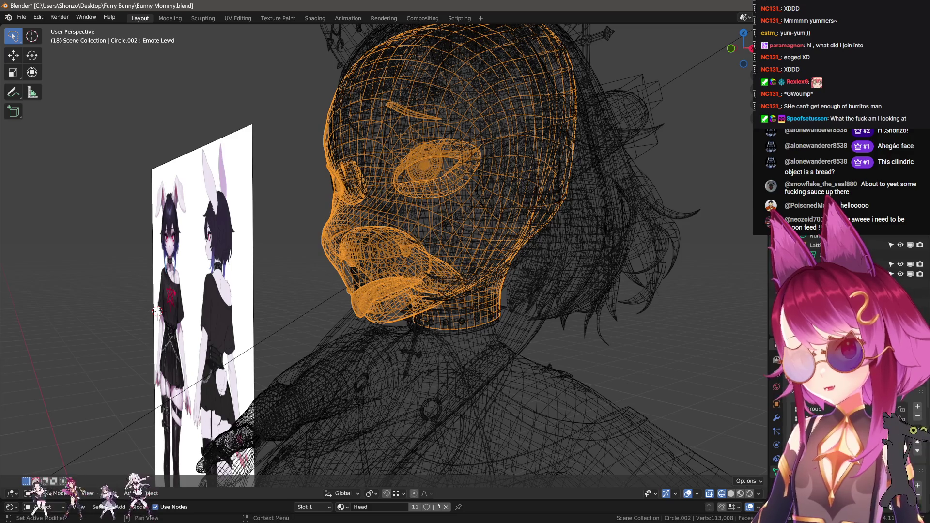
# - From the right view, circle-select only the mouth and jaw vertices of the head
pyautogui.press('KP_3')
pyautogui.press('Tab')
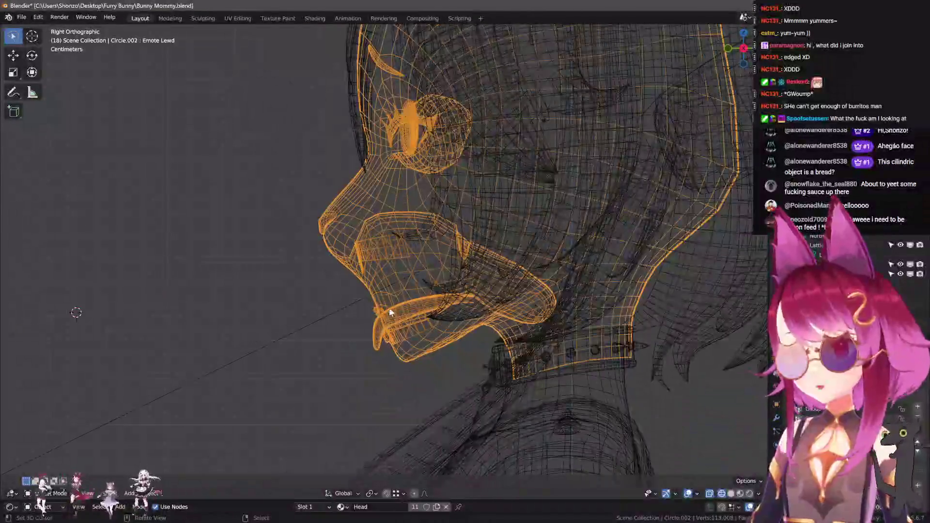
pyautogui.scroll(4, 389, 308)
pyautogui.hotkey('alt', 'a')
pyautogui.press('c')
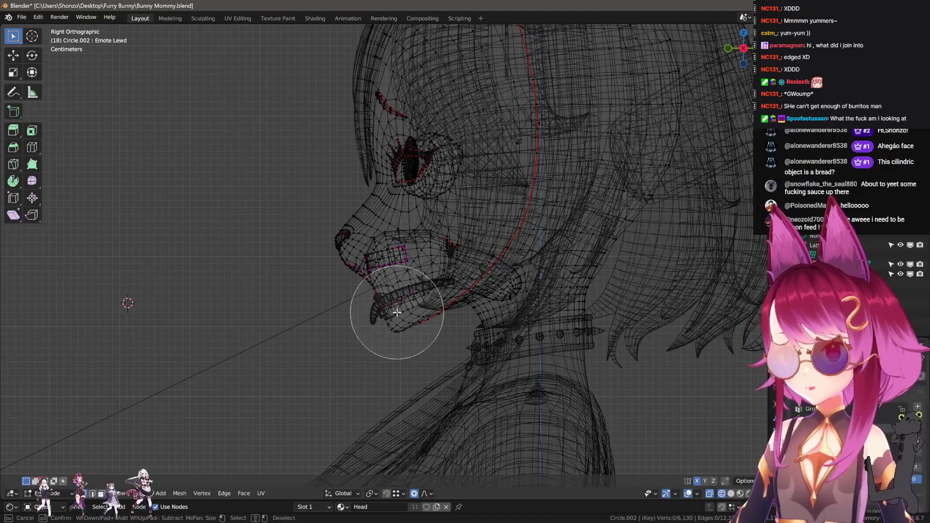
pyautogui.scroll(-3, 397, 313)
pyautogui.moveTo(397, 312); pyautogui.dragTo(370, 318)
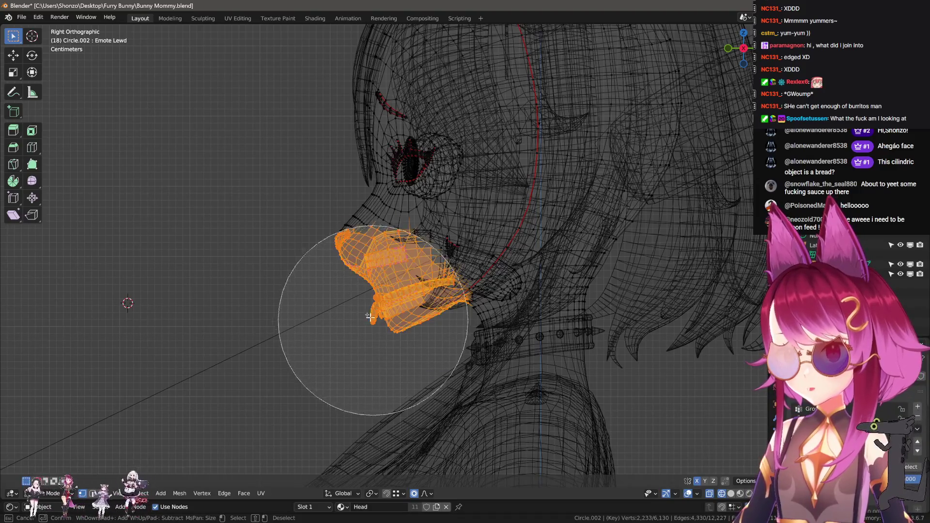
pyautogui.rightClick(352, 300)
pyautogui.scroll(3, 368, 310)
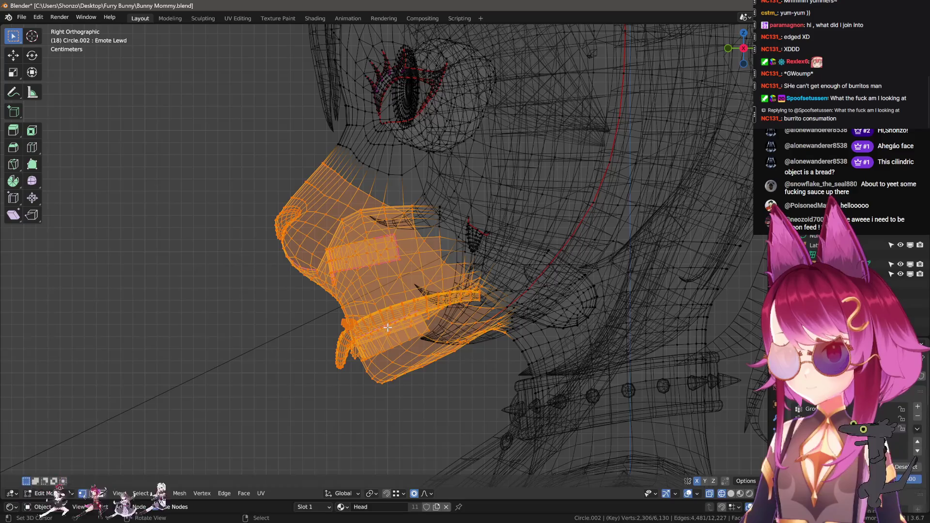
pyautogui.scroll(-1, 388, 327)
# - Switch to face select and add the linked tongue faces to the mouth selection
pyautogui.press('l')
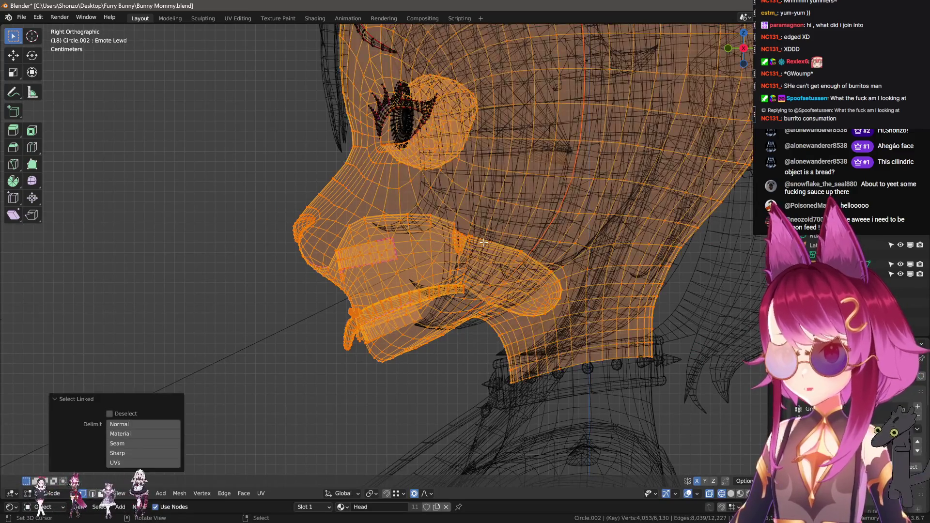
pyautogui.hotkey('ctrl', 'z')
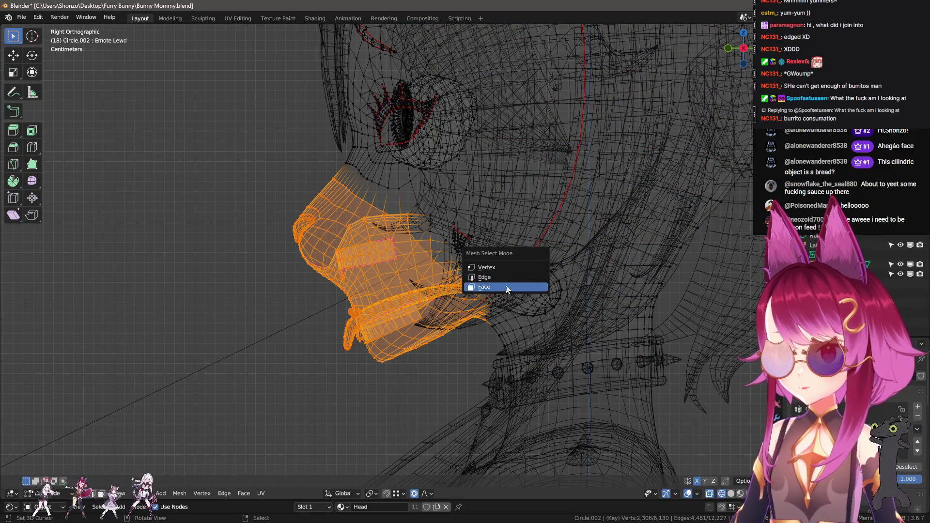
pyautogui.click(507, 288)
pyautogui.press('l')
pyautogui.scroll(3, 461, 242)
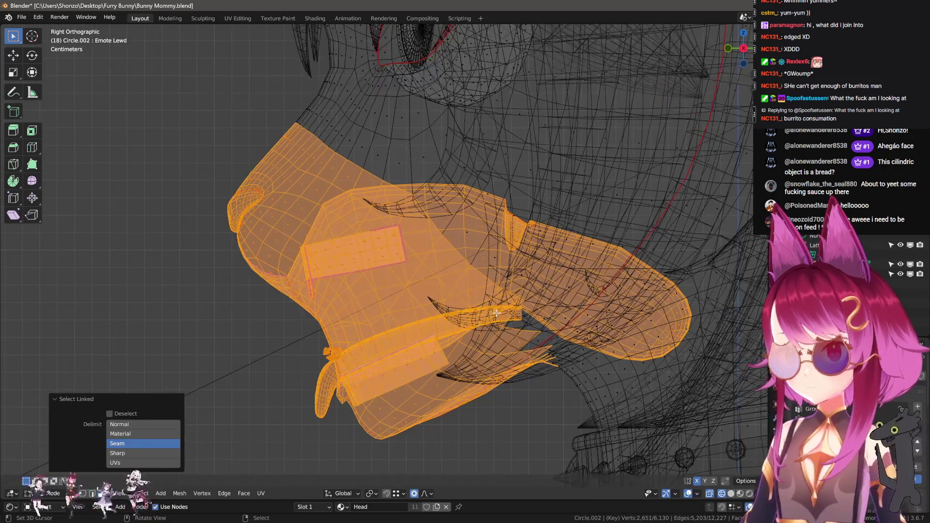
pyautogui.scroll(-5, 436, 247)
pyautogui.scroll(2, 409, 249)
pyautogui.scroll(-2, 409, 249)
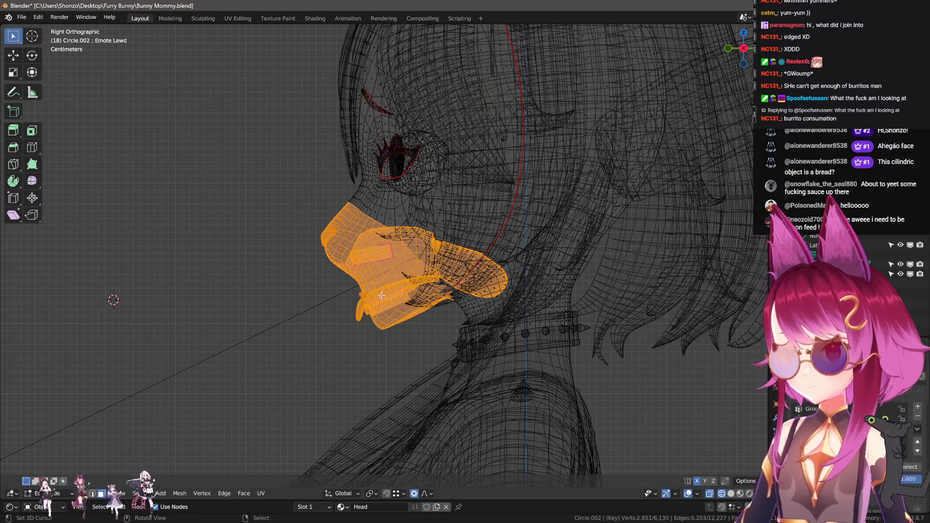
# - Enter Weight Paint mode to see the mouth weights in solid shading
pyautogui.press('Tab')
pyautogui.hotkey('ctrl', 'Tab')
pyautogui.hotkey('shift', 'z')
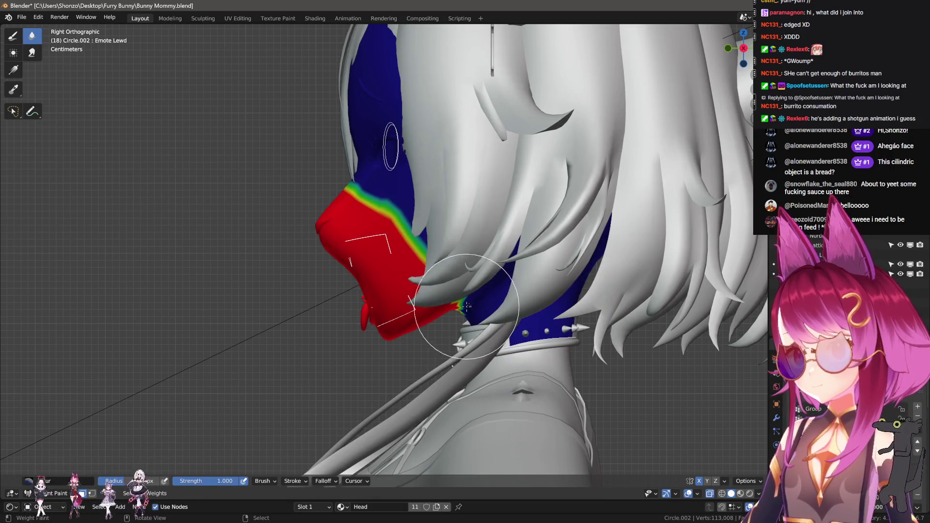
# - Open the N sidebar and look through the weight paint brush options
pyautogui.press('n')
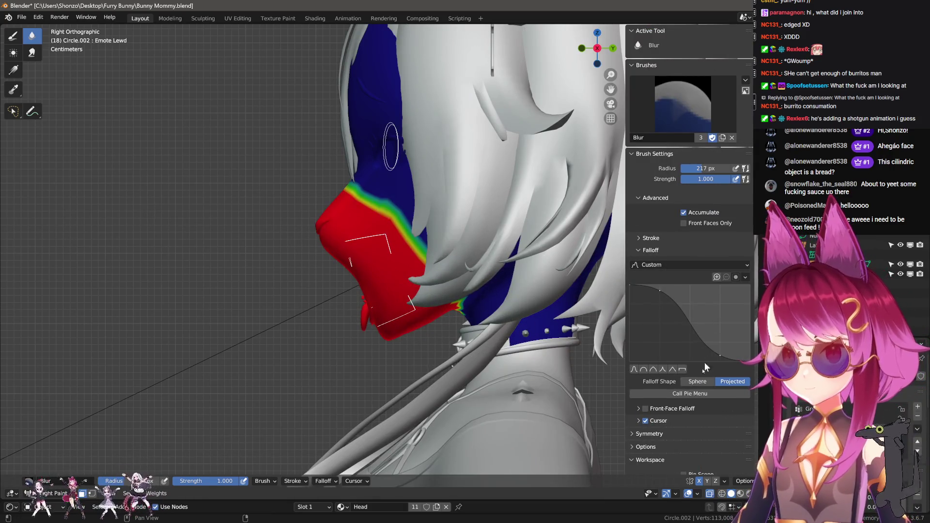
pyautogui.scroll(-10, 705, 362)
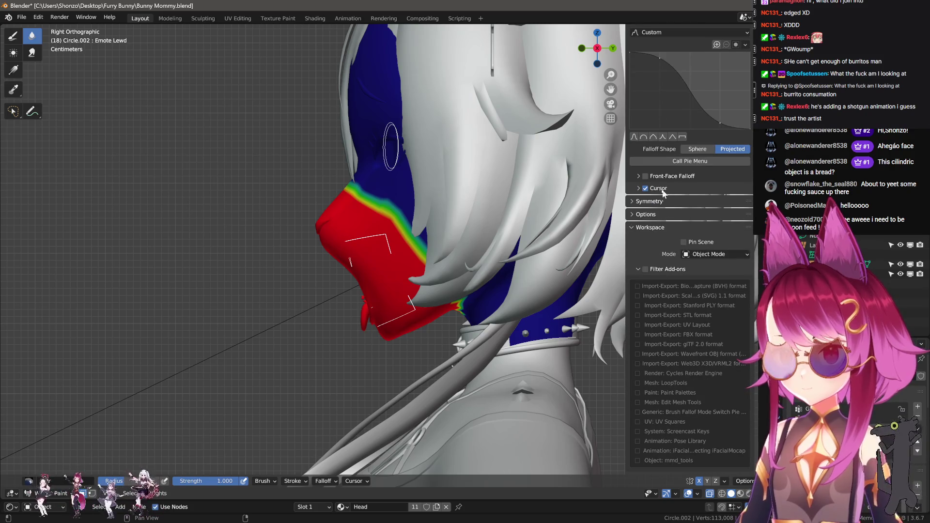
pyautogui.click(640, 228)
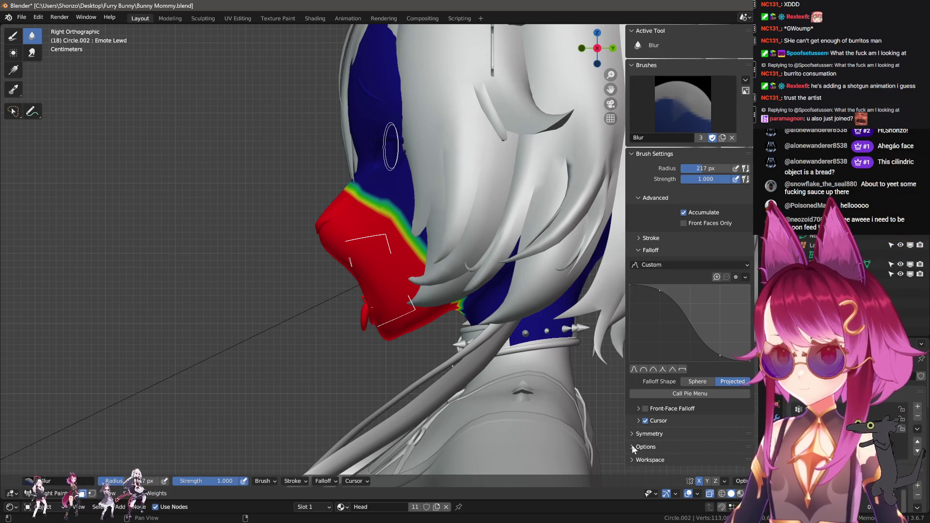
pyautogui.click(632, 446)
pyautogui.scroll(-2, 687, 420)
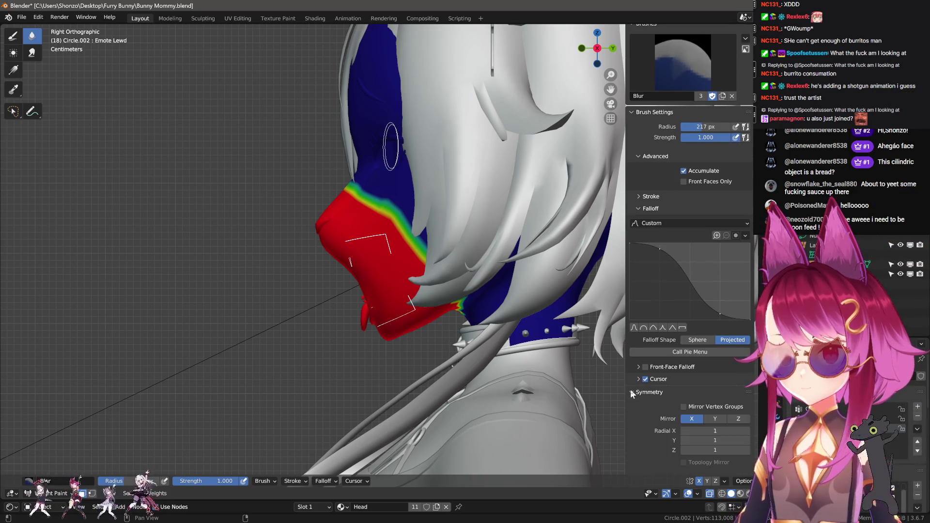
pyautogui.click(630, 394)
# - Return to textured Object Mode and play the animation at 24 fps
pyautogui.hotkey('shift', 'z')
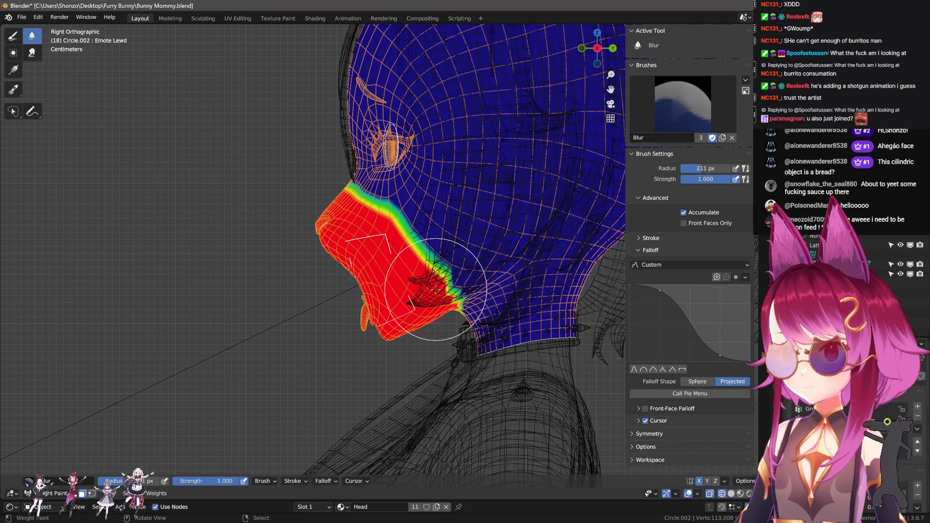
pyautogui.hotkey('shift', 'z')
pyautogui.moveTo(453, 319)
pyautogui.mouseDown(button='middle')
pyautogui.moveTo(343, 380)
pyautogui.moveTo(519, 394)
pyautogui.moveTo(485, 341)
pyautogui.moveTo(406, 310)
pyautogui.mouseUp(button='middle')
pyautogui.hotkey('ctrl', 'z')
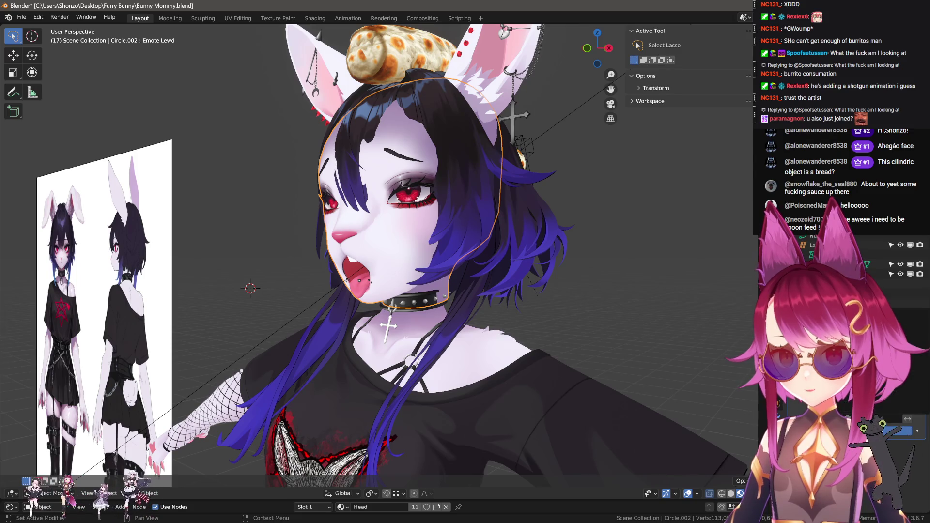
pyautogui.moveTo(675, 329)
pyautogui.mouseDown(button='middle')
pyautogui.moveTo(453, 314)
pyautogui.moveTo(676, 354)
pyautogui.moveTo(607, 354)
pyautogui.moveTo(643, 347)
pyautogui.mouseUp(button='middle')
pyautogui.press('space')
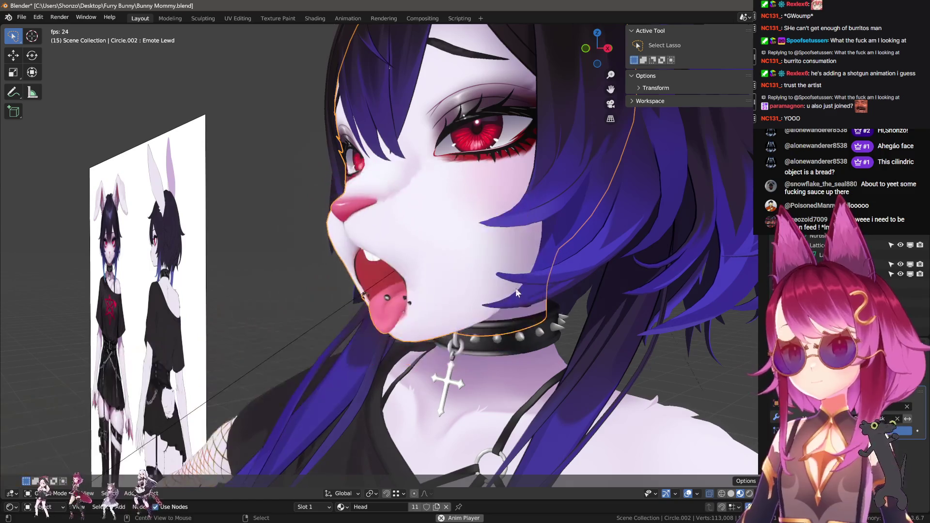
# - Edit the head mesh in X-ray view, zoomed and orbited onto the tongue inside the mouth
pyautogui.press('Tab')
pyautogui.hotkey('alt', 'z')
pyautogui.scroll(5, 511, 292)
pyautogui.moveTo(511, 293)
pyautogui.mouseDown(button='middle')
pyautogui.moveTo(466, 295)
pyautogui.moveTo(511, 329)
pyautogui.mouseUp(button='middle')
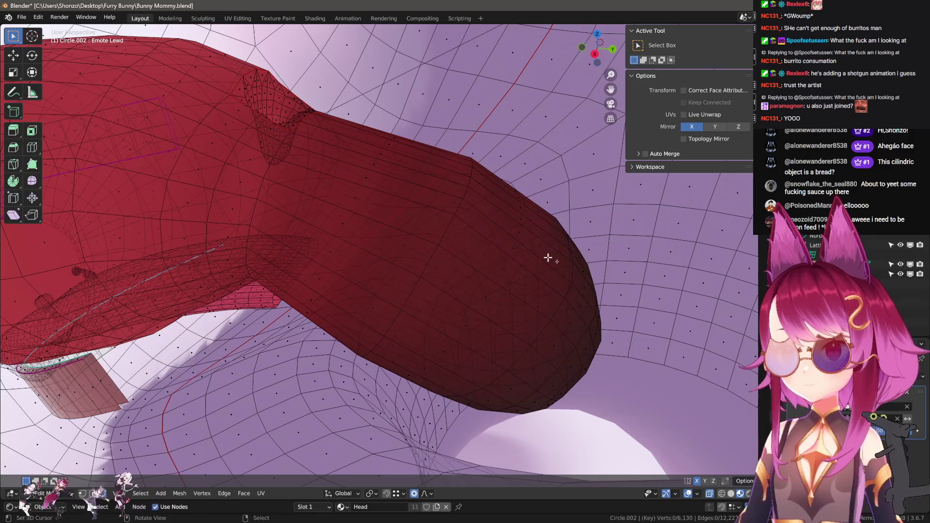
# - Select the tongue-tip loop and grow it over the protruding tongue, 179 vertices in all
pyautogui.keyDown('alt'); pyautogui.click(577, 258); pyautogui.keyUp('alt')
pyautogui.press('ctrl+KP_Add')
pyautogui.press('ctrl+KP_Add')
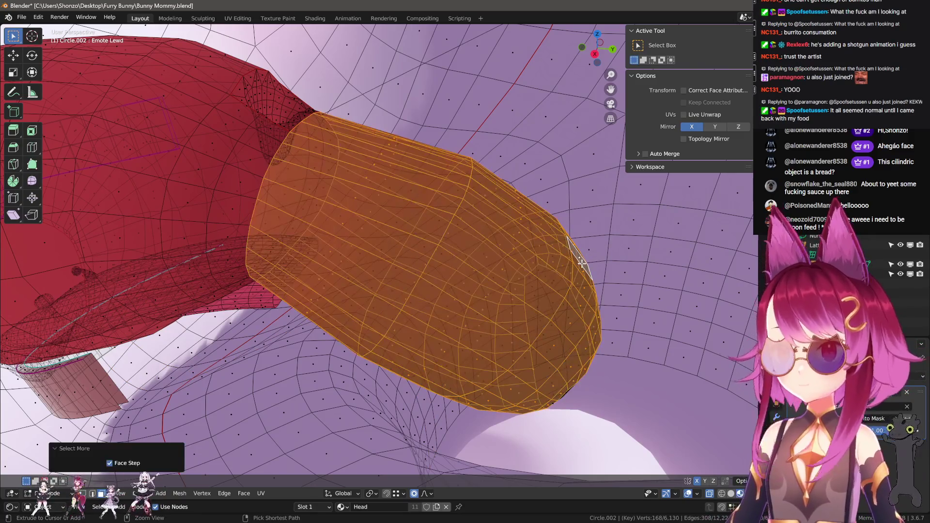
pyautogui.moveTo(433, 160)
pyautogui.mouseDown(button='middle')
pyautogui.moveTo(358, 239)
pyautogui.moveTo(359, 187)
pyautogui.mouseUp(button='middle')
pyautogui.press('c')
pyautogui.press('Escape')
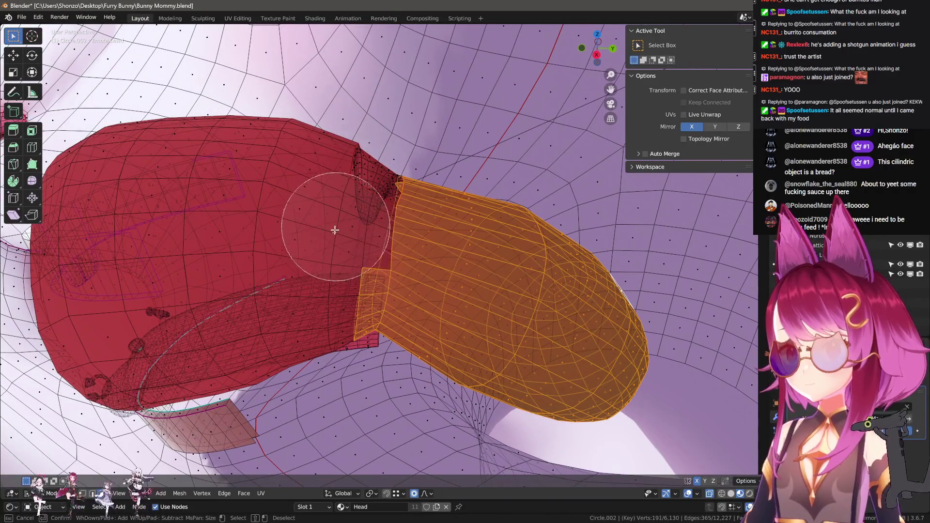
pyautogui.moveTo(351, 239); pyautogui.dragTo(377, 164, button='middle')
pyautogui.press('c')
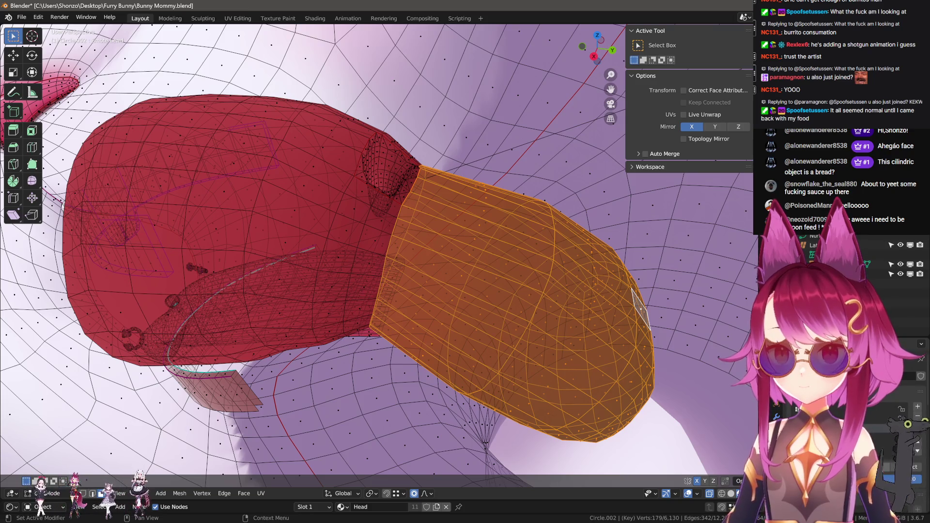
# - Return the head to Object Mode with X-ray turned off
pyautogui.press('Tab')
pyautogui.hotkey('alt', 'z')
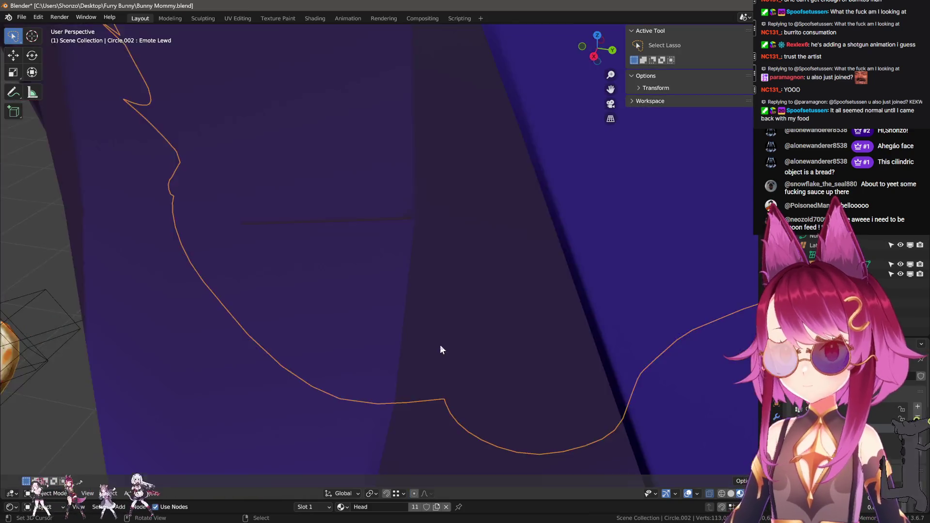
pyautogui.scroll(-5, 440, 345)
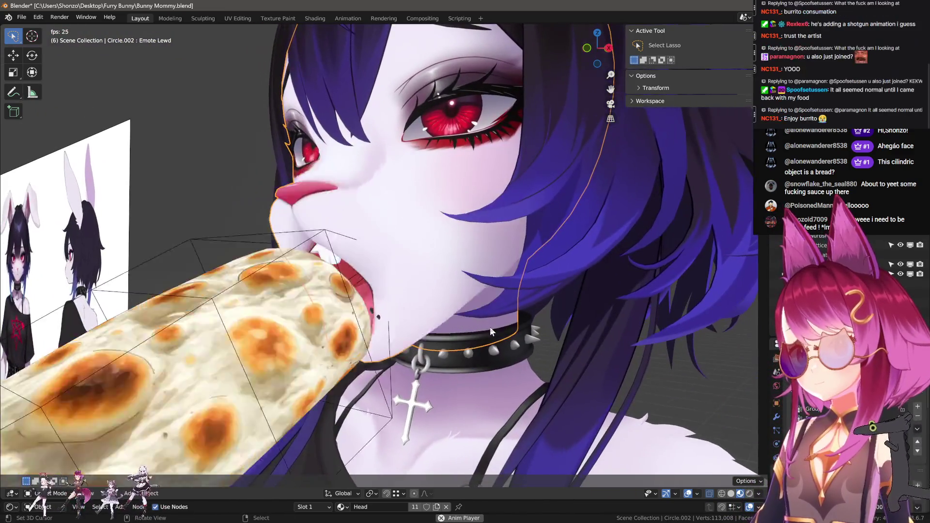
# - Stop playback, view from the right side, and select and frame the bread's lattice
pyautogui.press('space')
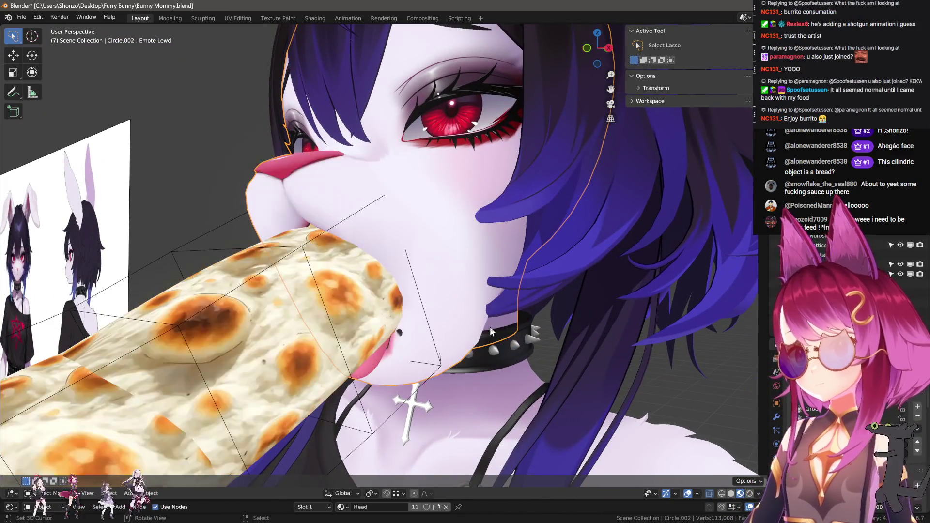
pyautogui.press('KP_1')
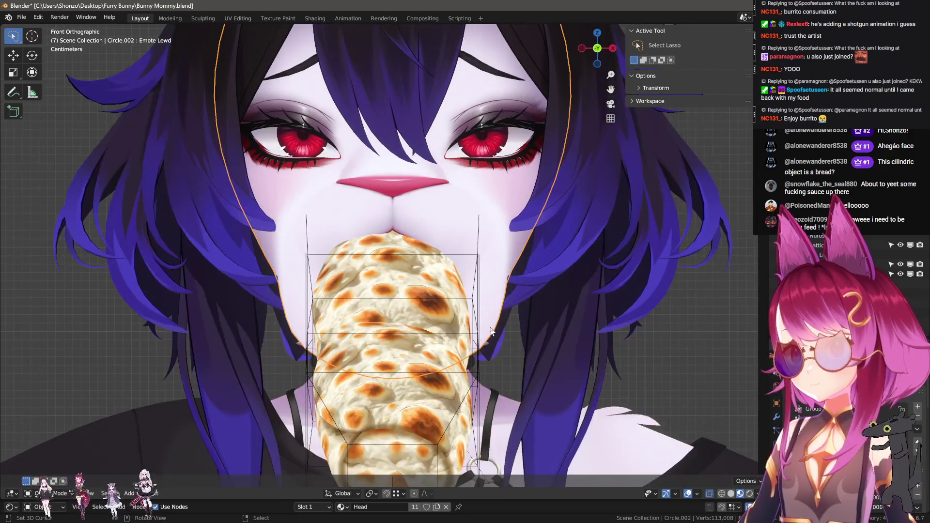
pyautogui.press('KP_3')
pyautogui.press('KP_Decimal')
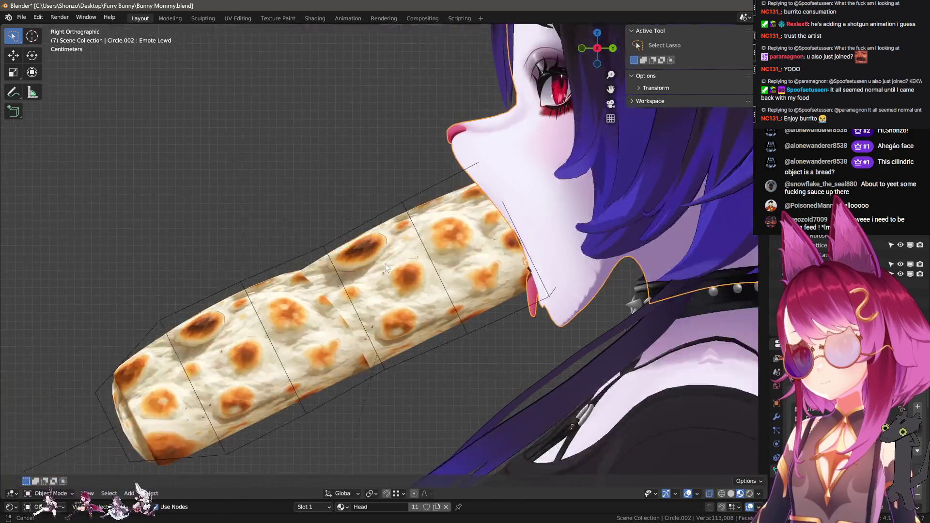
pyautogui.click(342, 245)
pyautogui.press('KP_Decimal')
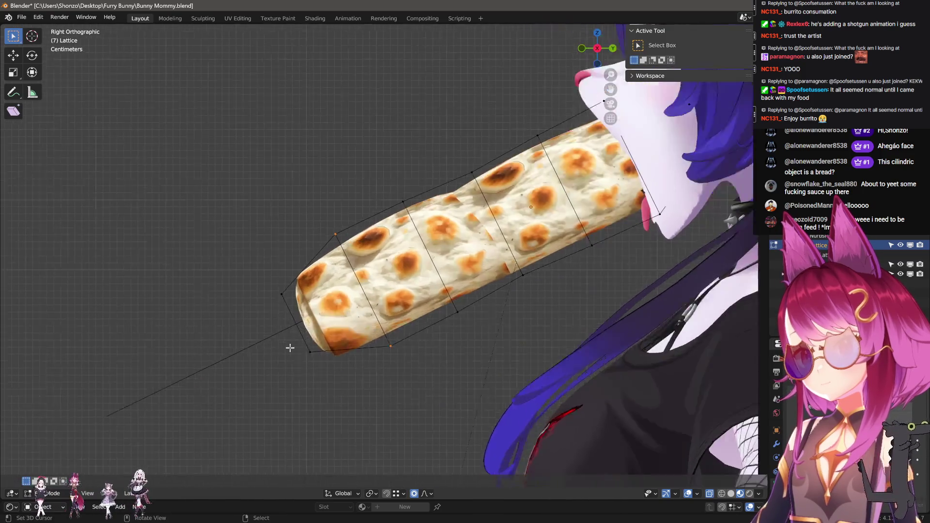
# - Circle-select the lattice's end corner points and scale them in around the burrito
pyautogui.press('Tab')
pyautogui.press('c')
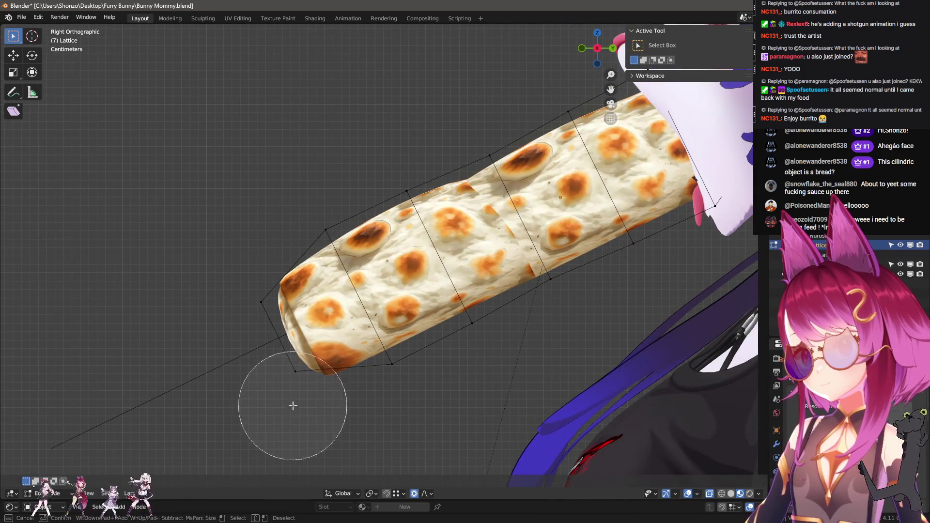
pyautogui.moveTo(291, 405); pyautogui.dragTo(242, 303)
pyautogui.press('Escape')
pyautogui.click(306, 372)
pyautogui.press('Tab')
pyautogui.scroll(-3, 466, 374)
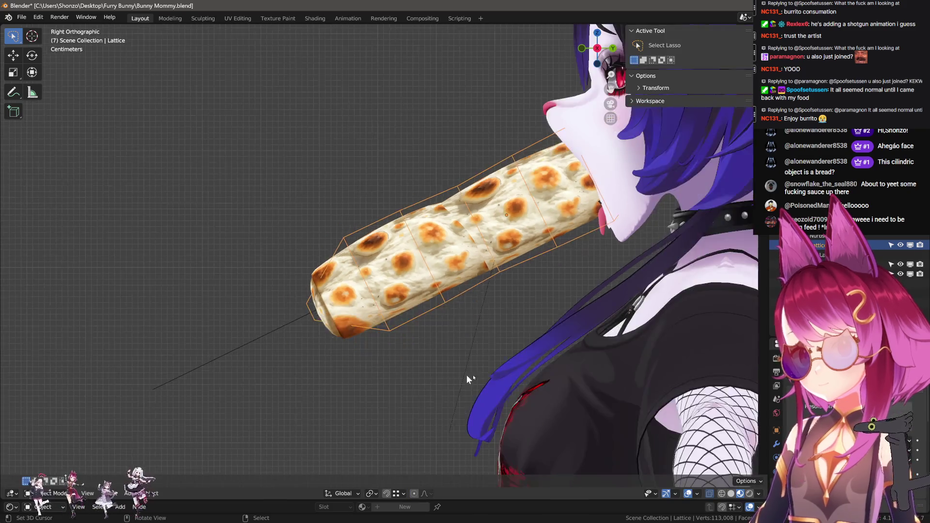
pyautogui.moveTo(466, 374)
pyautogui.mouseDown(button='middle')
pyautogui.moveTo(537, 348)
pyautogui.moveTo(349, 361)
pyautogui.moveTo(407, 349)
pyautogui.mouseUp(button='middle')
# - Scale the lattice points once more and return the lattice to Object Mode
pyautogui.press('Tab')
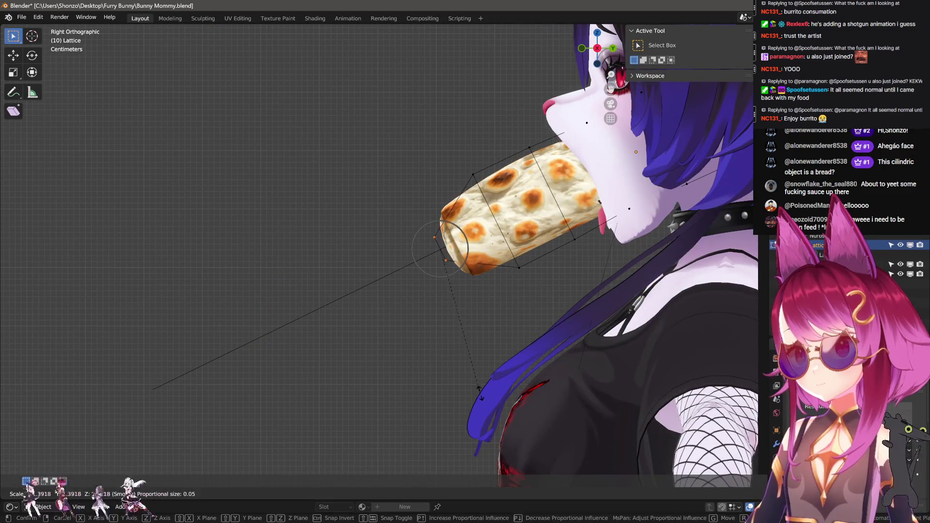
pyautogui.click(480, 393)
pyautogui.press('Tab')
pyautogui.moveTo(480, 394); pyautogui.dragTo(489, 369, button='middle')
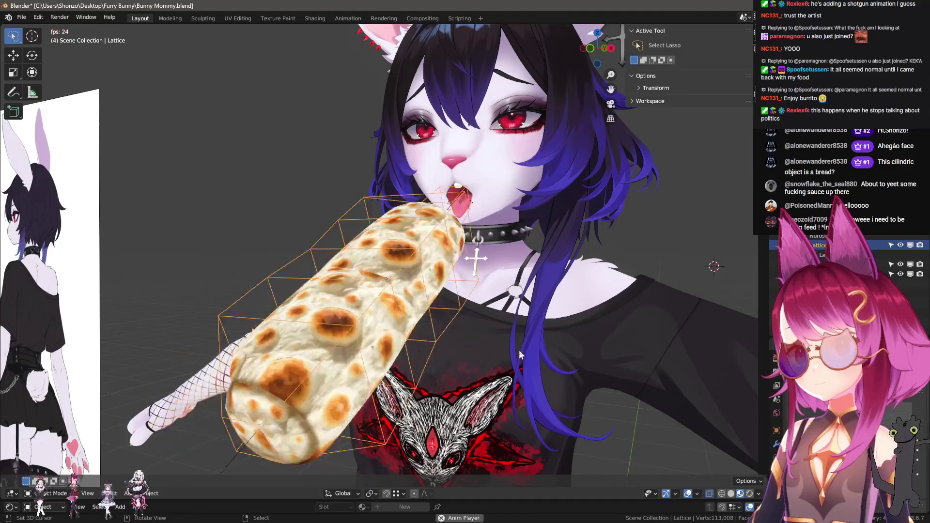
# - Orbit around the bunny's face to review the animation, then put Circle.002 into Weight Paint mode
pyautogui.scroll(3, 508, 324)
pyautogui.moveTo(507, 325)
pyautogui.mouseDown(button='middle')
pyautogui.moveTo(423, 459)
pyautogui.moveTo(522, 286)
pyautogui.moveTo(581, 342)
pyautogui.mouseUp(button='middle')
pyautogui.scroll(2, 522, 286)
pyautogui.scroll(2, 552, 320)
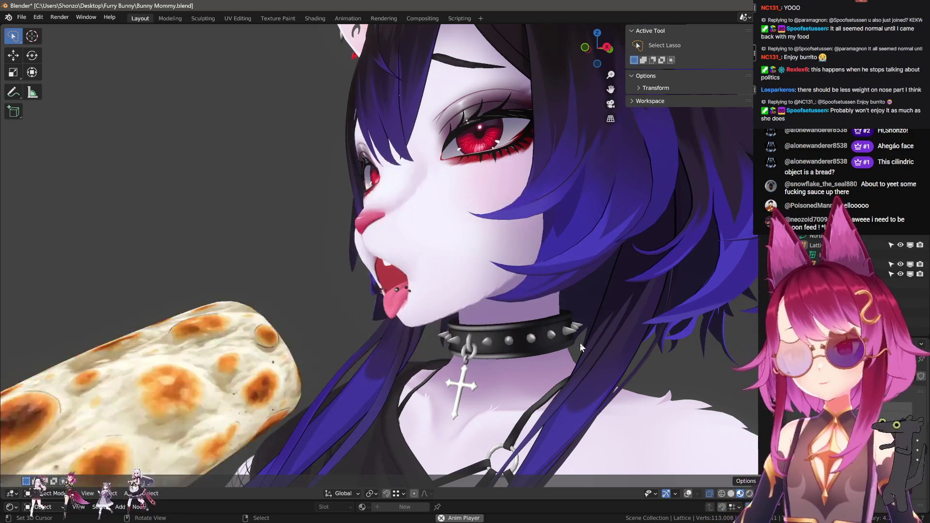
pyautogui.moveTo(580, 343)
pyautogui.mouseDown(button='middle')
pyautogui.moveTo(512, 294)
pyautogui.moveTo(528, 317)
pyautogui.moveTo(551, 304)
pyautogui.mouseUp(button='middle')
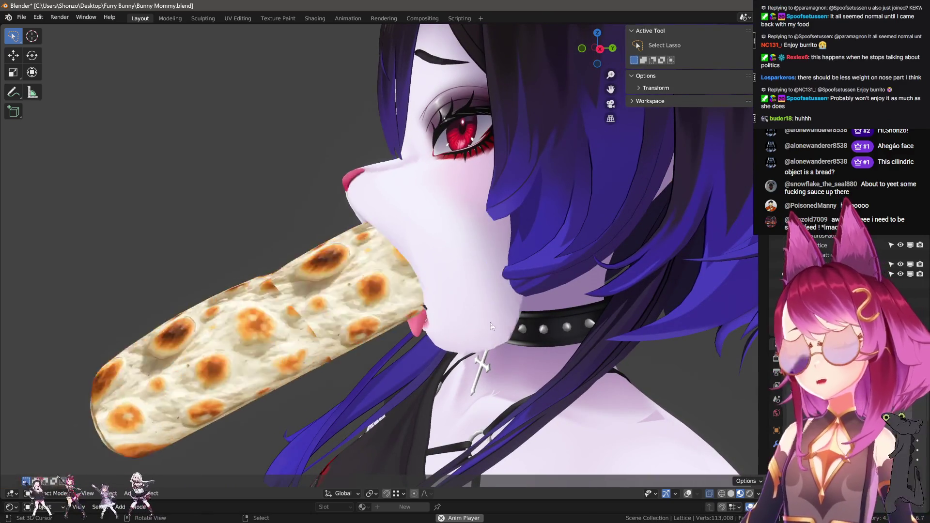
pyautogui.moveTo(458, 306)
pyautogui.mouseDown(button='middle')
pyautogui.moveTo(458, 284)
pyautogui.moveTo(525, 263)
pyautogui.moveTo(484, 261)
pyautogui.moveTo(528, 270)
pyautogui.moveTo(512, 258)
pyautogui.mouseUp(button='middle')
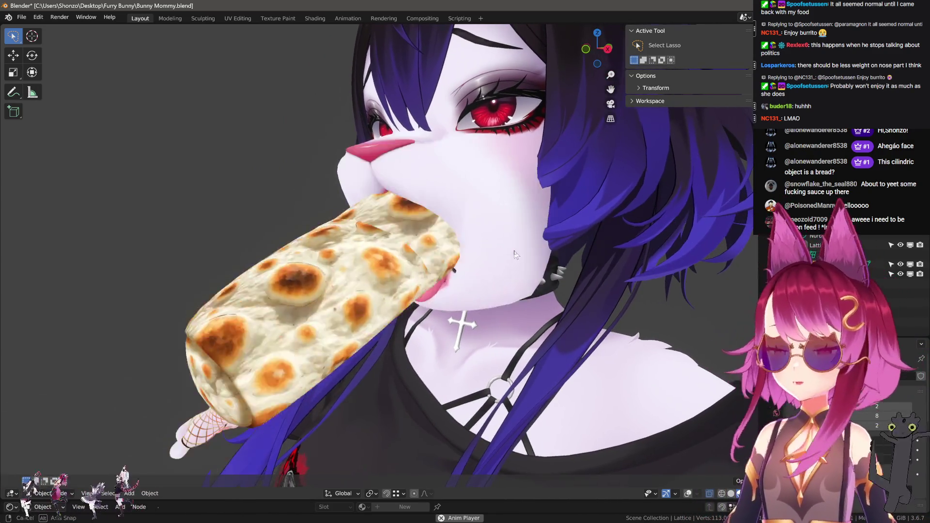
pyautogui.scroll(1, 559, 224)
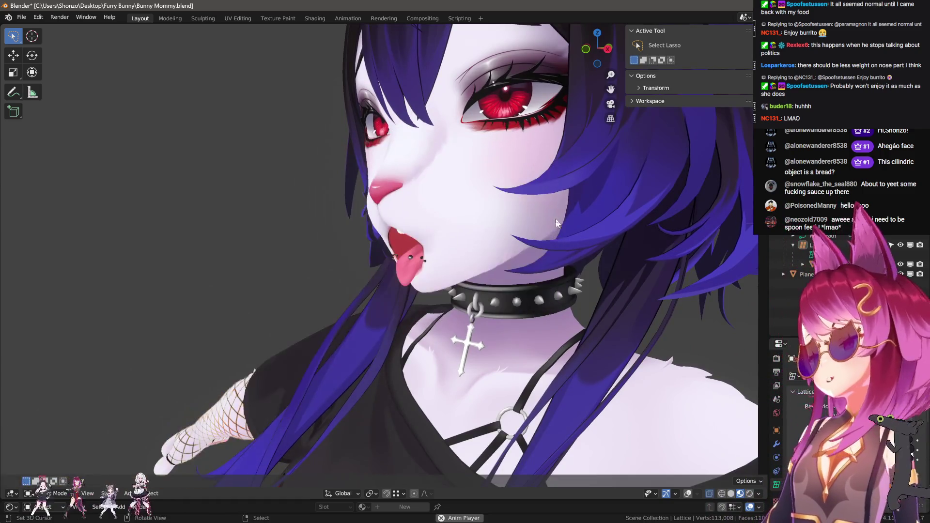
pyautogui.moveTo(592, 211)
pyautogui.mouseDown(button='middle')
pyautogui.moveTo(632, 200)
pyautogui.moveTo(617, 205)
pyautogui.mouseUp(button='middle')
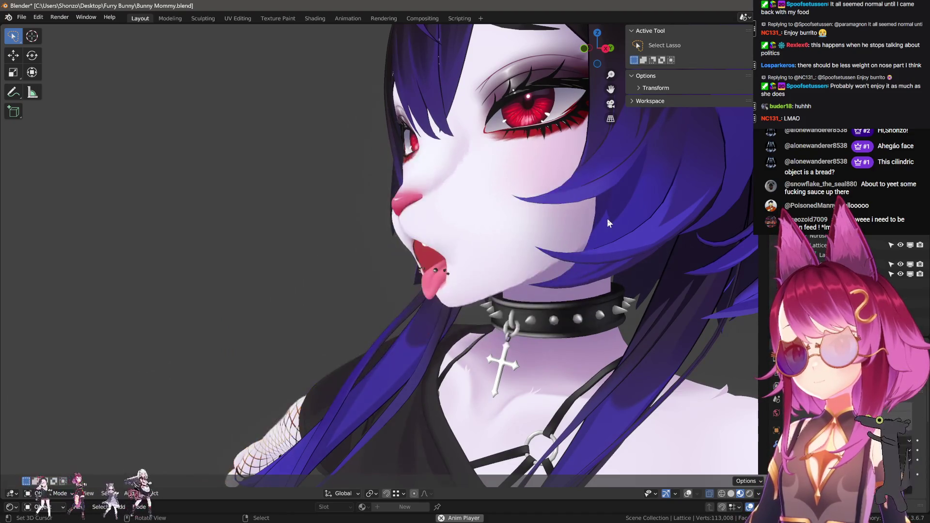
pyautogui.keyDown('alt'); pyautogui.moveTo(575, 220); pyautogui.dragTo(446, 237, button='middle'); pyautogui.keyUp('alt')
pyautogui.hotkey('ctrl', 'Tab')
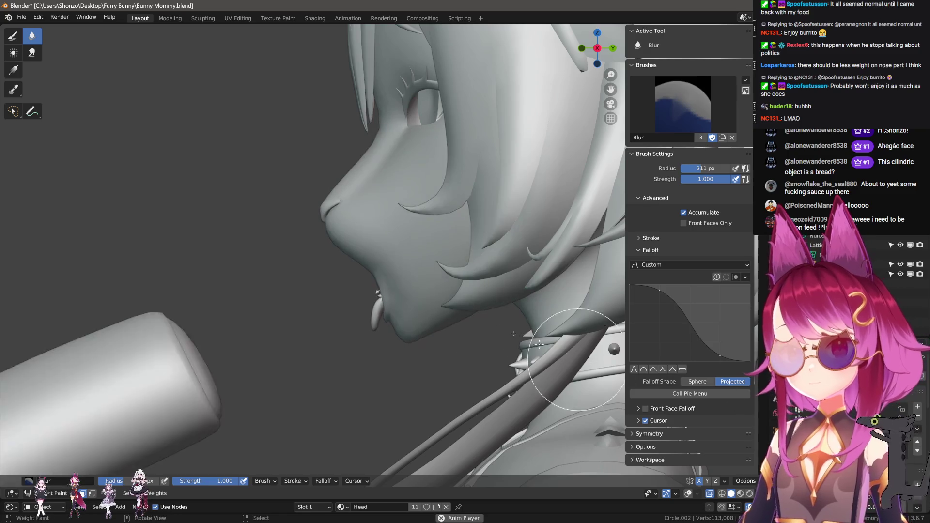
# - Re-enter Weight Paint mode on the head and switch from the Blur brush to the Draw brush
pyautogui.hotkey('ctrl', 'Tab')
pyautogui.keyDown('alt'); pyautogui.moveTo(388, 259); pyautogui.dragTo(426, 260, button='middle'); pyautogui.keyUp('alt')
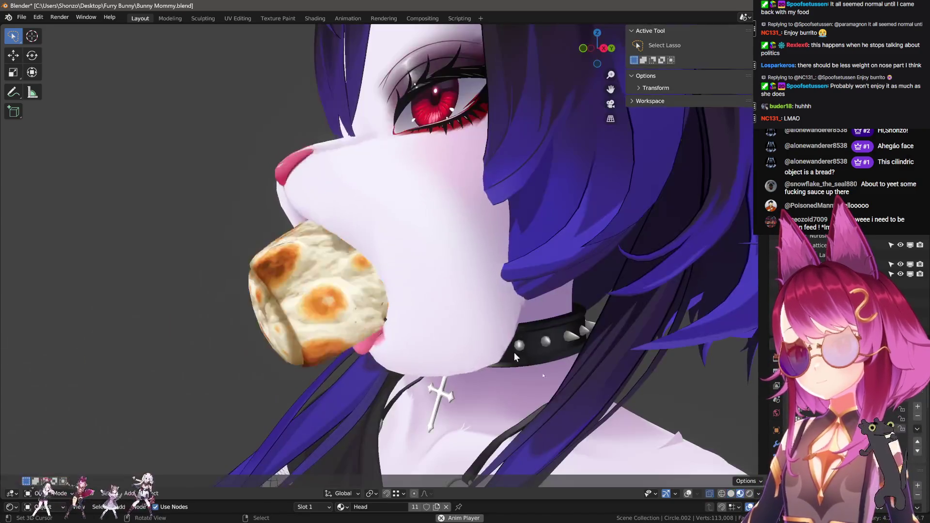
pyautogui.hotkey('ctrl', 'Tab')
pyautogui.keyDown('alt'); pyautogui.moveTo(529, 268); pyautogui.dragTo(467, 252, button='middle'); pyautogui.keyUp('alt')
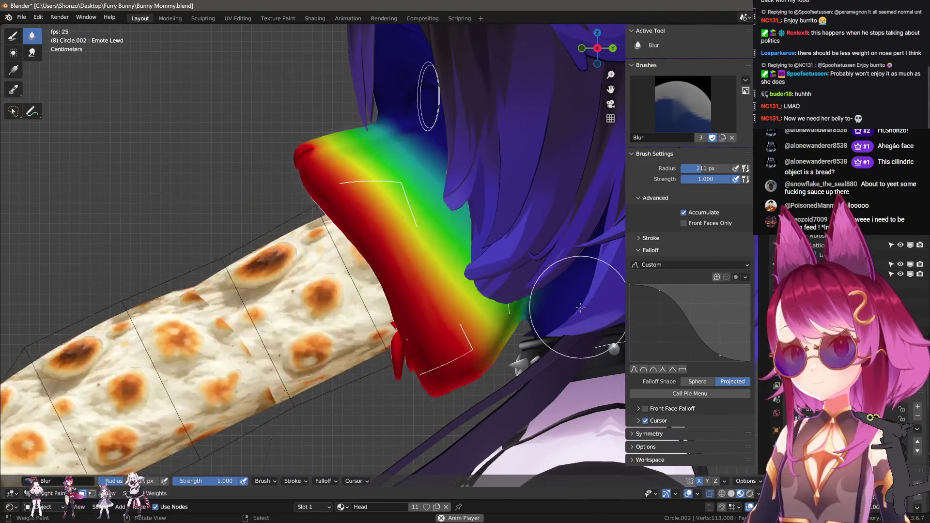
pyautogui.hotkey('shift', 'space')
pyautogui.press('d')
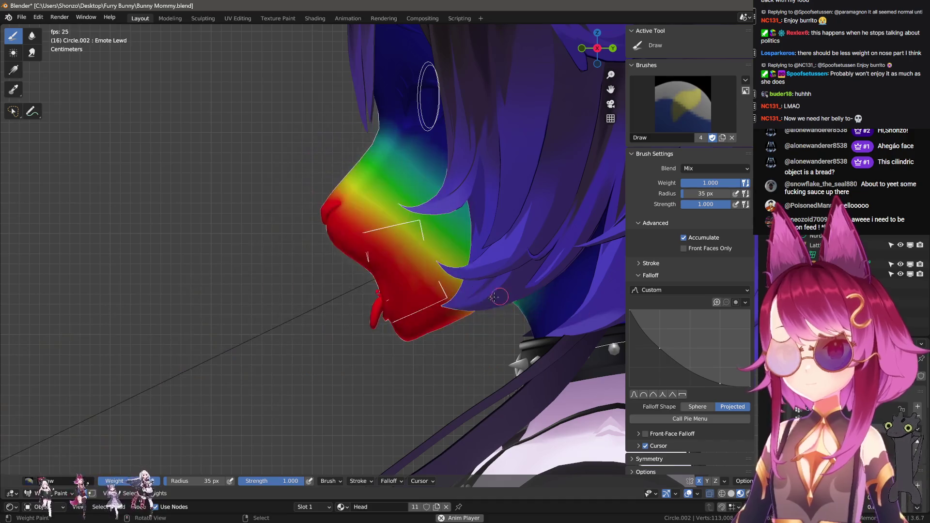
# - Set the Draw brush to weight 0.0 and enlarge its radius to 500 px
pyautogui.moveTo(706, 193)
pyautogui.mouseDown()
pyautogui.moveTo(741, 193)
pyautogui.moveTo(683, 183)
pyautogui.mouseUp()
pyautogui.press('f')
pyautogui.click(545, 261)
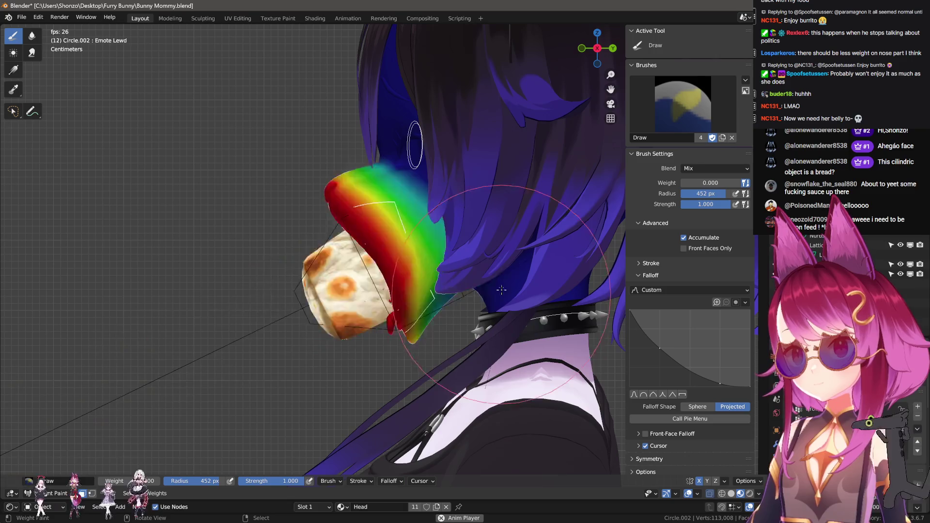
pyautogui.press('f')
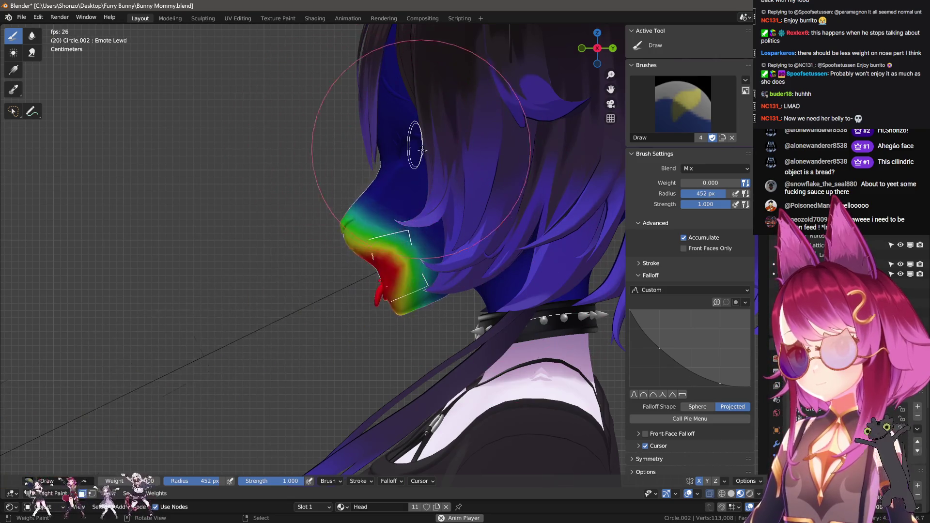
pyautogui.click(402, 147)
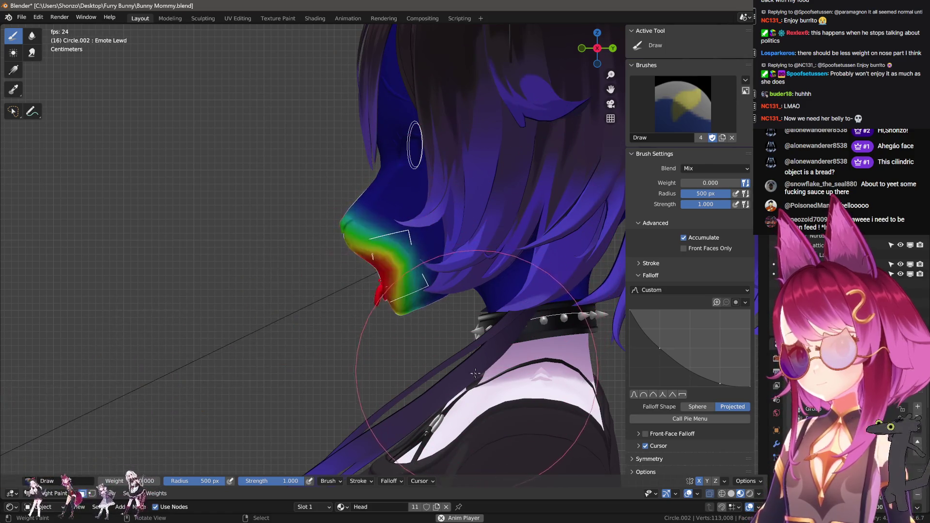
# - Paint the nose and upper face down to zero weight from several angles, then return to Object Mode
pyautogui.moveTo(496, 387)
pyautogui.mouseDown(button='middle')
pyautogui.moveTo(518, 367)
pyautogui.moveTo(557, 364)
pyautogui.mouseUp(button='middle')
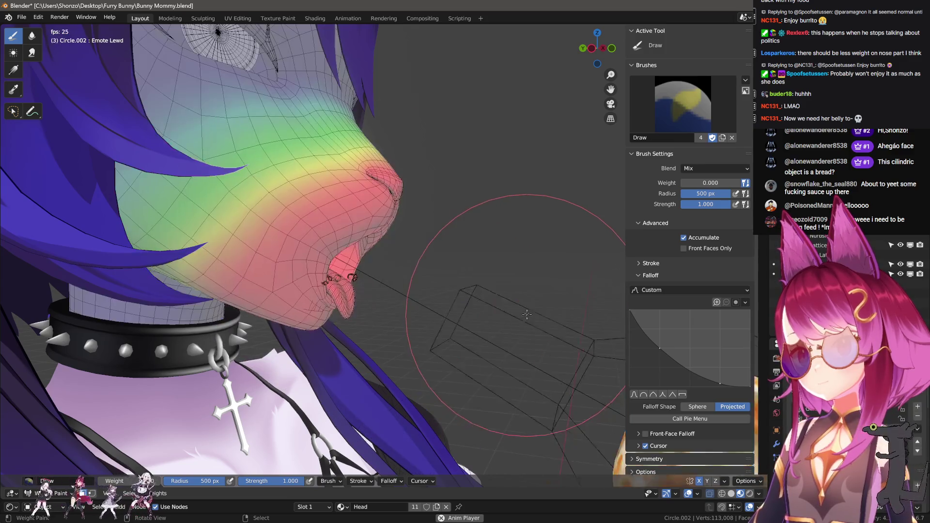
pyautogui.moveTo(549, 280); pyautogui.dragTo(483, 242, button='middle')
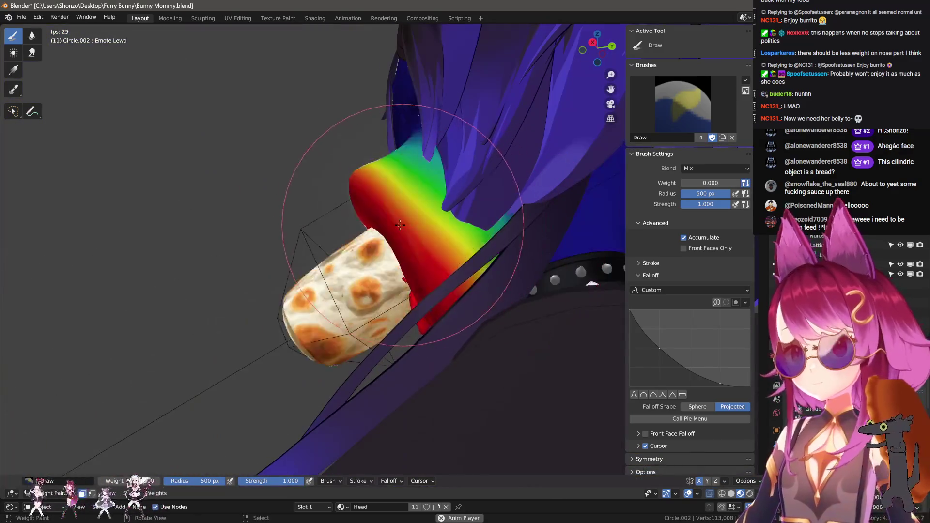
pyautogui.press('KP_3')
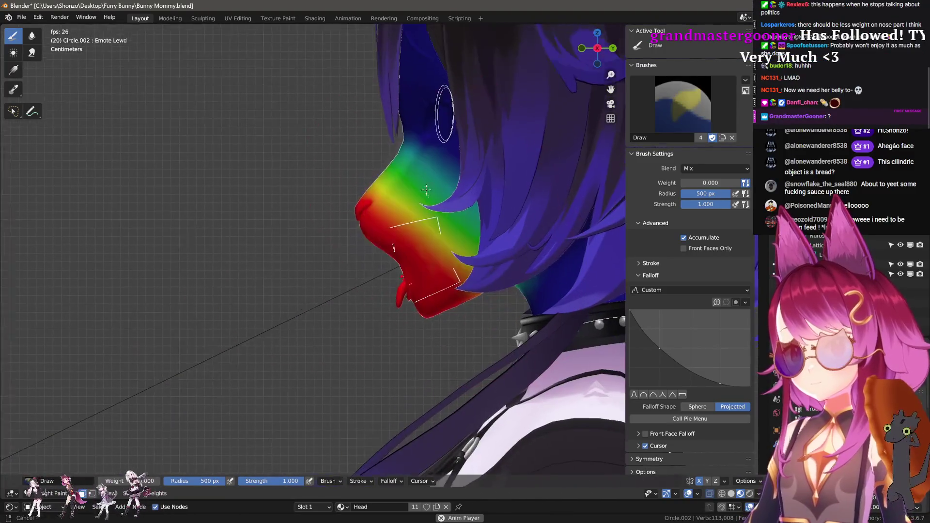
pyautogui.scroll(-3, 419, 166)
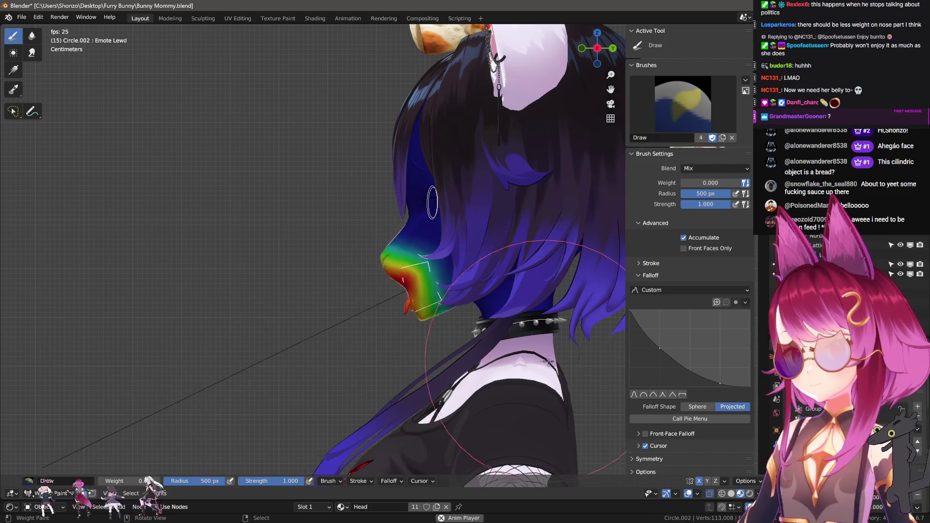
pyautogui.scroll(-1, 718, 355)
pyautogui.moveTo(534, 306)
pyautogui.mouseDown(button='middle')
pyautogui.moveTo(503, 326)
pyautogui.moveTo(231, 307)
pyautogui.mouseUp(button='middle')
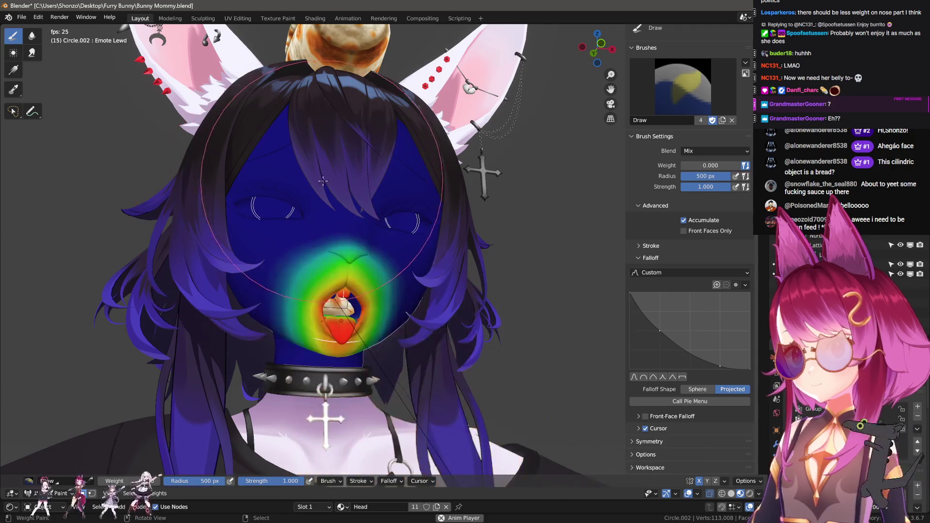
pyautogui.moveTo(480, 184)
pyautogui.mouseDown(button='middle')
pyautogui.moveTo(446, 242)
pyautogui.moveTo(477, 248)
pyautogui.moveTo(465, 272)
pyautogui.moveTo(458, 262)
pyautogui.moveTo(470, 289)
pyautogui.moveTo(198, 252)
pyautogui.mouseUp(button='middle')
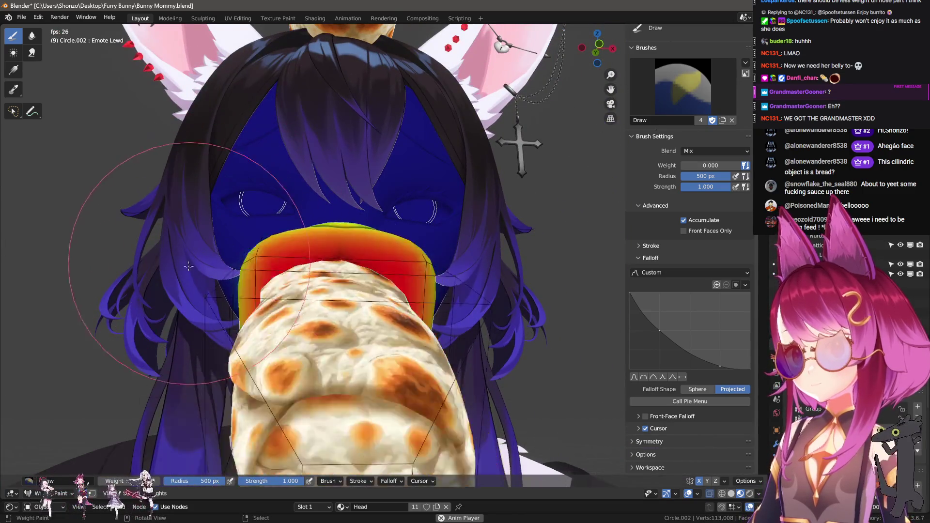
pyautogui.moveTo(209, 208)
pyautogui.mouseDown(button='middle')
pyautogui.moveTo(335, 300)
pyautogui.moveTo(374, 384)
pyautogui.moveTo(387, 328)
pyautogui.moveTo(479, 336)
pyautogui.moveTo(467, 336)
pyautogui.moveTo(473, 321)
pyautogui.moveTo(487, 321)
pyautogui.moveTo(583, 382)
pyautogui.moveTo(597, 364)
pyautogui.mouseUp(button='middle')
pyautogui.hotkey('ctrl', 'Tab')
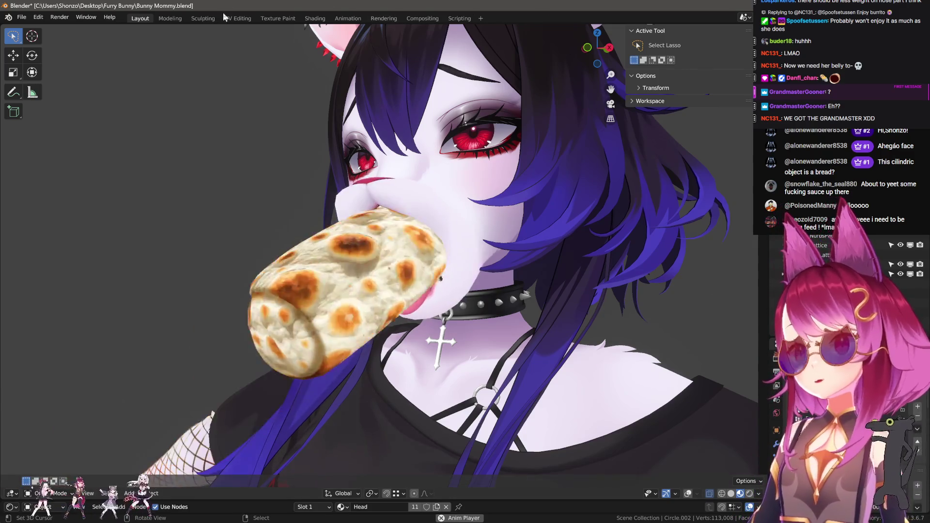
# - Check the head's UVs in UV Editing, then go back to Layout and enter Edit Mode on Circle.002
pyautogui.click(240, 19)
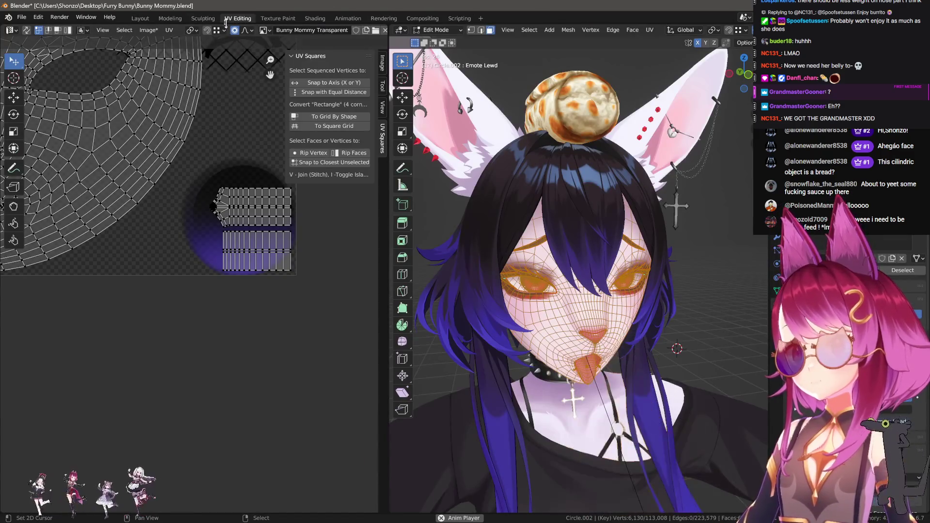
pyautogui.click(140, 18)
pyautogui.scroll(-6, 441, 243)
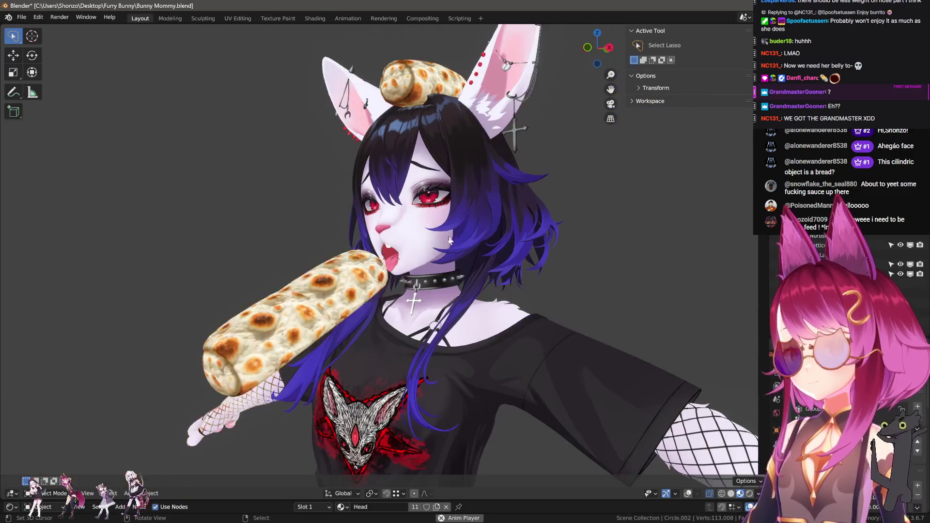
pyautogui.press('Tab')
# - With overlays on, select the bread's NurbsPath, enter its Edit Mode and add a midpoint
pyautogui.press('KP_3')
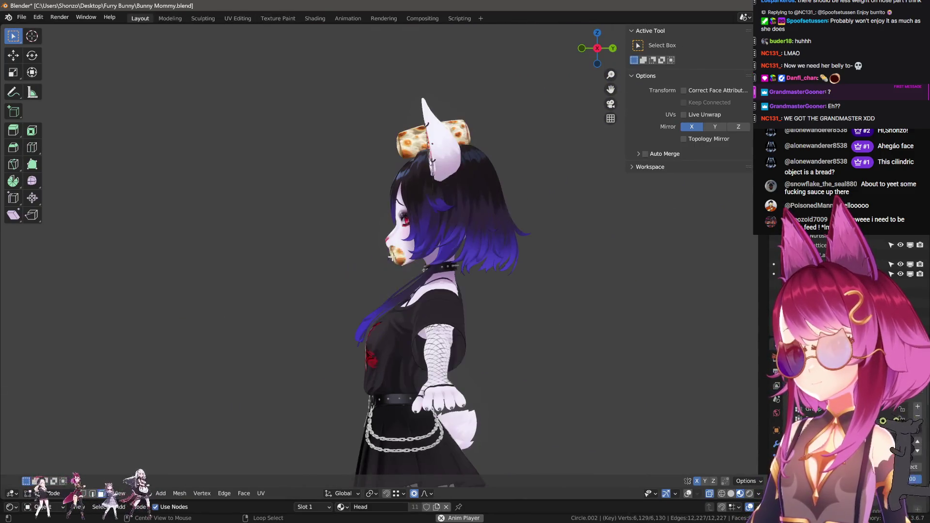
pyautogui.press('Tab')
pyautogui.click(689, 494)
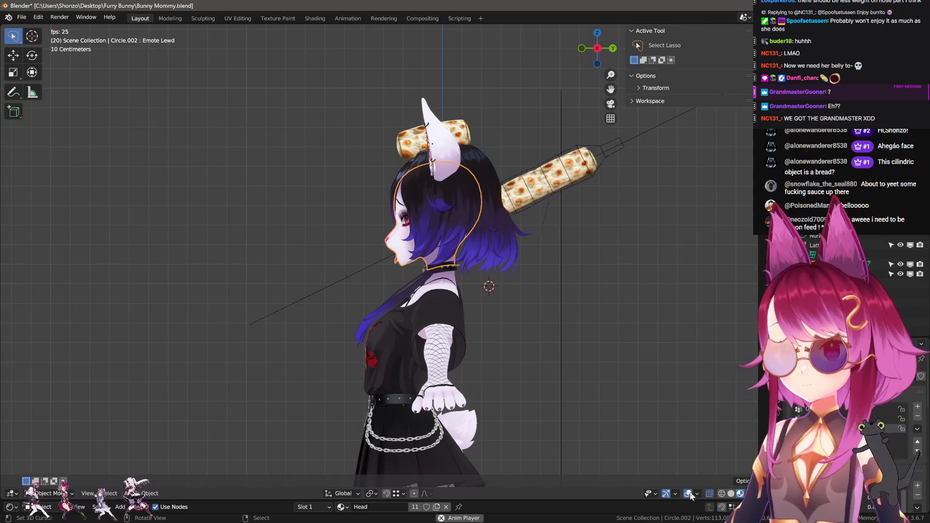
pyautogui.click(313, 301)
pyautogui.press('Tab')
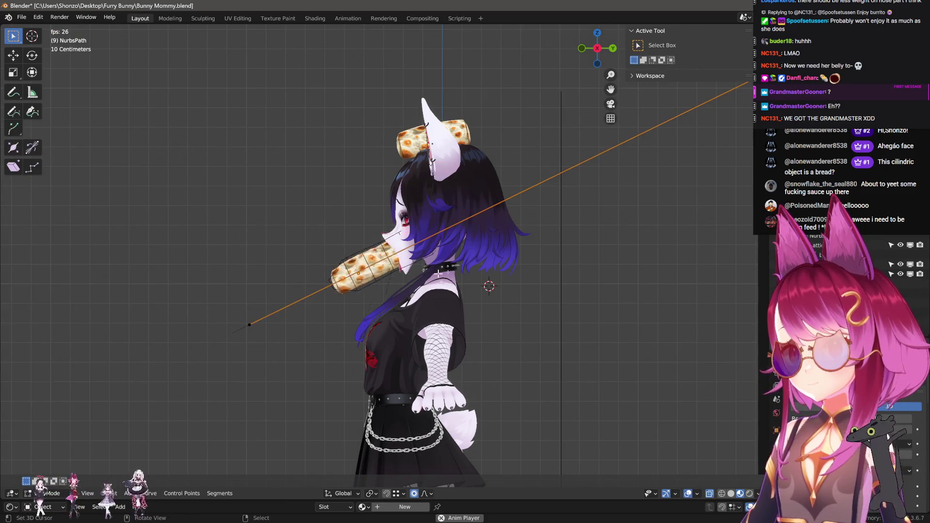
pyautogui.scroll(-4, 513, 222)
pyautogui.scroll(-3, 511, 219)
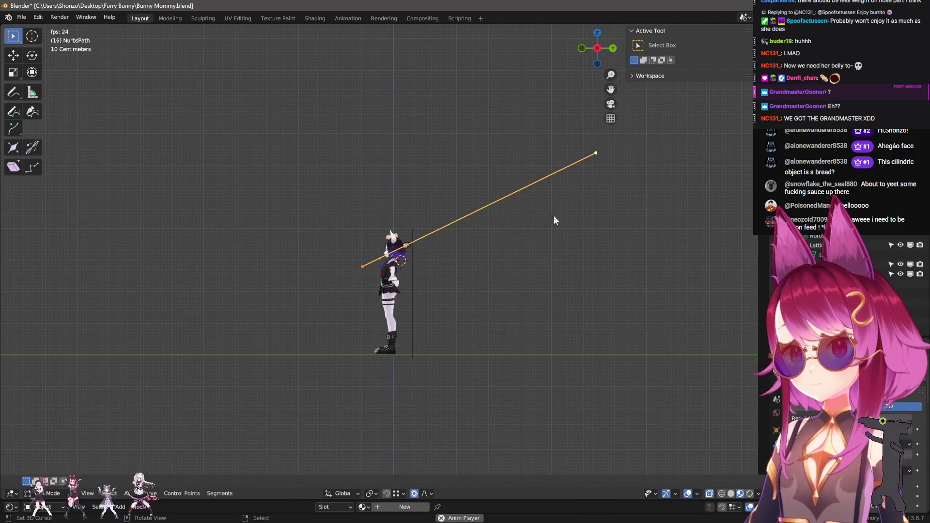
pyautogui.rightClick(523, 218)
pyautogui.click(523, 218)
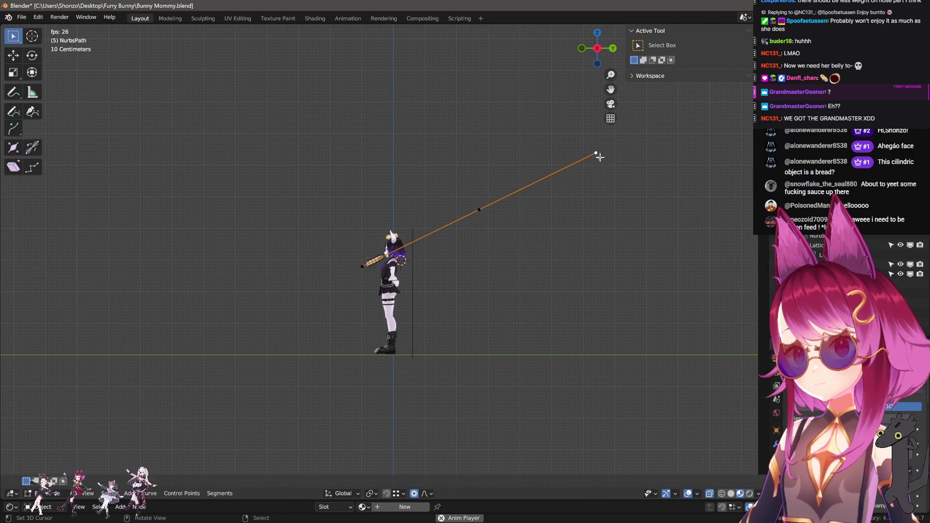
# - Move the new midpoint and the path's top end, and extrude an extra point
pyautogui.click(368, 272)
pyautogui.scroll(5, 538, 284)
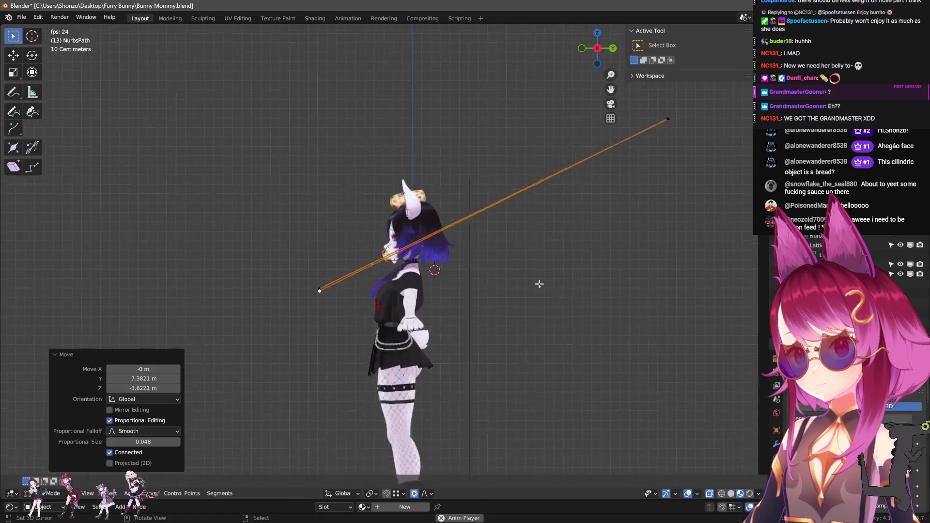
pyautogui.click(667, 120)
pyautogui.press('g')
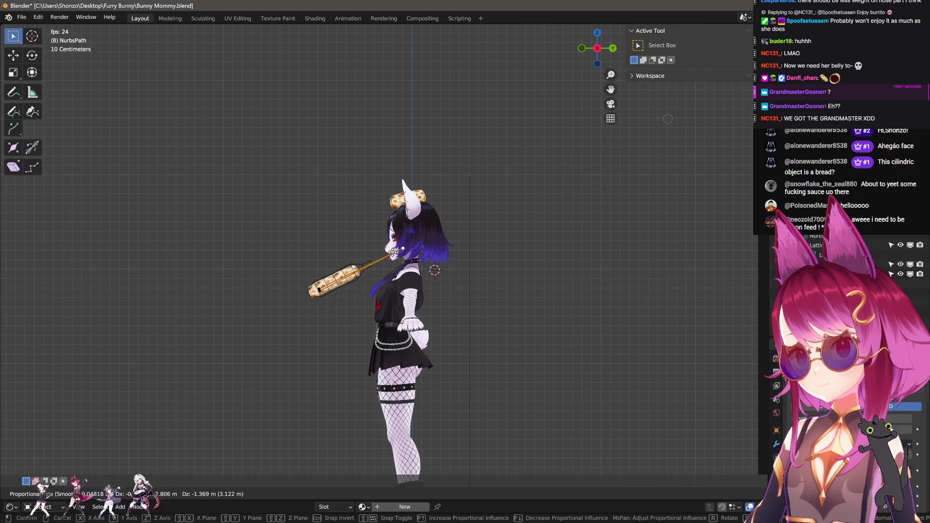
pyautogui.click(399, 246)
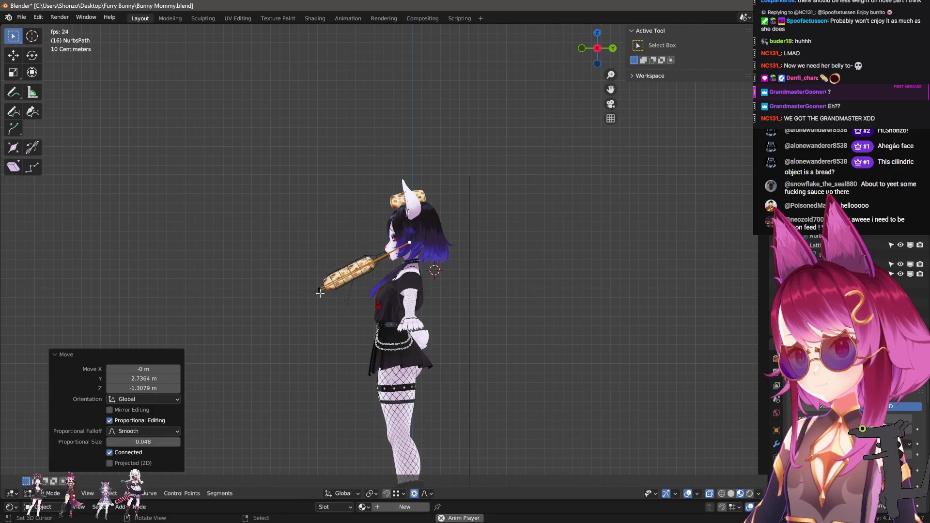
pyautogui.press('e')
pyautogui.scroll(3, 359, 319)
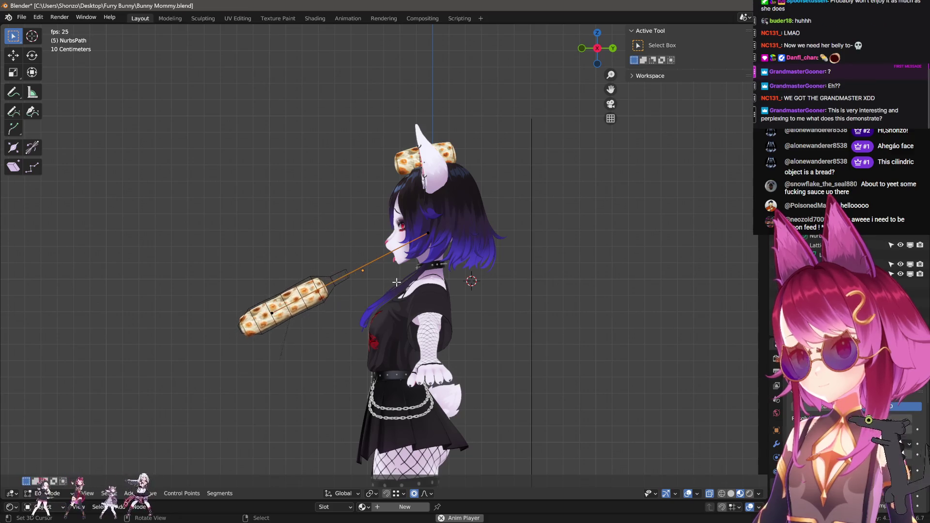
pyautogui.press('KP_Decimal')
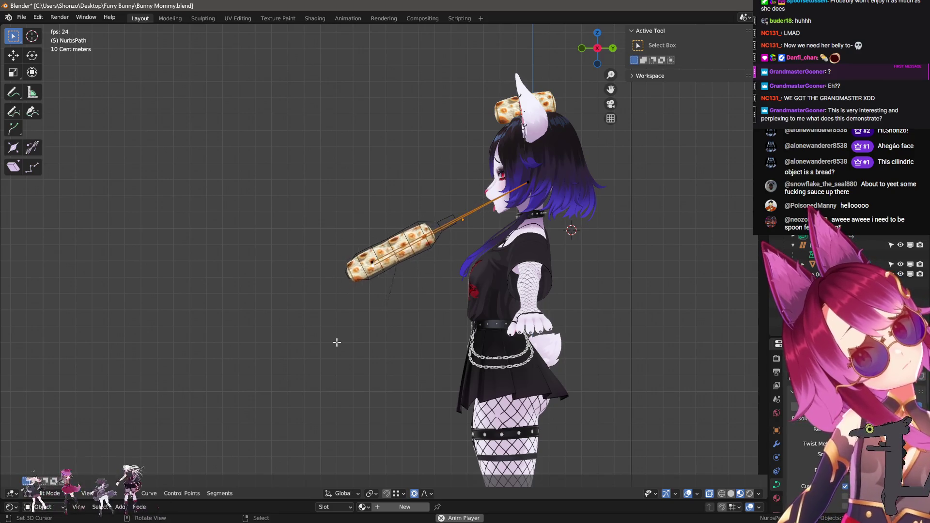
# - Reposition the path points so the path ends inside the mouth, cancelling one stray move
pyautogui.press('g')
pyautogui.click(367, 258)
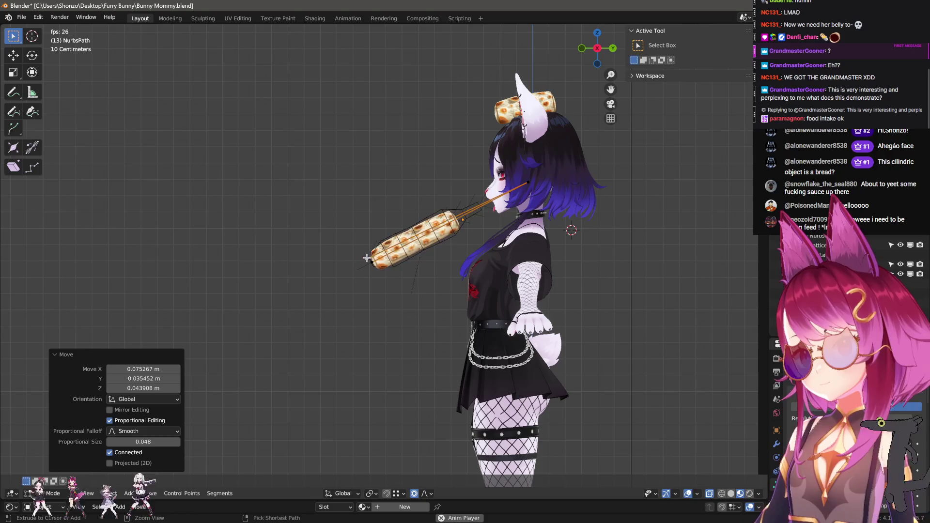
pyautogui.click(367, 280)
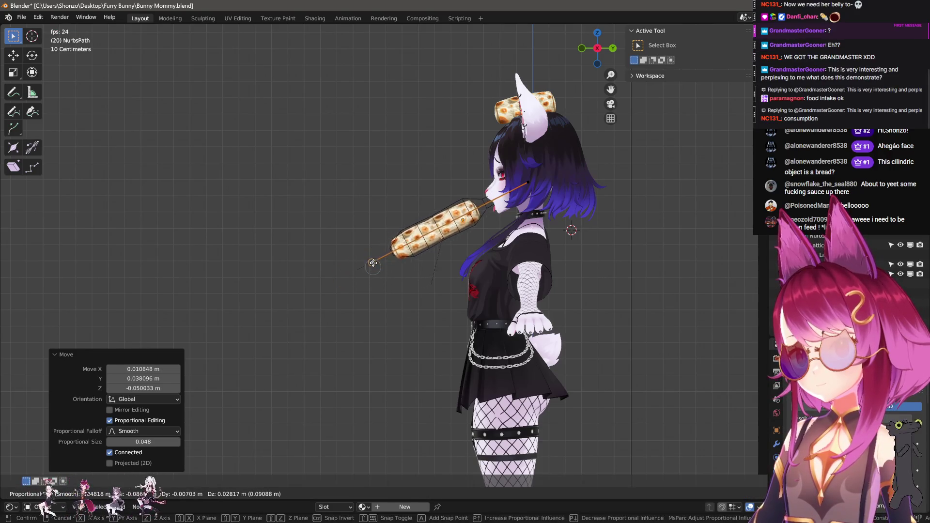
pyautogui.click(560, 168)
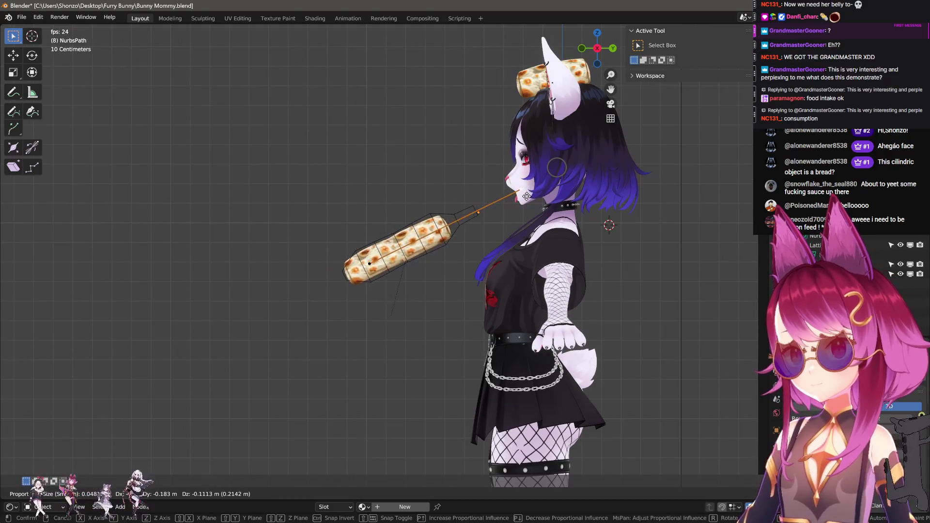
pyautogui.click(468, 241)
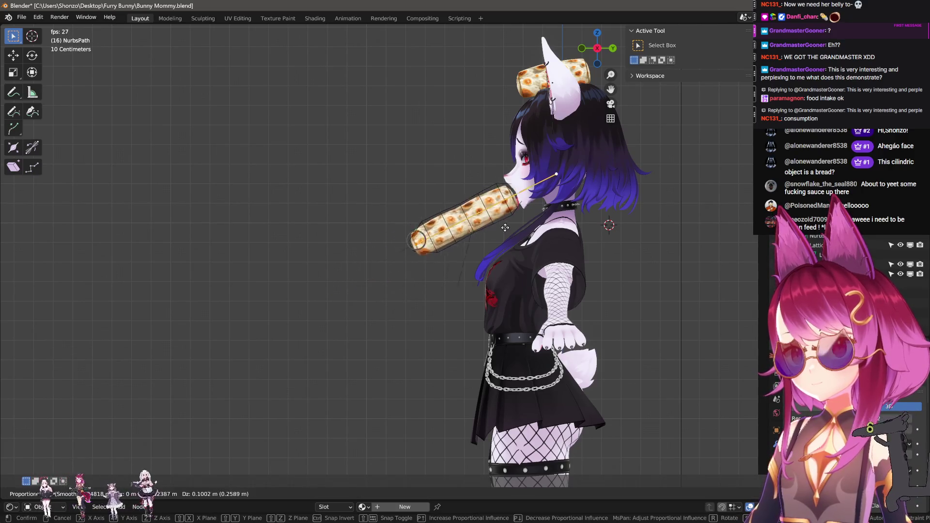
pyautogui.rightClick(528, 214)
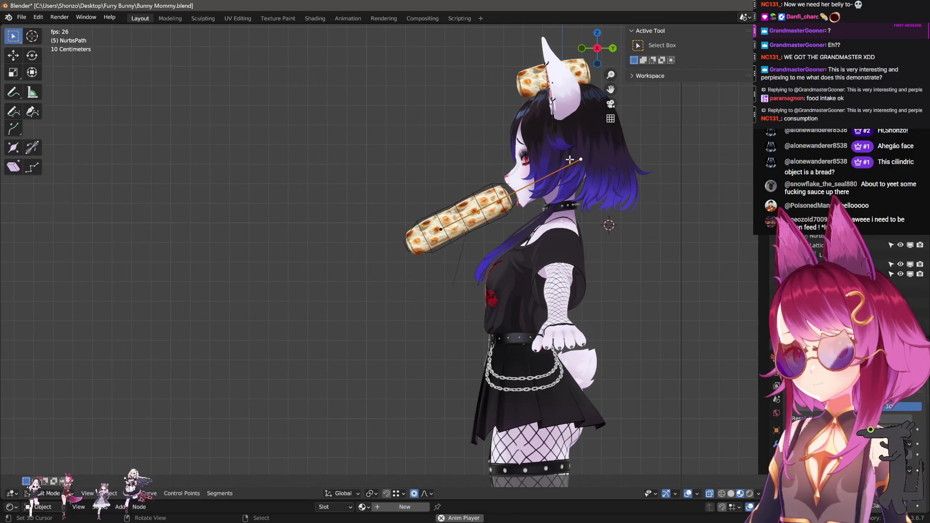
pyautogui.click(474, 219)
# - Leave the path's Edit Mode, nudge the bread path object, and switch to the Animation workspace
pyautogui.press('Tab')
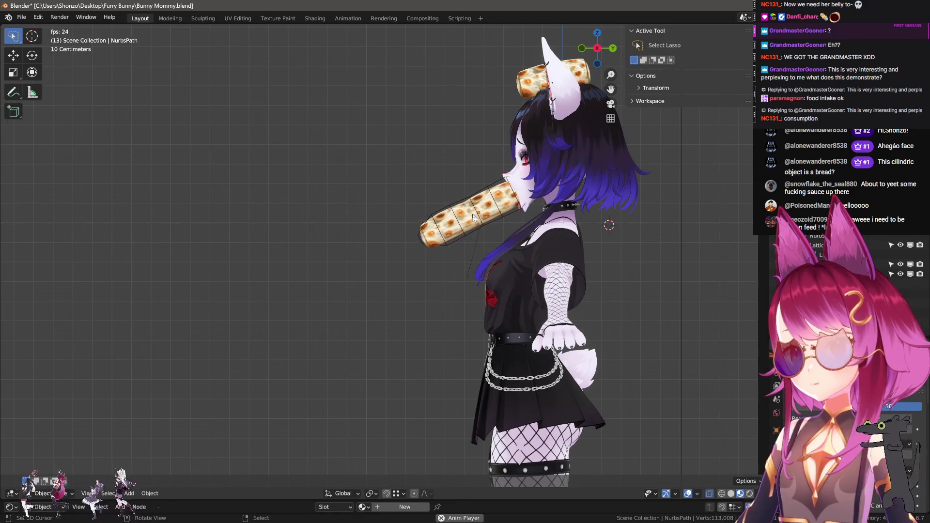
pyautogui.scroll(-3, 799, 412)
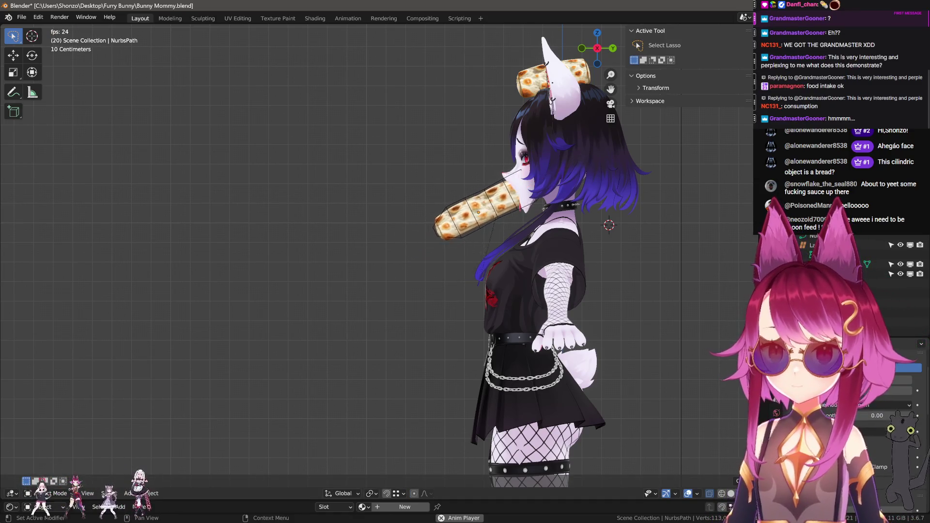
pyautogui.press('g')
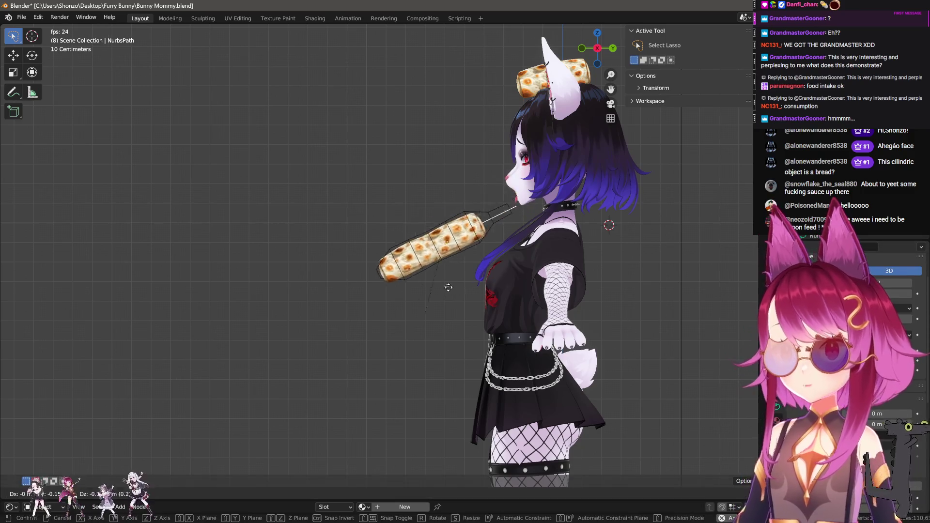
pyautogui.scroll(4, 507, 288)
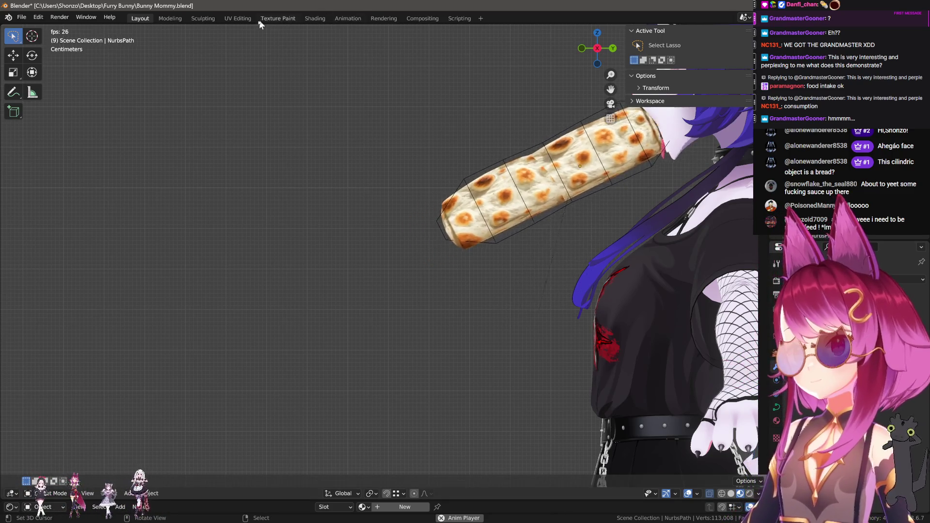
pyautogui.click(348, 18)
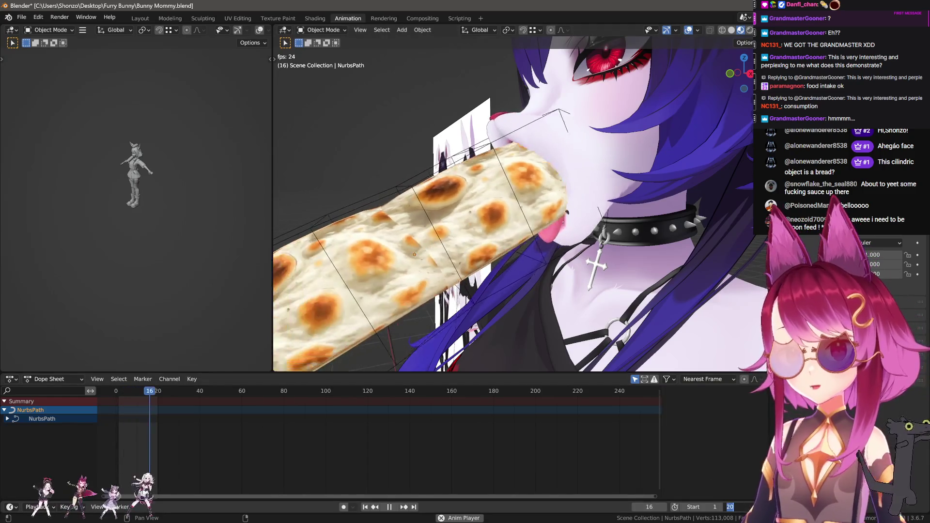
# - Change the timeline End frame to 25, then to 150, and enter Edit Mode on the bread path
pyautogui.write('25')
pyautogui.press('Return')
pyautogui.scroll(-3, 520, 301)
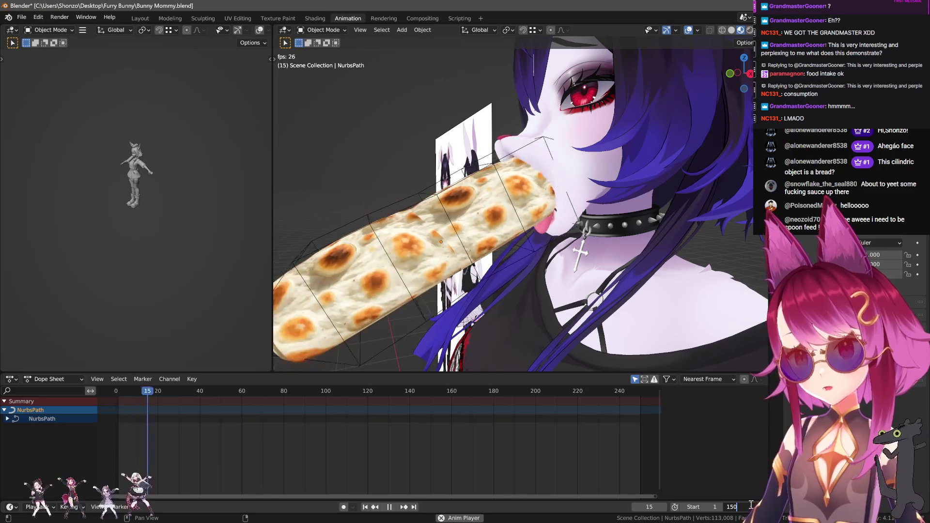
pyautogui.press('Return')
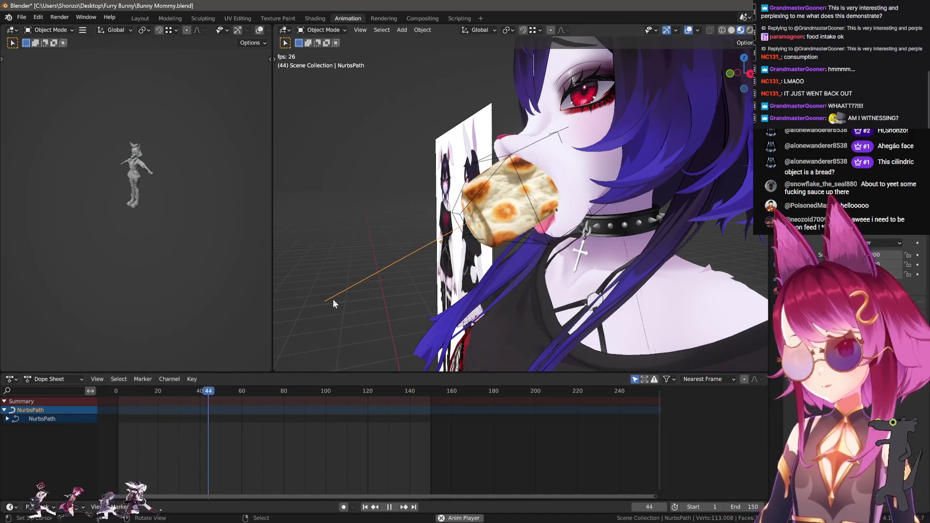
pyautogui.press('Tab')
# - In right orthographic view, move the bread path's endpoint up-right and return to Object Mode
pyautogui.moveTo(371, 297); pyautogui.dragTo(572, 271, button='middle')
pyautogui.press('KP_3')
pyautogui.press('g')
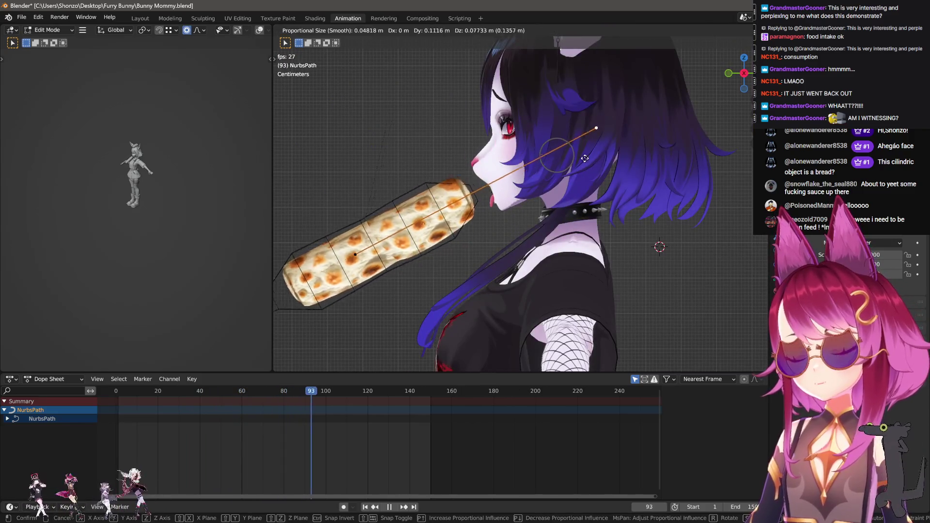
pyautogui.click(698, 112)
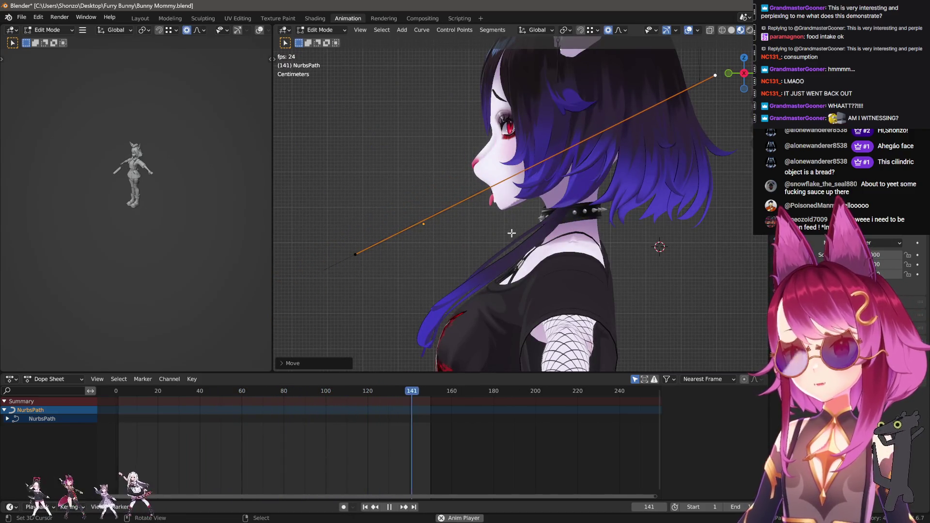
pyautogui.press('Tab')
pyautogui.moveTo(450, 280)
pyautogui.mouseDown(button='middle')
pyautogui.moveTo(516, 287)
pyautogui.moveTo(557, 274)
pyautogui.mouseUp(button='middle')
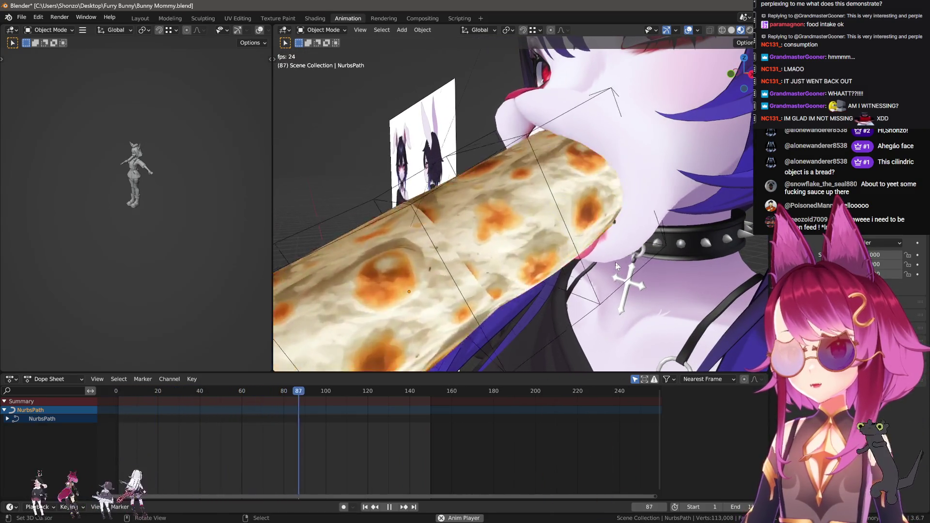
# - Set the animation End frame to 100 and go back to the Layout workspace
pyautogui.click(677, 467)
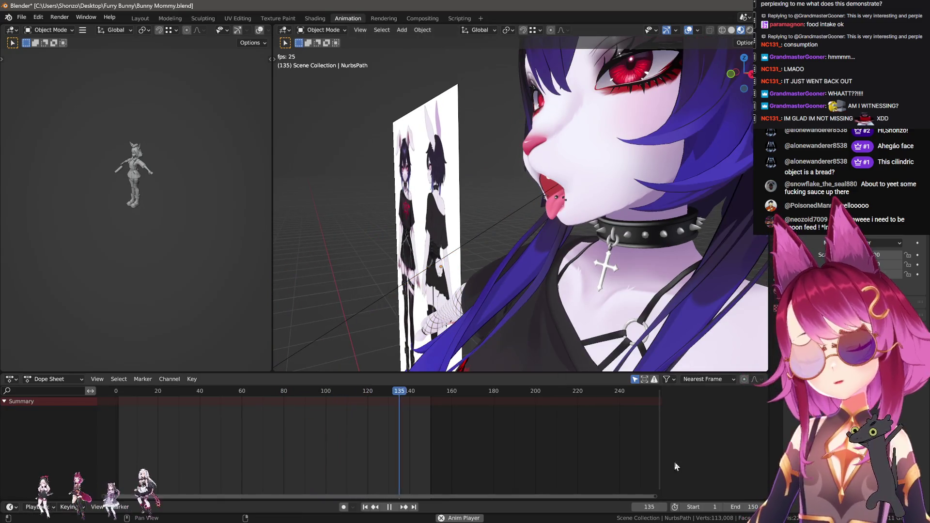
pyautogui.click(734, 507)
pyautogui.write('100')
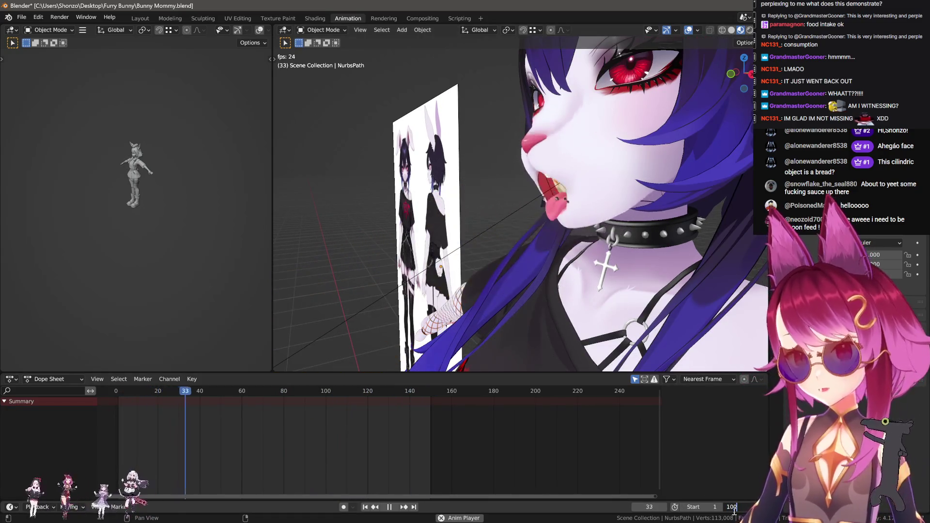
pyautogui.press('Return')
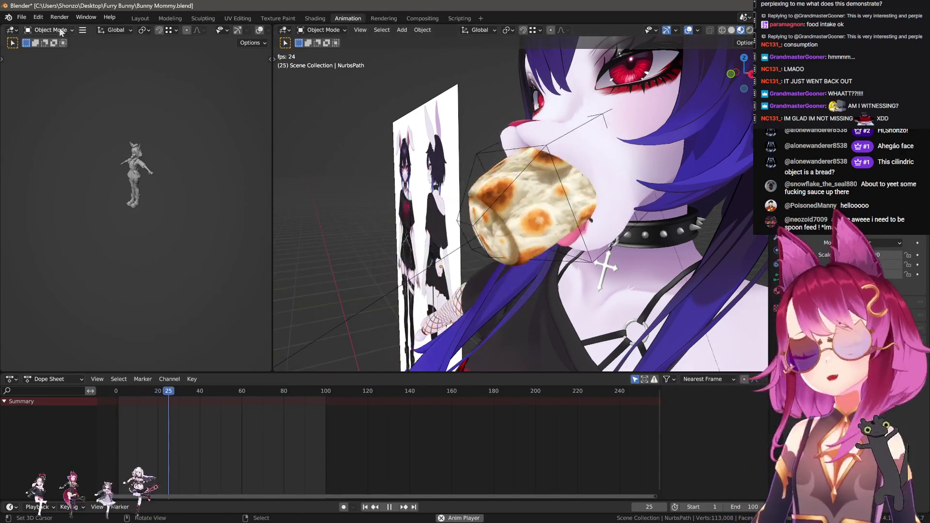
pyautogui.click(140, 18)
pyautogui.moveTo(484, 228); pyautogui.dragTo(496, 280, button='middle')
# - With overlays hidden, review the bread-feeding from side, front and three-quarter views, then reopen Animation
pyautogui.scroll(3, 432, 247)
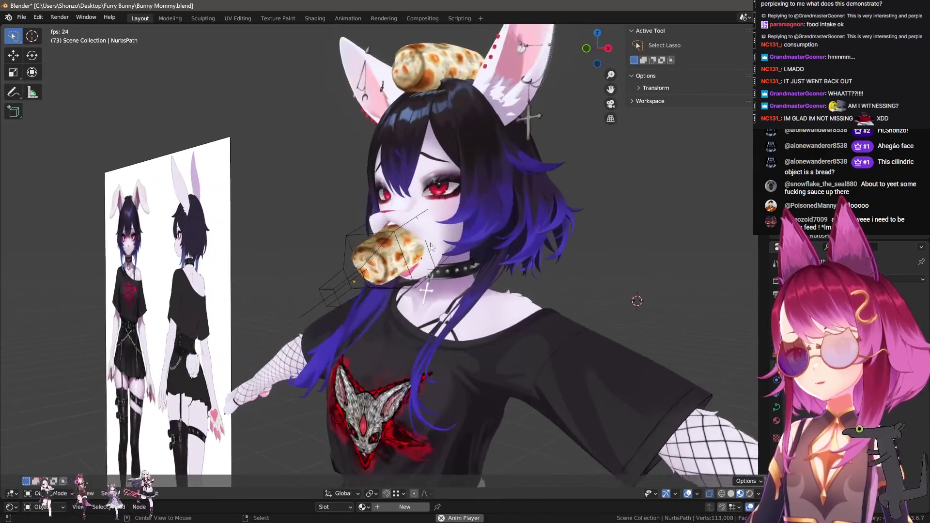
pyautogui.scroll(3, 431, 246)
pyautogui.moveTo(431, 247); pyautogui.dragTo(502, 271, button='middle')
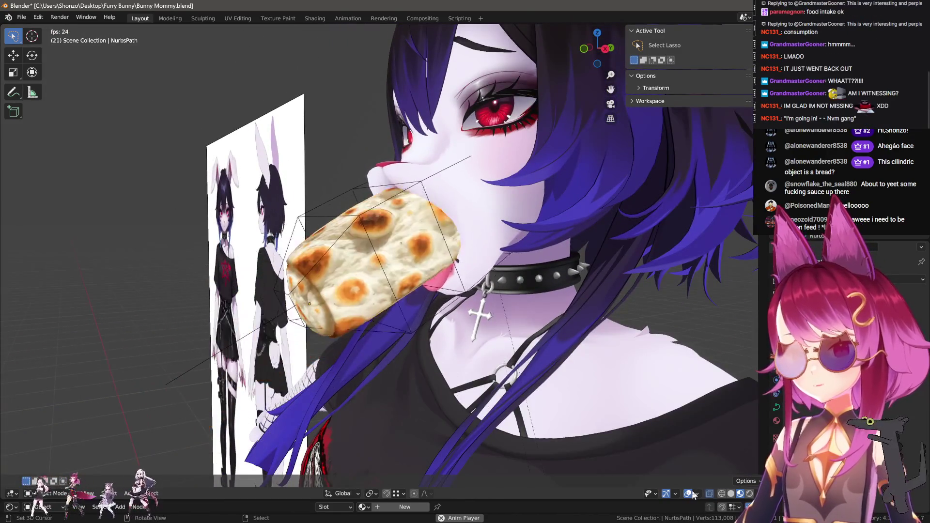
pyautogui.click(693, 493)
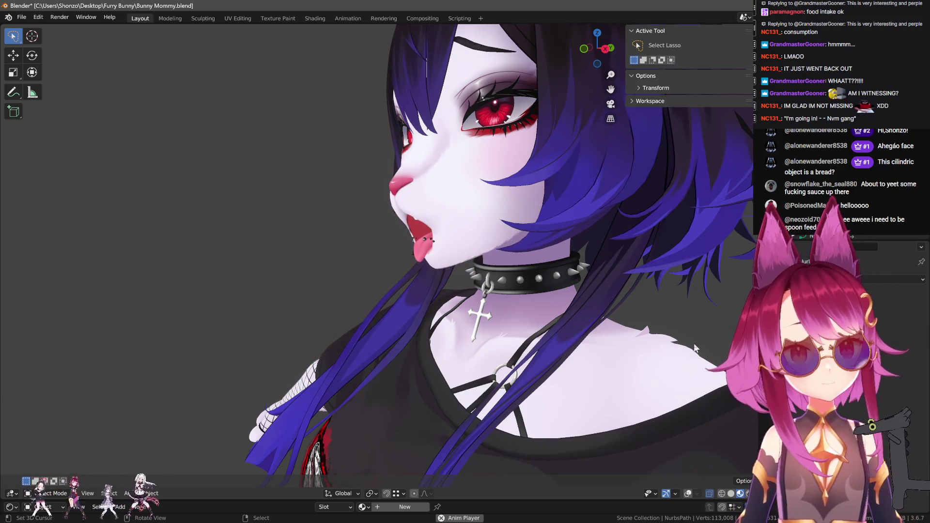
pyautogui.press('KP_1')
pyautogui.scroll(3, 411, 283)
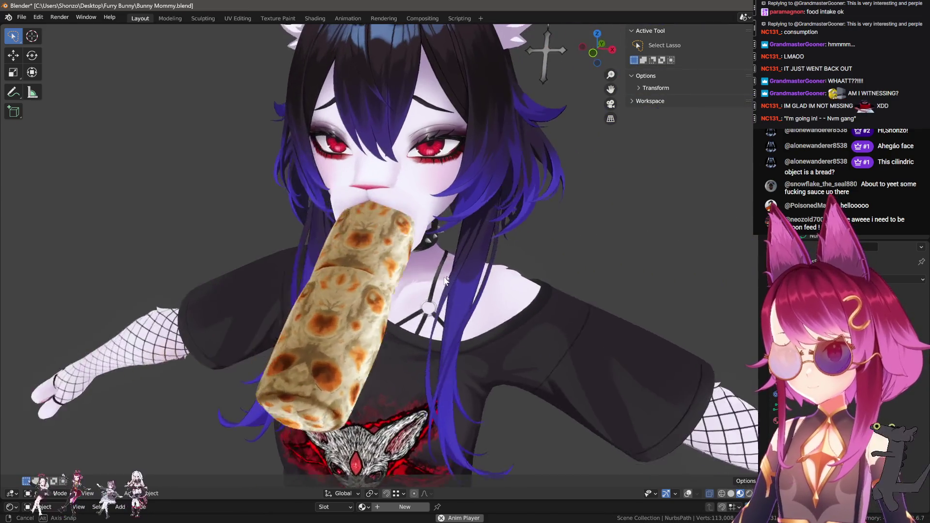
pyautogui.scroll(-3, 459, 273)
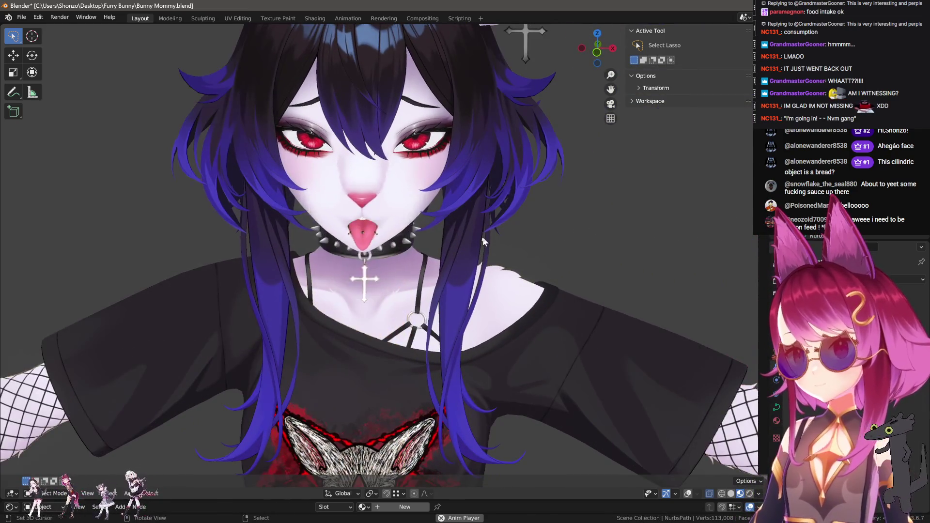
pyautogui.moveTo(458, 273); pyautogui.dragTo(421, 227, button='middle')
pyautogui.scroll(4, 421, 228)
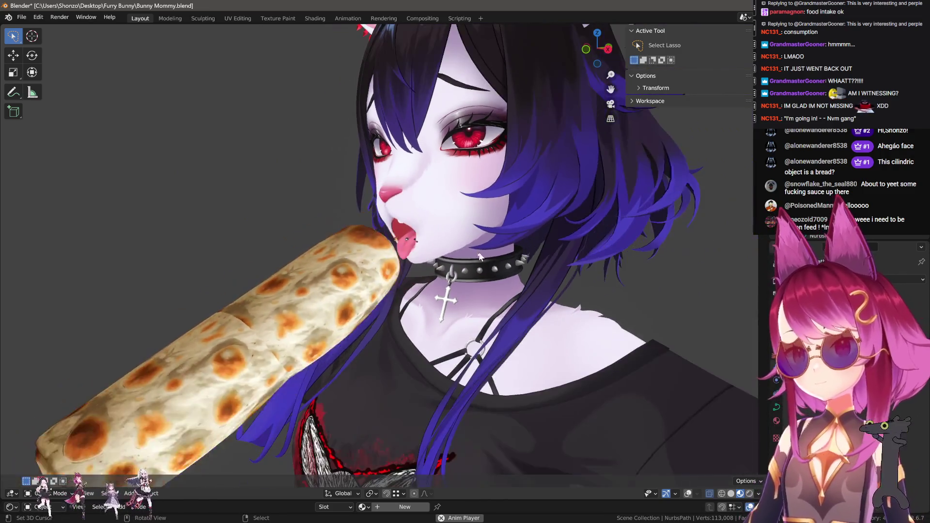
pyautogui.moveTo(479, 256)
pyautogui.mouseDown(button='middle')
pyautogui.moveTo(457, 257)
pyautogui.moveTo(433, 278)
pyautogui.moveTo(353, 249)
pyautogui.mouseUp(button='middle')
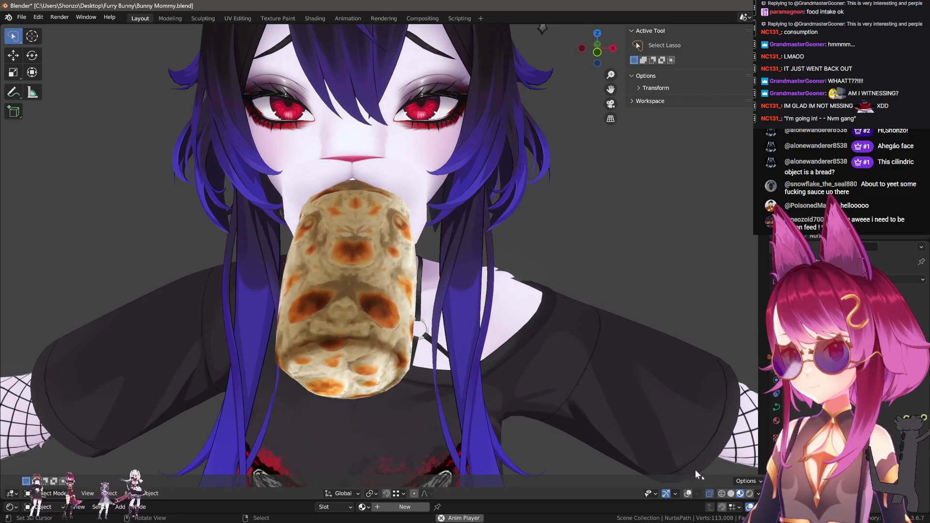
pyautogui.moveTo(690, 499); pyautogui.dragTo(294, 2, button='middle')
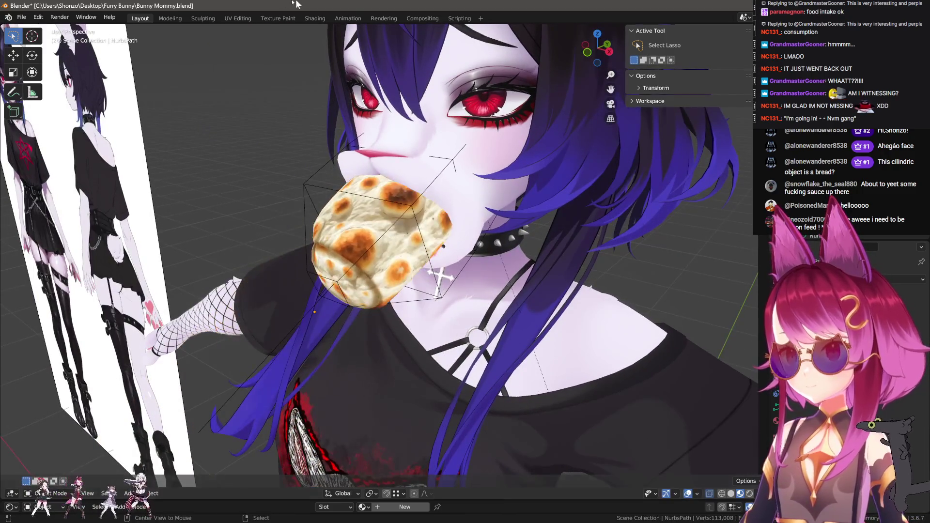
pyautogui.click(341, 19)
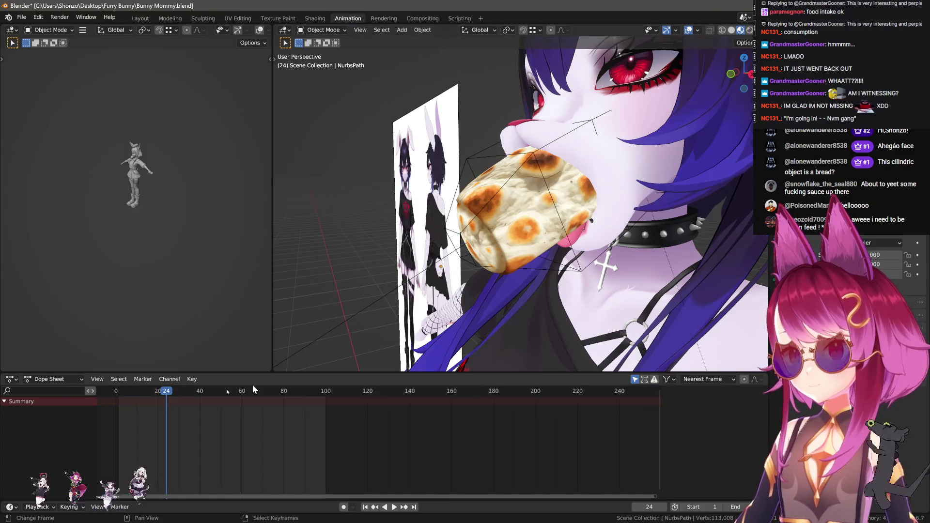
# - Rewind to frame 0 and put the bread's lattice into Edit Mode with solid shading
pyautogui.moveTo(253, 390); pyautogui.dragTo(115, 391)
pyautogui.moveTo(426, 233); pyautogui.dragTo(451, 228, button='middle')
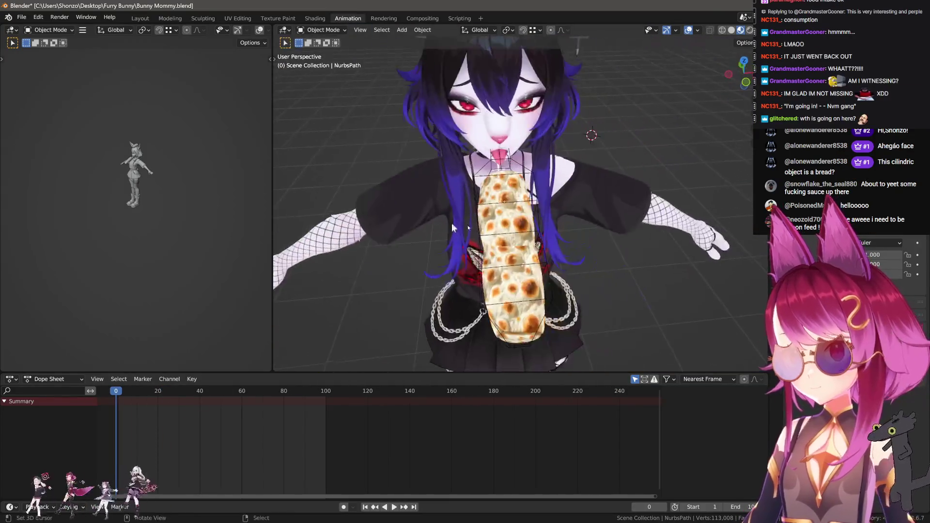
pyautogui.scroll(5, 452, 227)
pyautogui.click(524, 227)
pyautogui.press('Tab')
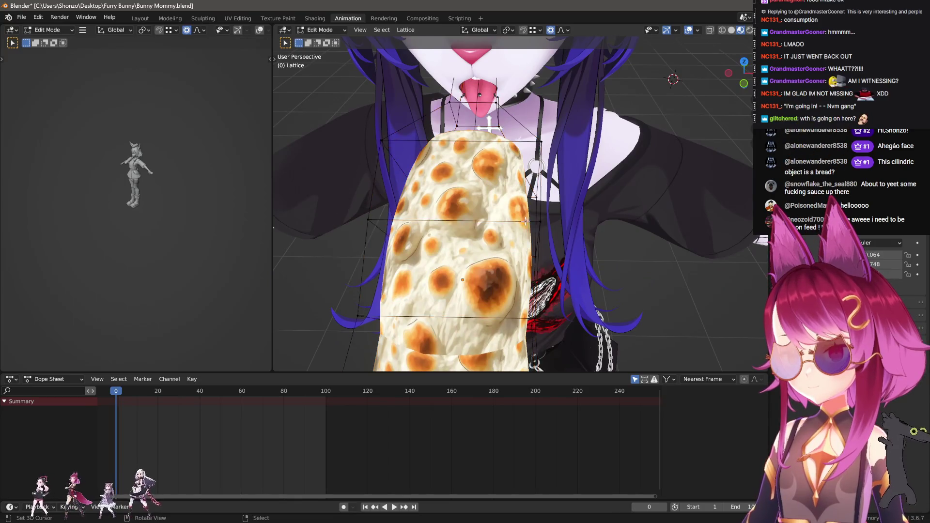
pyautogui.scroll(-3, 524, 227)
pyautogui.press('z')
pyautogui.hotkey('shift', 'z')
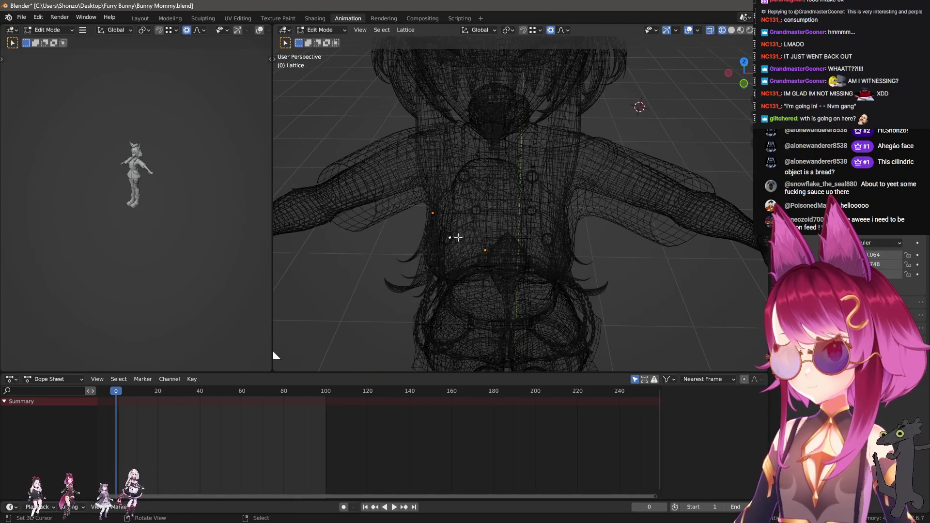
pyautogui.hotkey('shift', 'z')
# - Stretch the lattice points along the X axis over several scale passes
pyautogui.press('s')
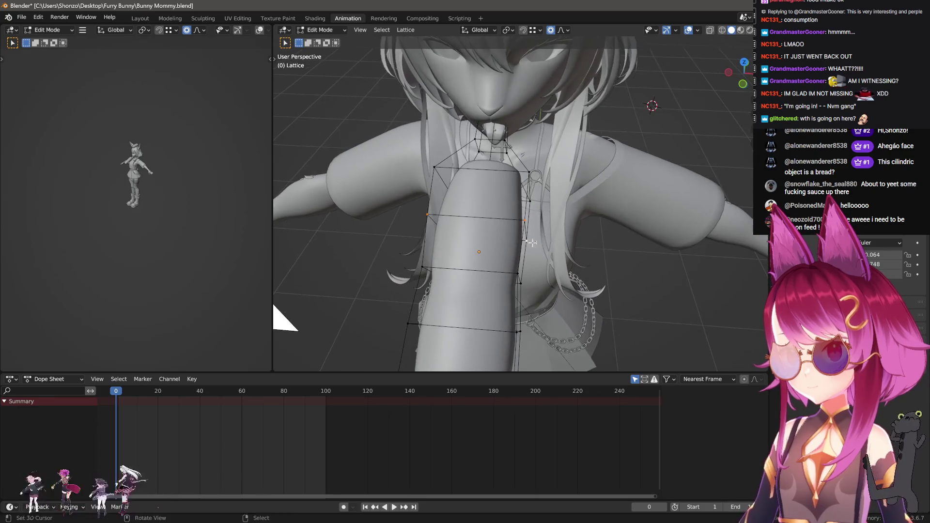
pyautogui.press('x')
pyautogui.click(530, 236)
pyautogui.moveTo(530, 252); pyautogui.dragTo(530, 236, button='middle')
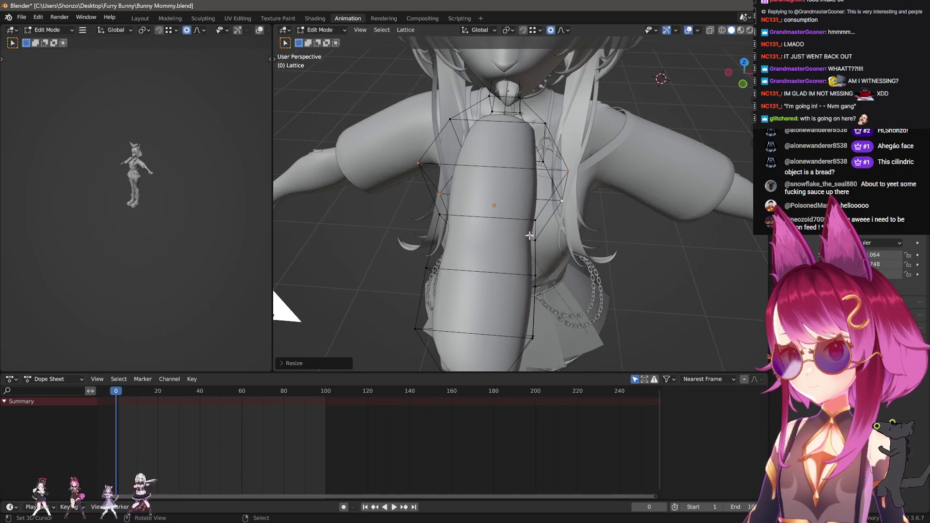
pyautogui.hotkey('shift', 'z')
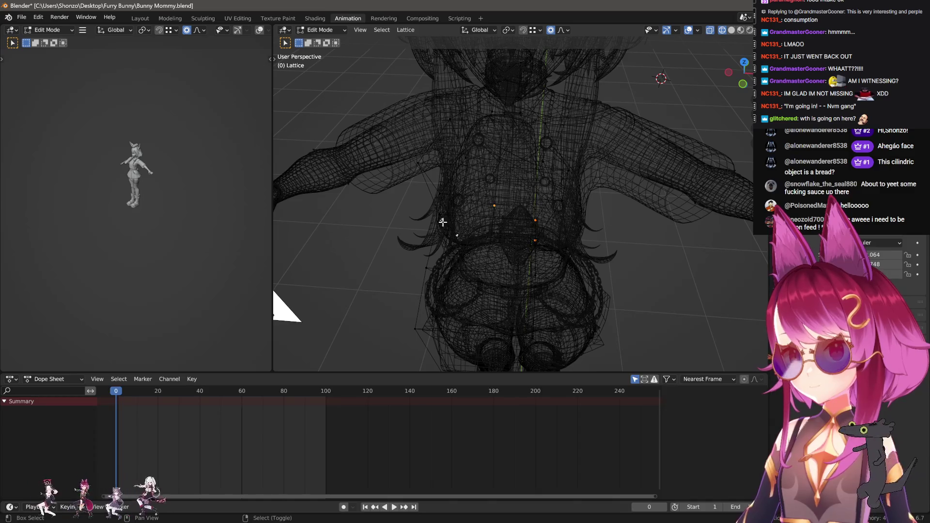
pyautogui.press('s')
pyautogui.press('x')
pyautogui.click(544, 265)
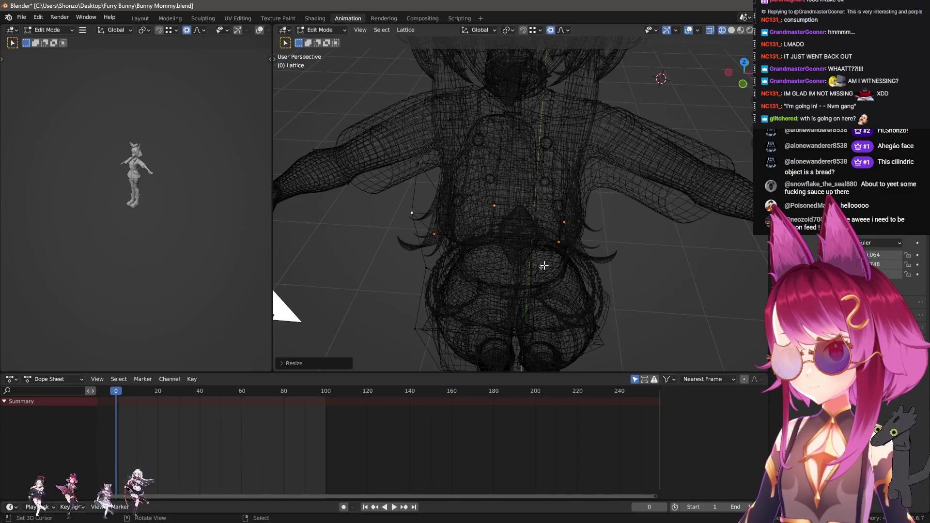
pyautogui.moveTo(544, 265); pyautogui.dragTo(517, 267, button='middle')
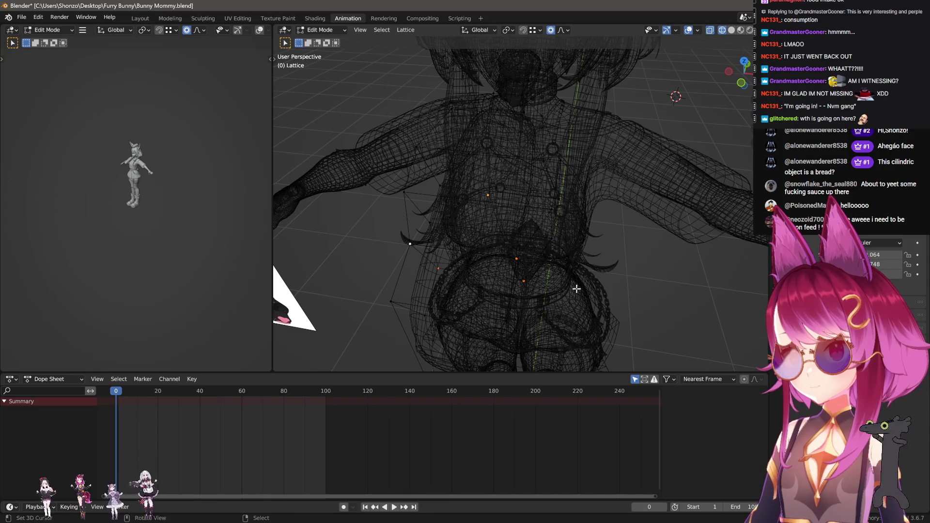
pyautogui.press('s')
pyautogui.press('x')
pyautogui.press('Return')
# - Return to Object Mode with solid shading and switch back to the Layout workspace
pyautogui.press('Tab')
pyautogui.moveTo(577, 289)
pyautogui.mouseDown(button='middle')
pyautogui.moveTo(550, 245)
pyautogui.moveTo(601, 229)
pyautogui.moveTo(646, 230)
pyautogui.mouseUp(button='middle')
pyautogui.hotkey('shift', 'z')
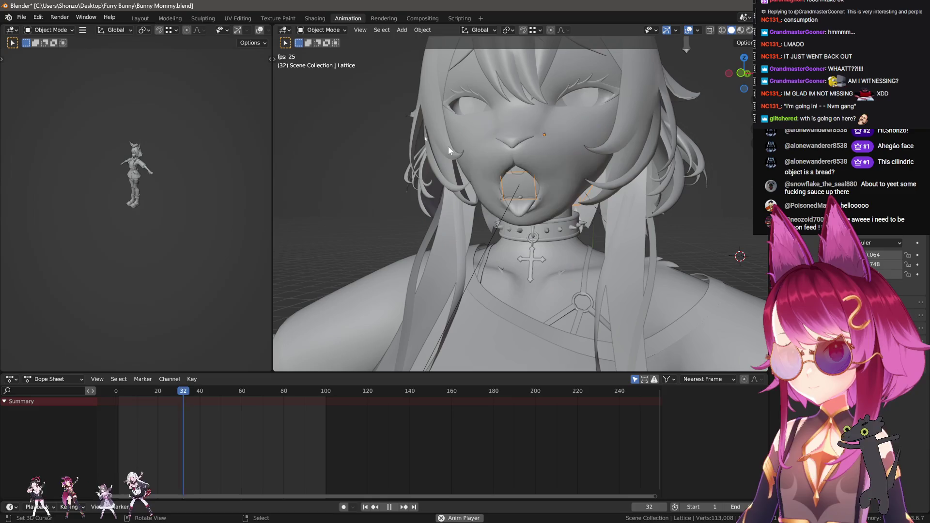
pyautogui.click(141, 19)
pyautogui.moveTo(494, 166); pyautogui.dragTo(521, 159, button='middle')
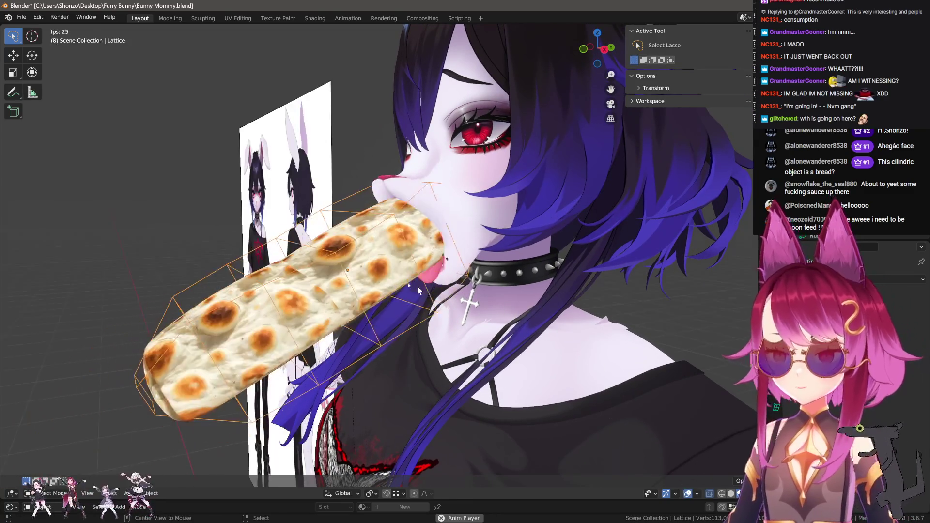
# - Scrub the Animation timeline back to frame 0 and return to the Layout workspace
pyautogui.click(278, 18)
pyautogui.click(346, 18)
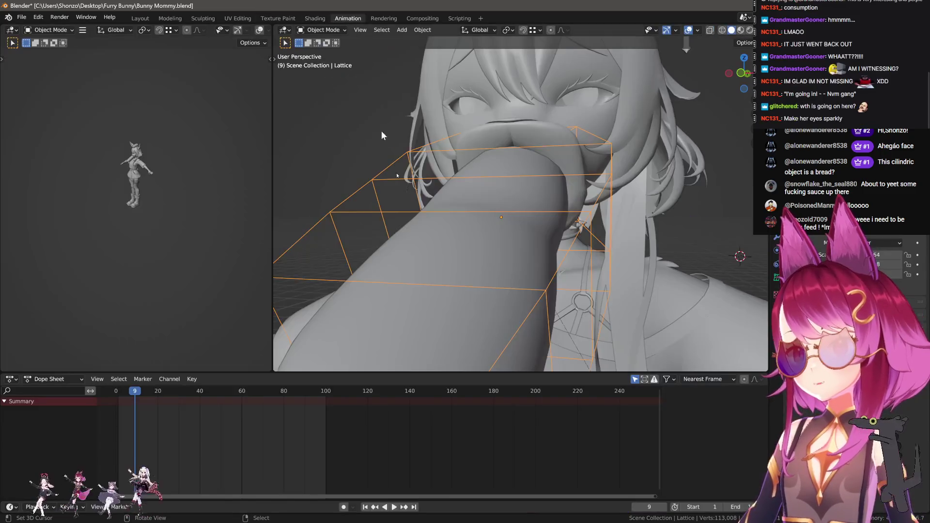
pyautogui.click(118, 379)
pyautogui.moveTo(120, 391)
pyautogui.mouseDown()
pyautogui.moveTo(130, 394)
pyautogui.moveTo(116, 390)
pyautogui.mouseUp()
pyautogui.click(139, 19)
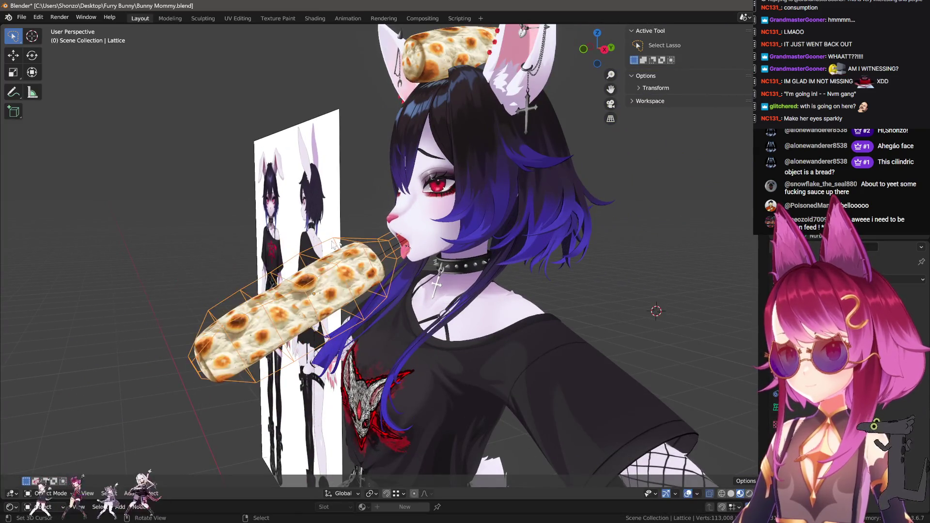
# - Move the bread NurbsPath to the mouth (X -0.03357, Y -1.1328, Z 0.22186 m) and select the head
pyautogui.click(383, 253)
pyautogui.press('g')
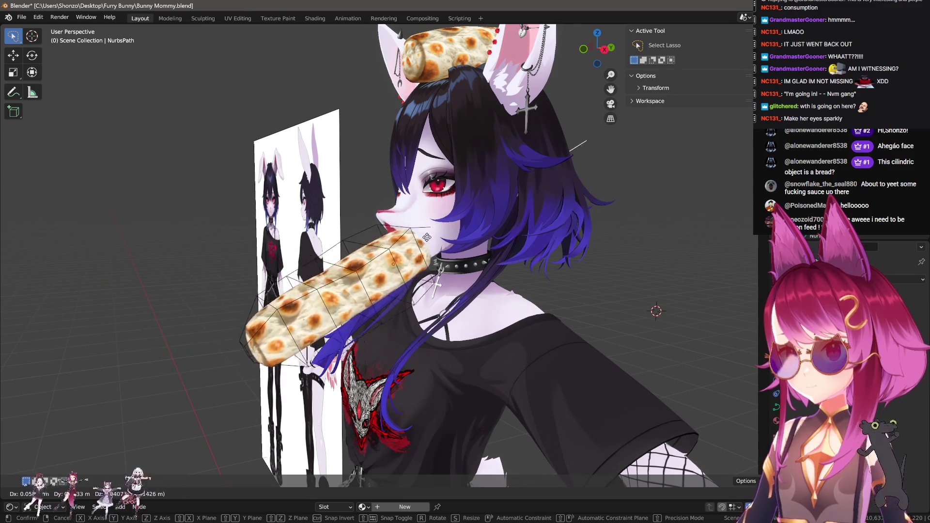
pyautogui.moveTo(410, 221)
pyautogui.mouseDown(button='middle')
pyautogui.moveTo(478, 227)
pyautogui.moveTo(402, 250)
pyautogui.mouseUp(button='middle')
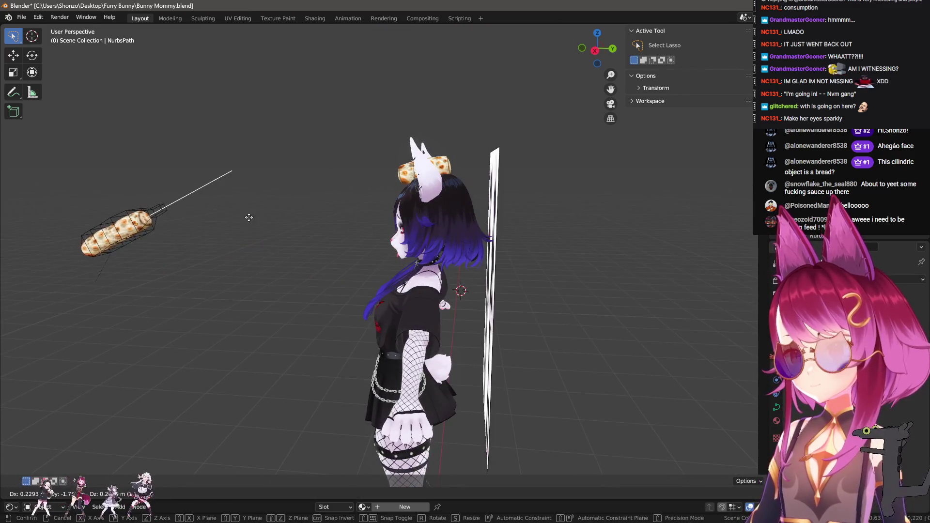
pyautogui.scroll(3, 279, 223)
pyautogui.moveTo(303, 221); pyautogui.dragTo(378, 231, button='middle')
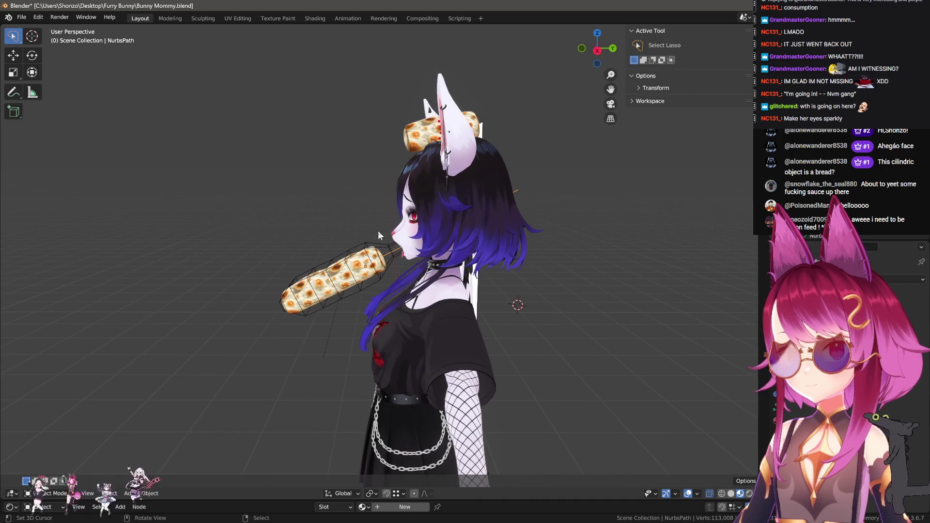
pyautogui.click(171, 189)
pyautogui.moveTo(170, 189)
pyautogui.mouseDown(button='middle')
pyautogui.moveTo(378, 246)
pyautogui.moveTo(286, 254)
pyautogui.moveTo(365, 271)
pyautogui.moveTo(386, 248)
pyautogui.mouseUp(button='middle')
pyautogui.scroll(4, 287, 254)
pyautogui.click(386, 248)
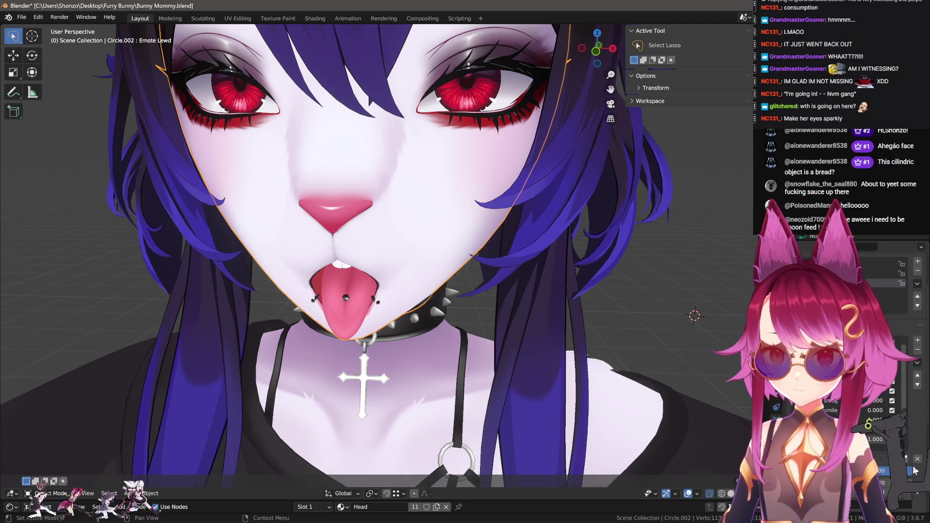
# - Set Emote Lewd to 0, then preview the Emote pissed and Emote smile shape keys
pyautogui.click(916, 465)
pyautogui.moveTo(436, 272); pyautogui.dragTo(892, 415, button='middle')
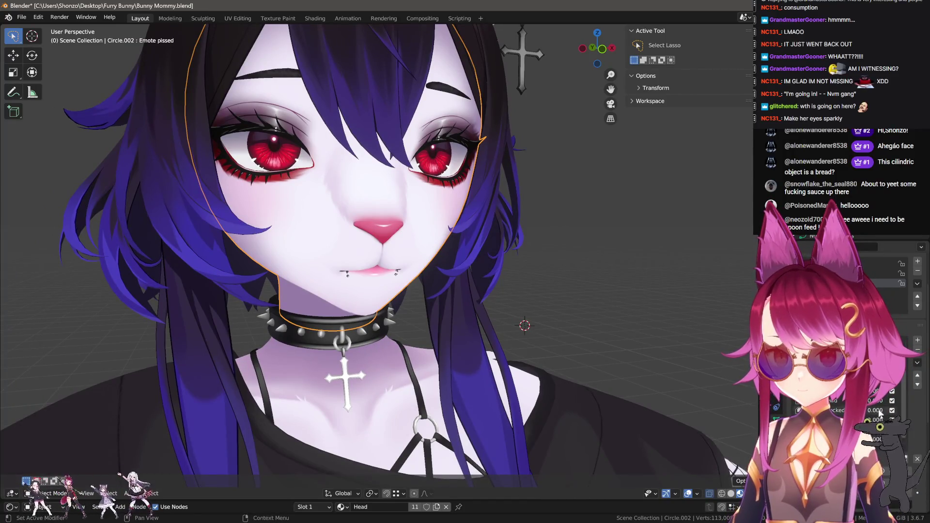
pyautogui.click(902, 315)
pyautogui.scroll(2, 645, 317)
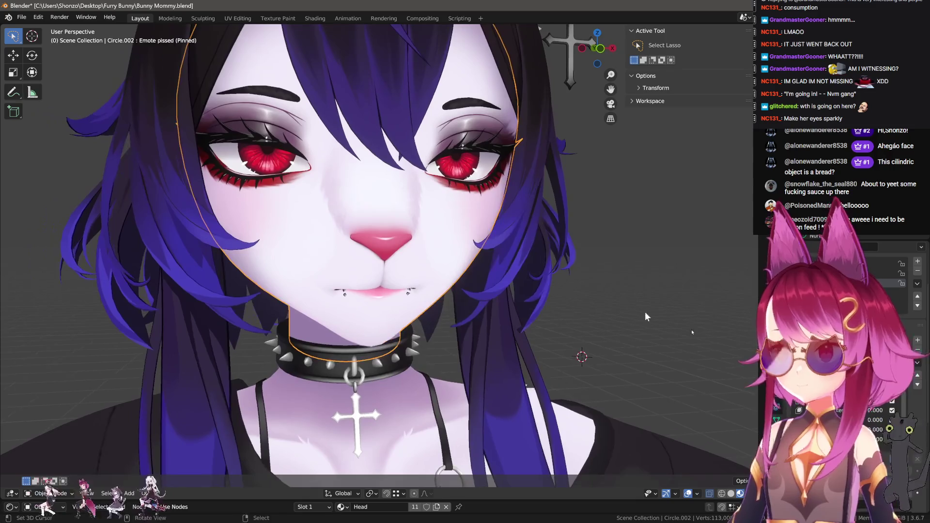
pyautogui.click(901, 325)
pyautogui.scroll(-2, 644, 317)
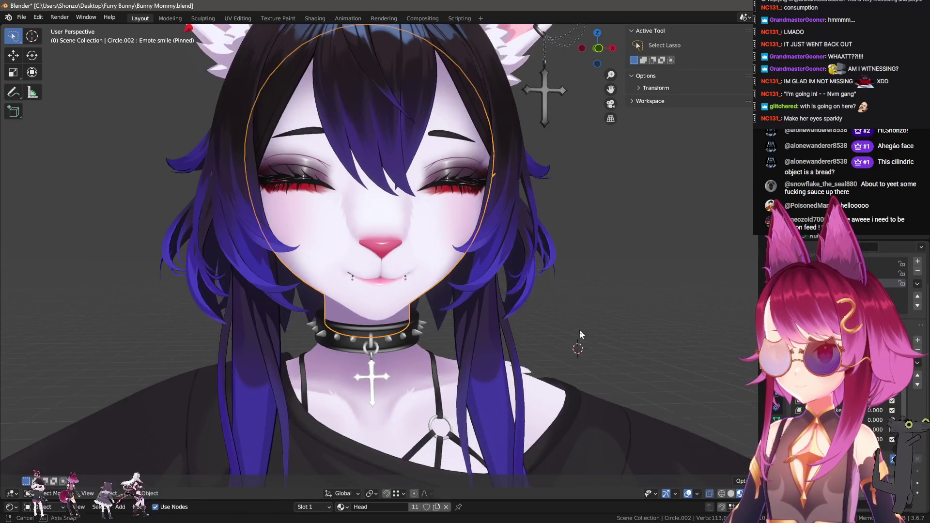
# - Preview the sad, Lewd, shocked, derp and beluga shape keys, then select the hair
pyautogui.click(902, 335)
pyautogui.scroll(-2, 644, 317)
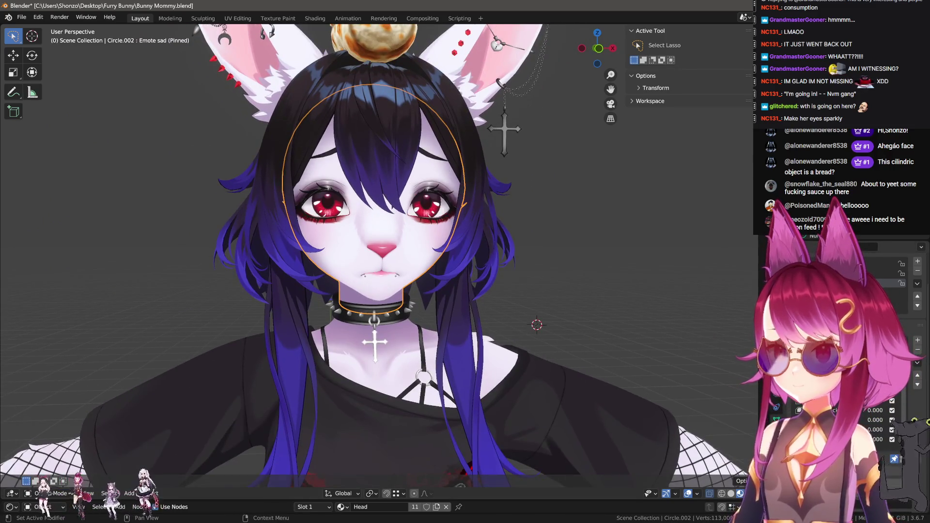
pyautogui.click(901, 344)
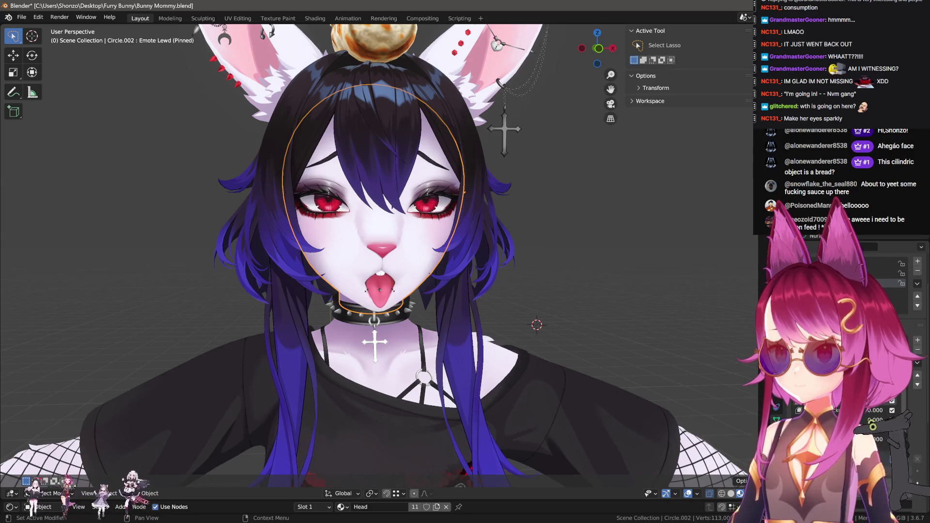
pyautogui.click(901, 353)
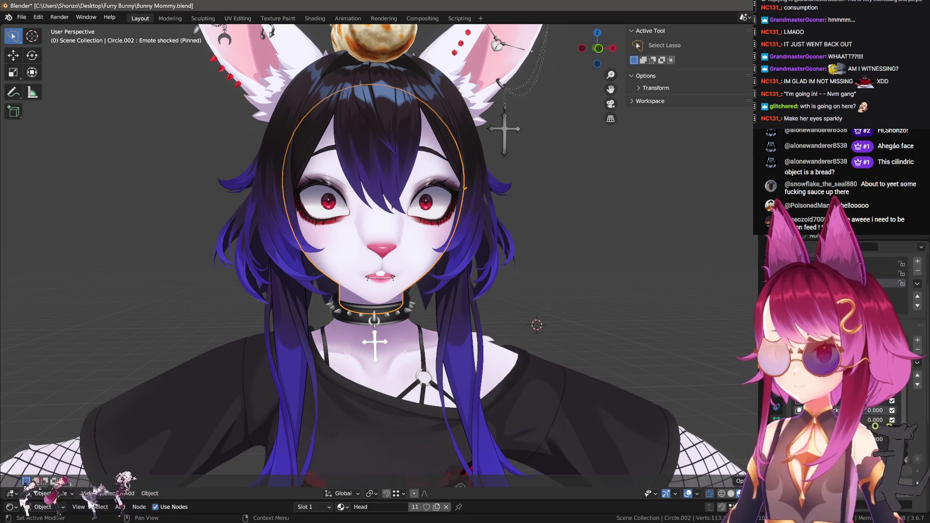
pyautogui.click(902, 364)
pyautogui.moveTo(557, 334); pyautogui.dragTo(577, 336, button='middle')
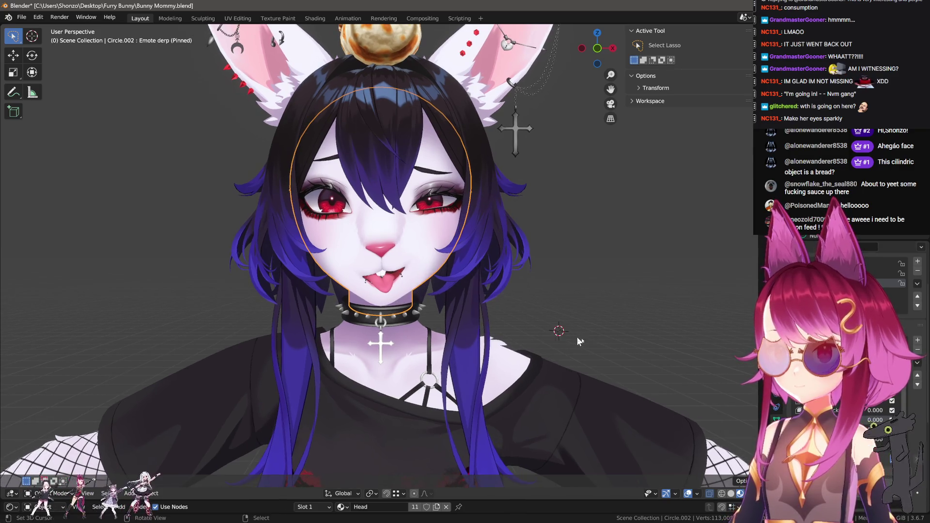
pyautogui.click(902, 373)
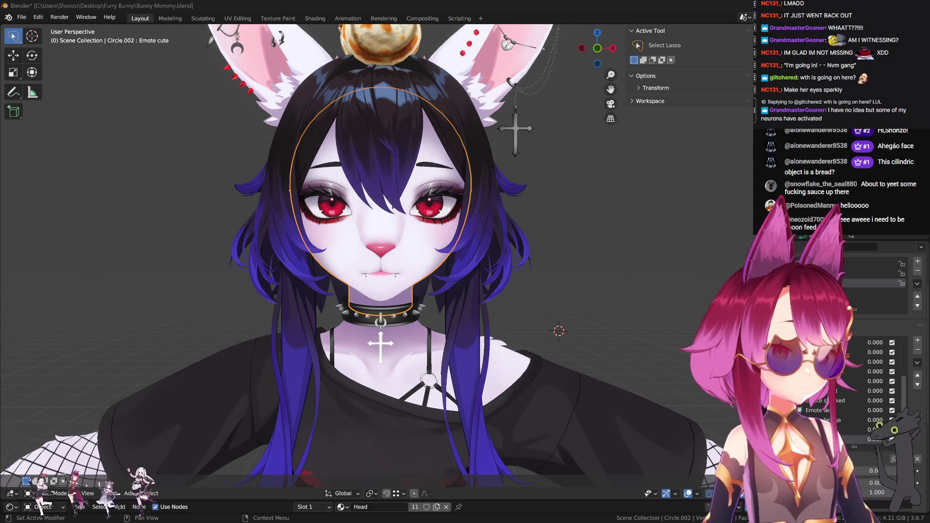
pyautogui.click(314, 162)
pyautogui.moveTo(314, 162)
pyautogui.mouseDown(button='middle')
pyautogui.moveTo(470, 176)
pyautogui.moveTo(388, 194)
pyautogui.moveTo(314, 162)
pyautogui.moveTo(339, 159)
pyautogui.mouseUp(button='middle')
# - Select the ear accessories and start a move, then cancel it
pyautogui.click(311, 163)
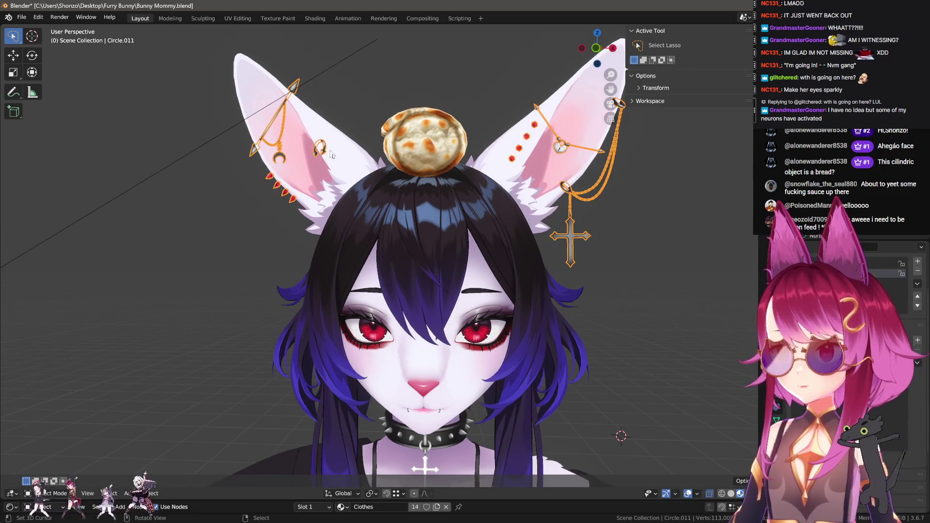
pyautogui.press('g')
pyautogui.press('Escape')
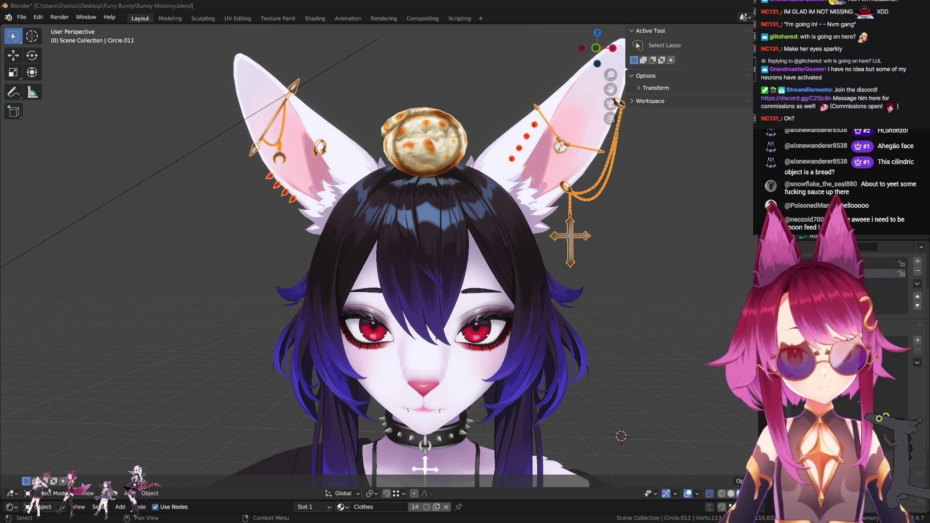
pyautogui.moveTo(368, 165)
pyautogui.mouseDown(button='middle')
pyautogui.moveTo(319, 171)
pyautogui.moveTo(334, 197)
pyautogui.mouseUp(button='middle')
# - Select the hair and ear chains, toggle Edit Mode, then select the bread path
pyautogui.click(331, 193)
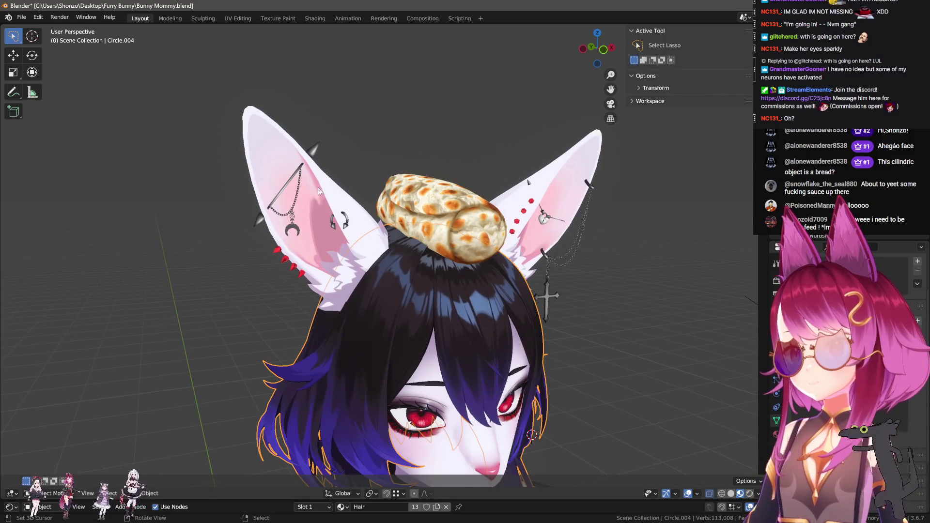
pyautogui.click(347, 213)
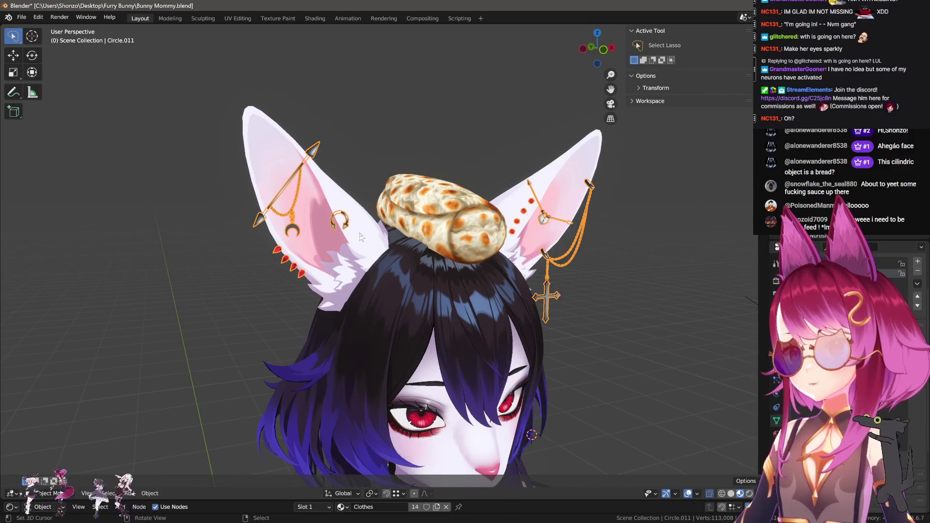
pyautogui.scroll(2, 361, 238)
pyautogui.moveTo(361, 237); pyautogui.dragTo(373, 194, button='middle')
pyautogui.press('Tab')
pyautogui.press('Tab')
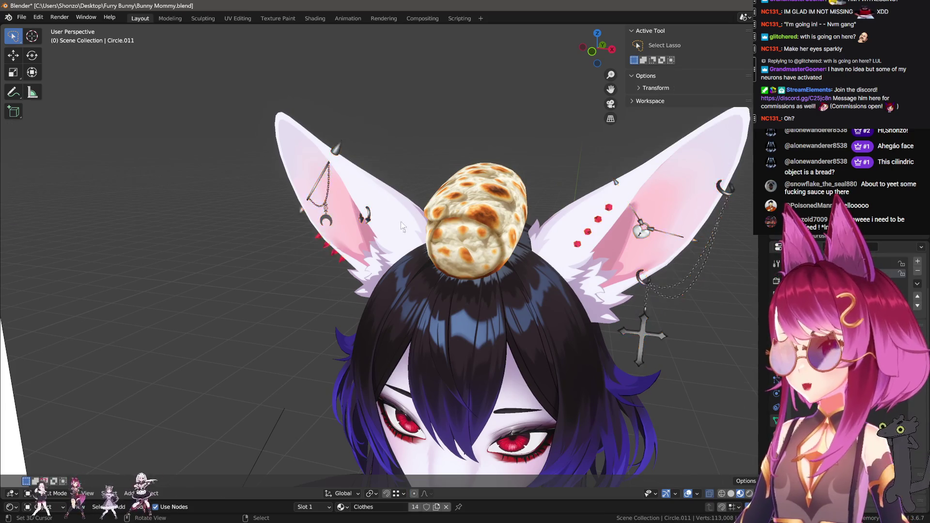
pyautogui.scroll(-8, 375, 192)
pyautogui.click(298, 318)
# - Move the bread path to its new spot at the lower left, beside the reference sheet
pyautogui.press('g')
pyautogui.click(276, 292)
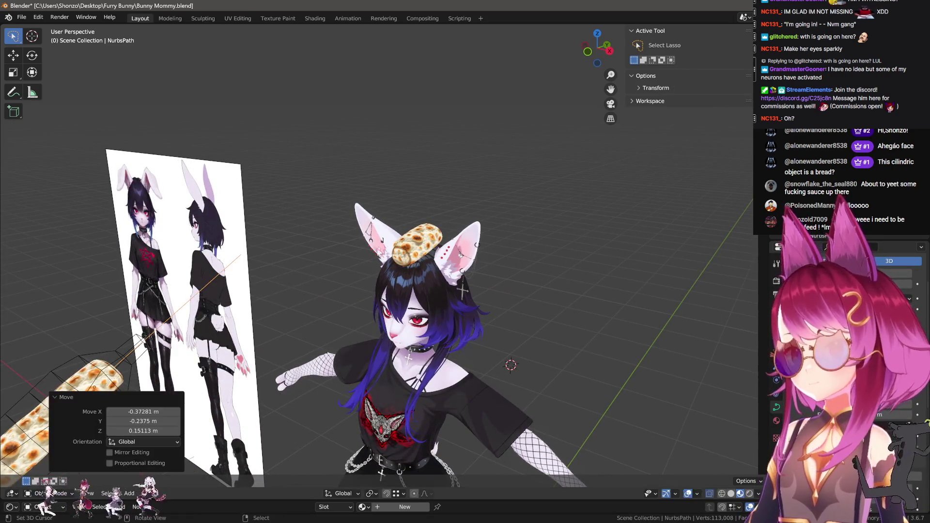
pyautogui.press('Tab')
pyautogui.scroll(4, 390, 228)
pyautogui.press('Tab')
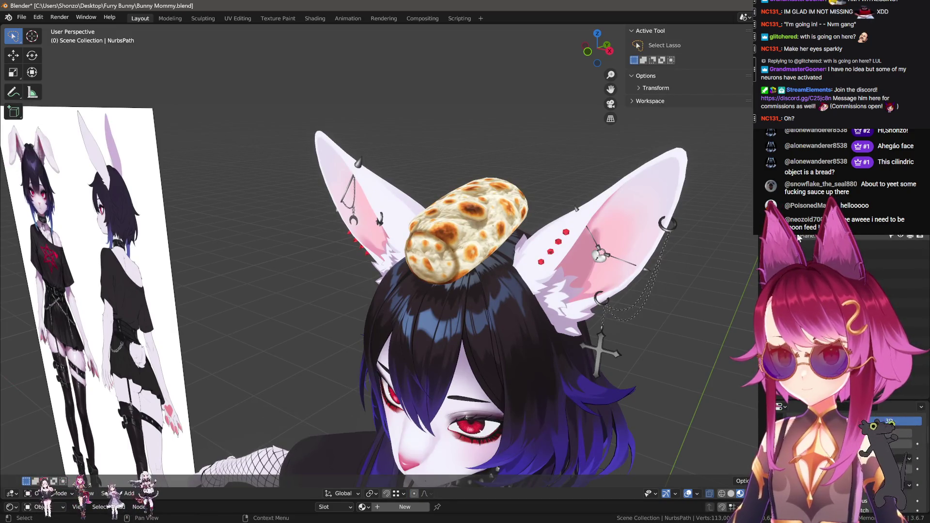
# - Reveal Plane.003's hidden geometry with Alt+H in Edit Mode and return to Object Mode
pyautogui.click(499, 313)
pyautogui.scroll(-6, 499, 312)
pyautogui.scroll(-3, 499, 314)
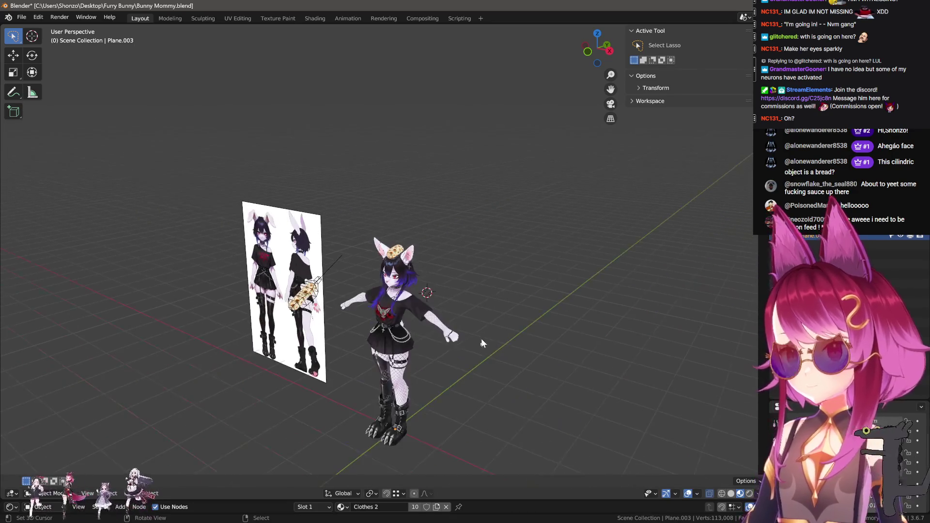
pyautogui.press('Tab')
pyautogui.hotkey('alt', 'h')
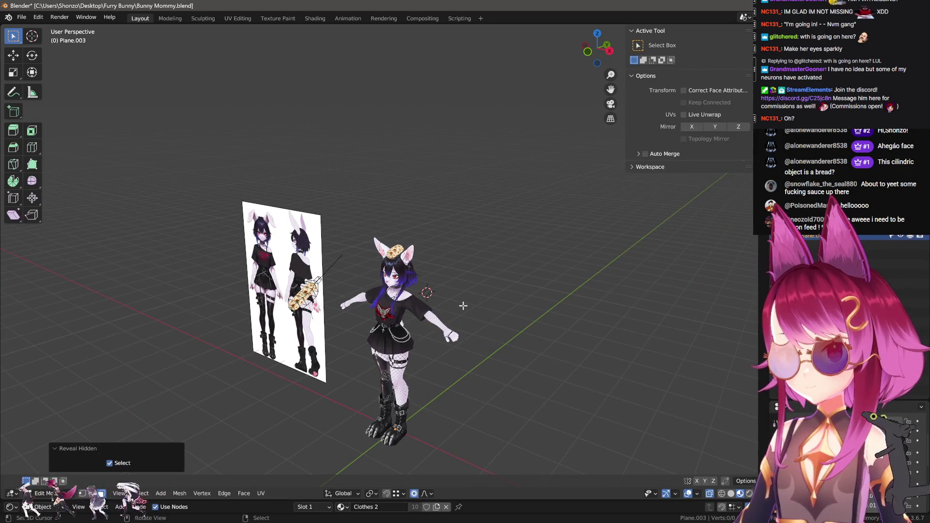
pyautogui.press('Tab')
pyautogui.press('g')
pyautogui.press('Escape')
pyautogui.press('Tab')
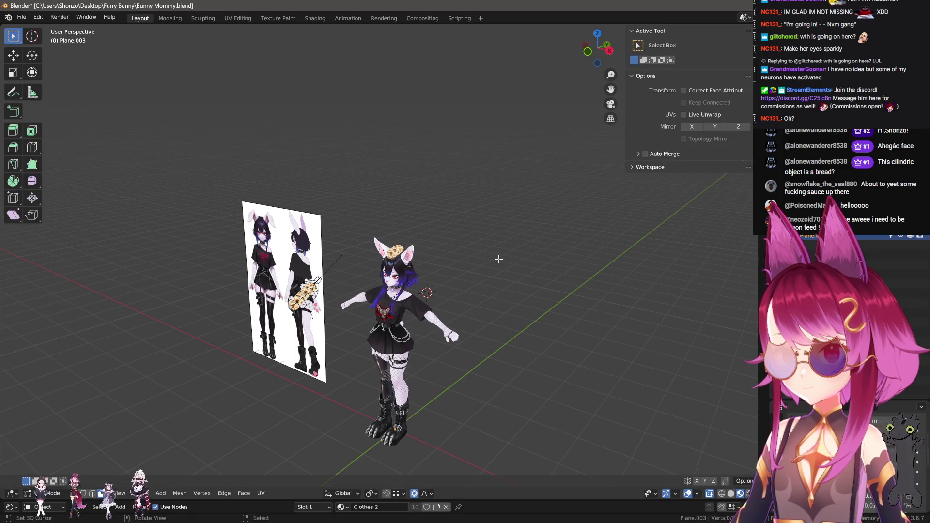
pyautogui.press('Tab')
# - Delete the bread tube beside the reference sheet, then select the skirt
pyautogui.press('x')
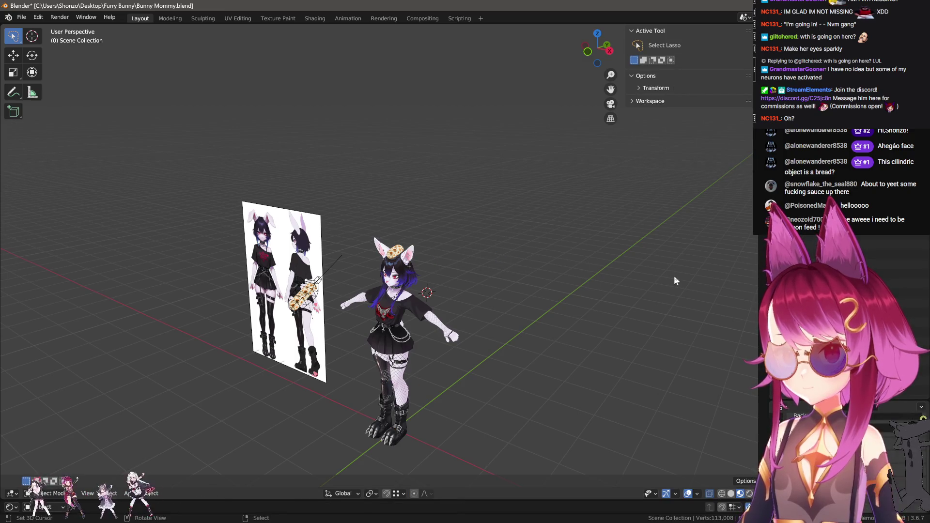
pyautogui.scroll(2, 673, 276)
pyautogui.press('x')
pyautogui.click(616, 276)
pyautogui.scroll(3, 560, 234)
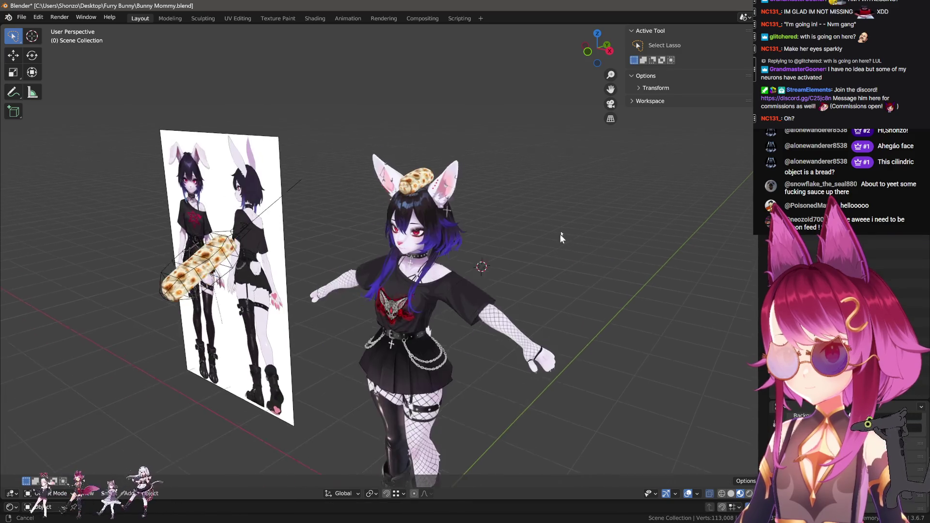
pyautogui.click(560, 215)
# - Start moves on the skirt and glasses, cancelling each and undoing the selection
pyautogui.press('g')
pyautogui.press('Escape')
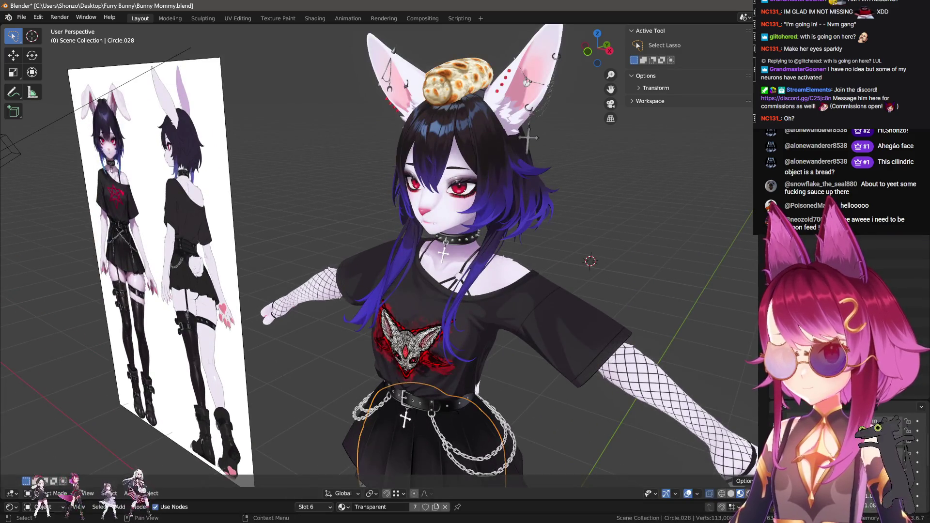
pyautogui.hotkey('ctrl', 'z')
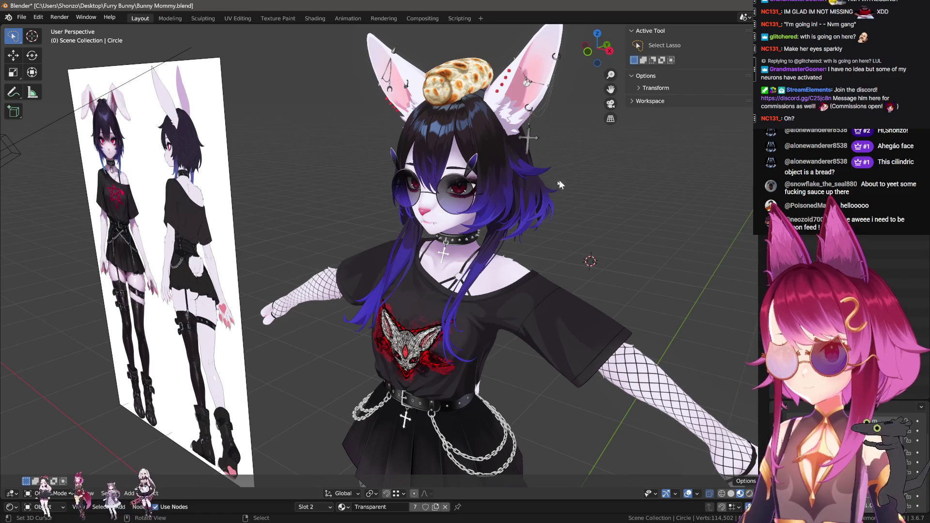
pyautogui.press('g')
pyautogui.press('Escape')
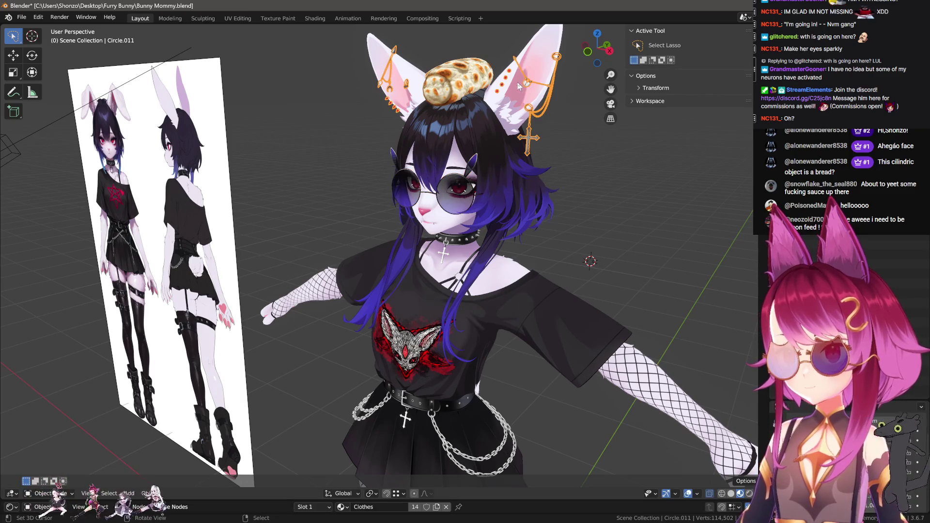
# - Select the hair and outline mesh, briefly toggling Edit Mode on the outline
pyautogui.click(516, 129)
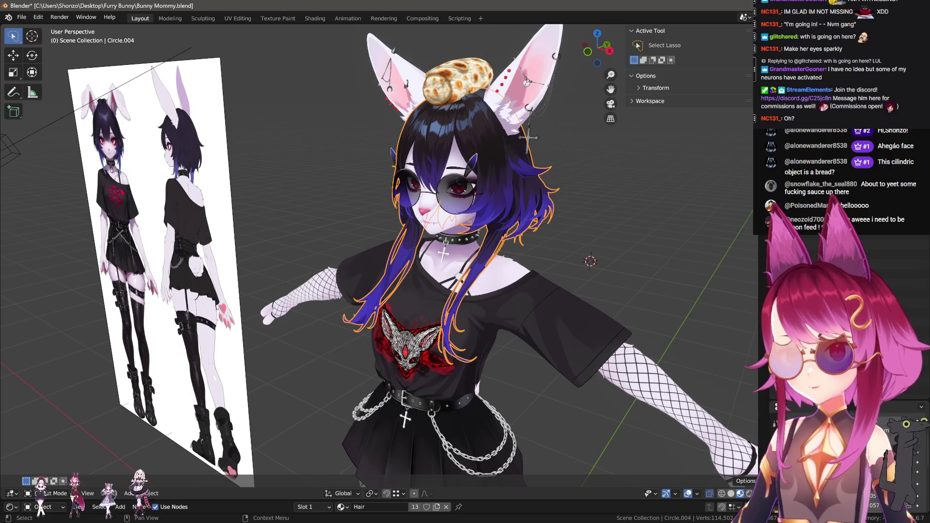
pyautogui.click(543, 154)
pyautogui.scroll(-8, 534, 242)
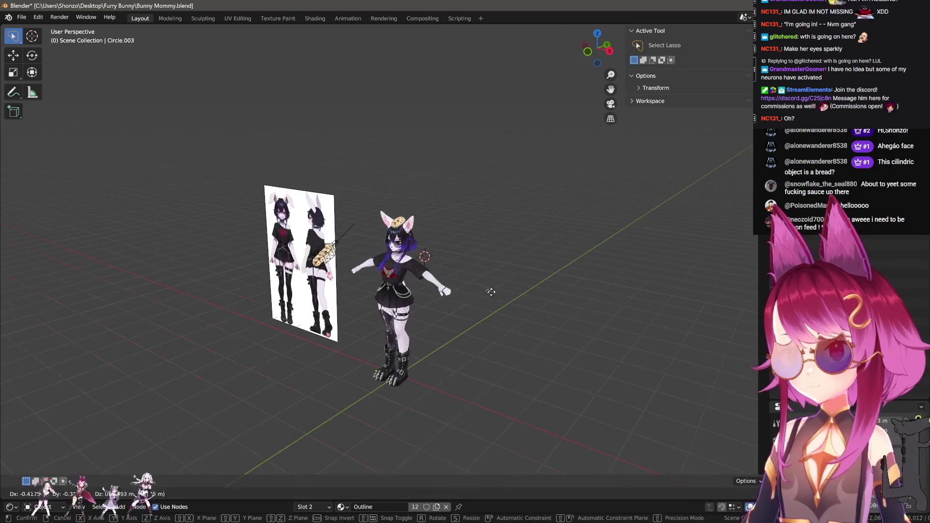
pyautogui.press('Tab')
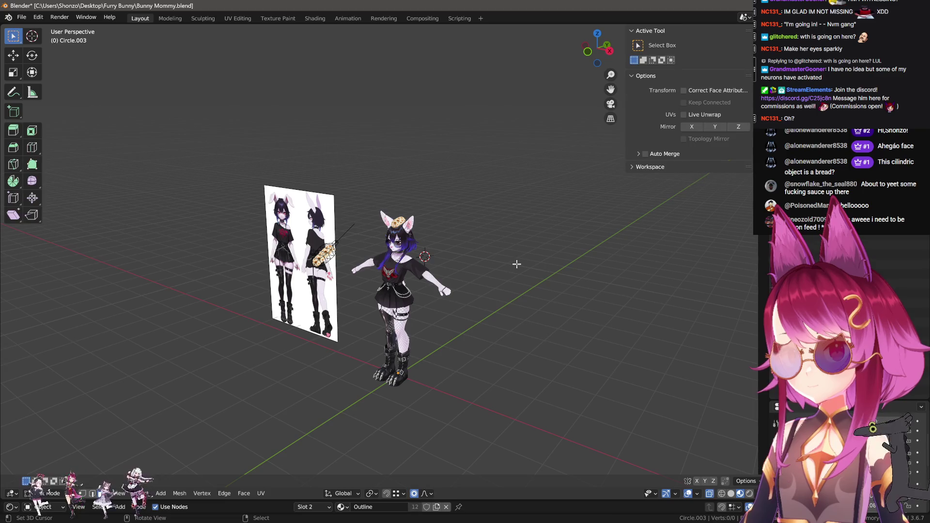
pyautogui.press('Tab')
pyautogui.scroll(2, 525, 272)
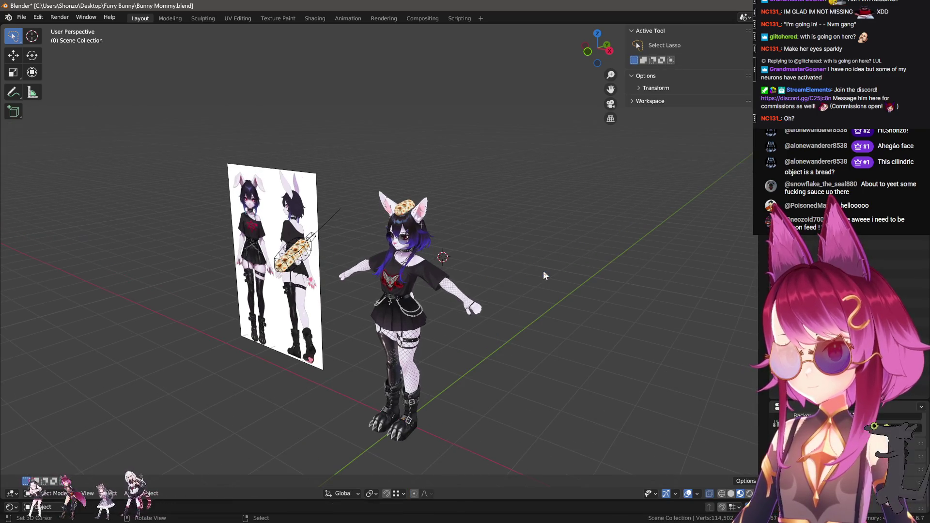
# - Select the glasses, head, then hair Circle.006, and enter Edit Mode on Circle.006
pyautogui.click(775, 88)
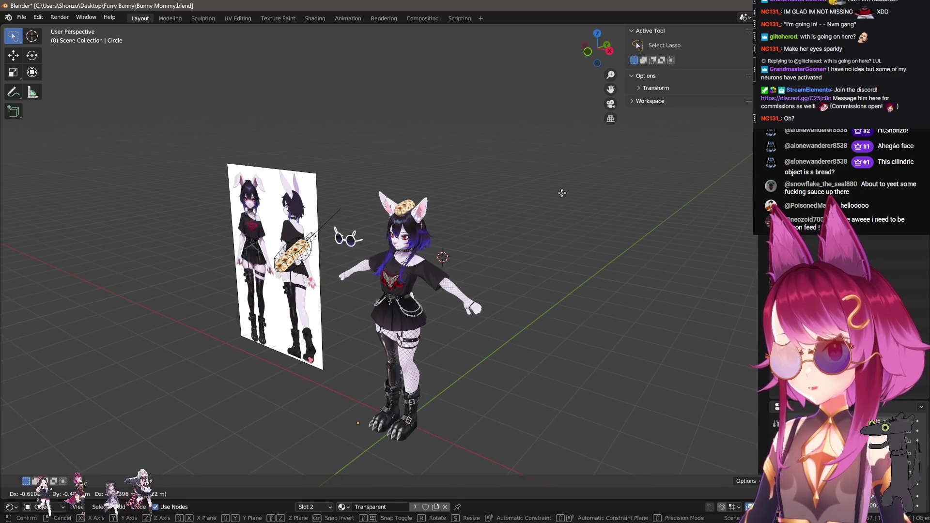
pyautogui.click(785, 97)
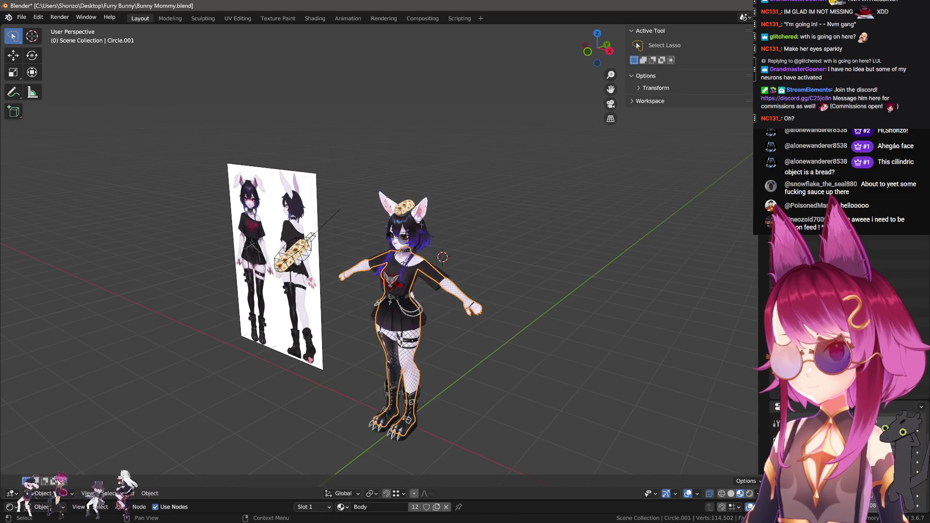
pyautogui.click(785, 106)
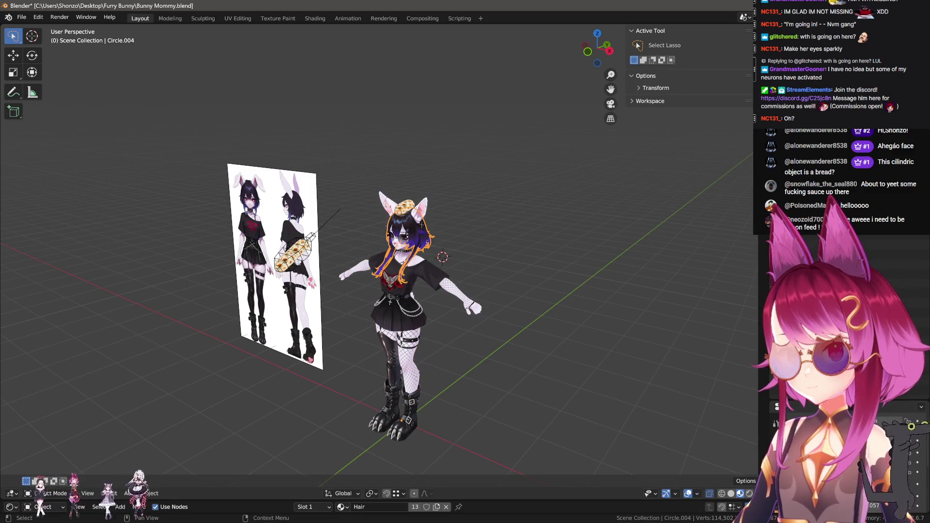
pyautogui.press('g')
pyautogui.rightClick(612, 196)
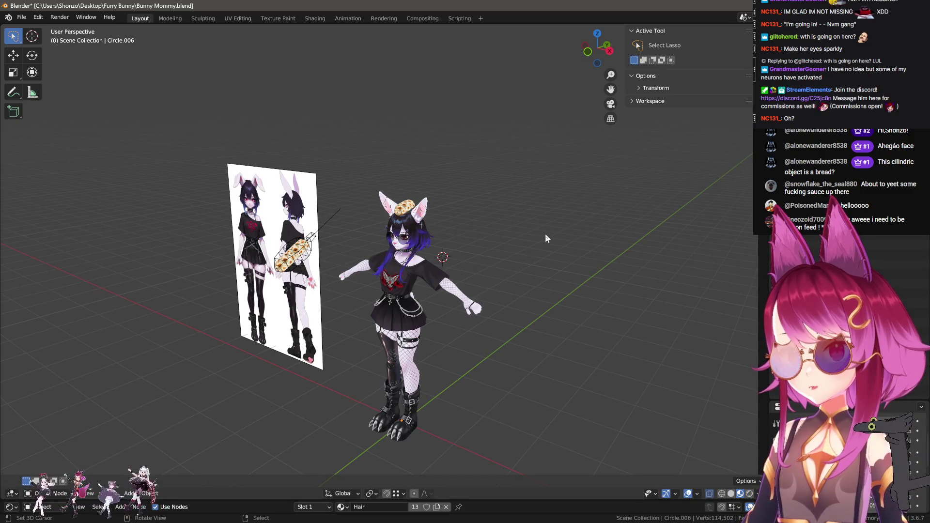
pyautogui.press('Tab')
# - Reveal Circle.006's hidden geometry with Alt+H and return to Object Mode
pyautogui.scroll(3, 546, 234)
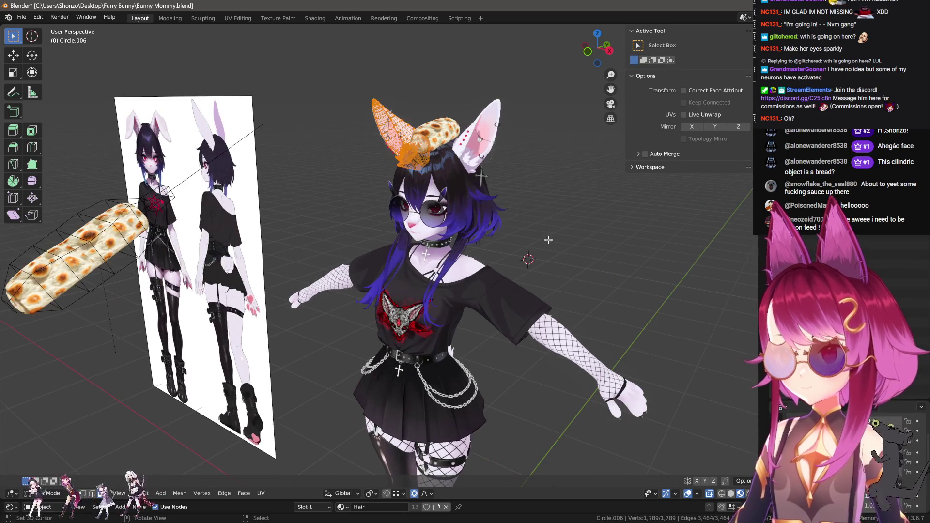
pyautogui.hotkey('alt', 'h')
pyautogui.press('Tab')
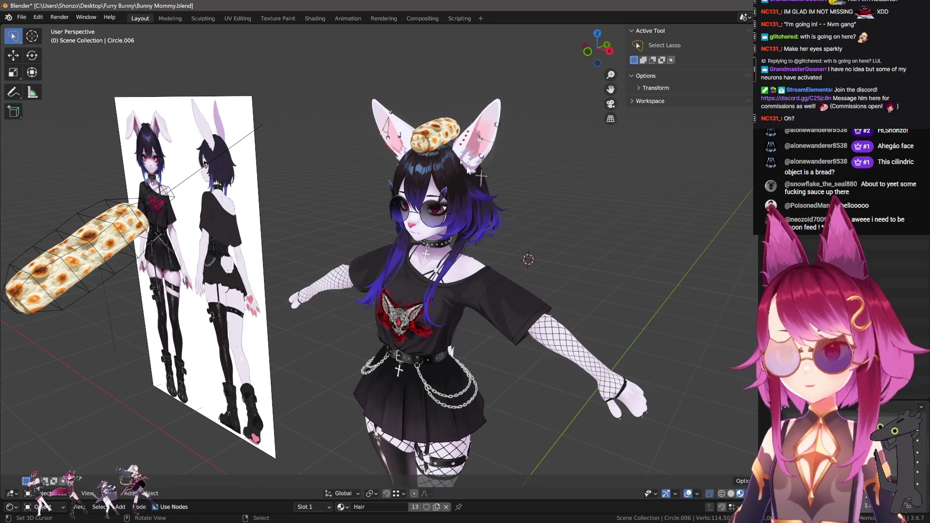
# - Orbit in close around the head and reselect the hair
pyautogui.scroll(5, 463, 178)
pyautogui.moveTo(463, 178)
pyautogui.mouseDown(button='middle')
pyautogui.moveTo(483, 126)
pyautogui.moveTo(534, 222)
pyautogui.mouseUp(button='middle')
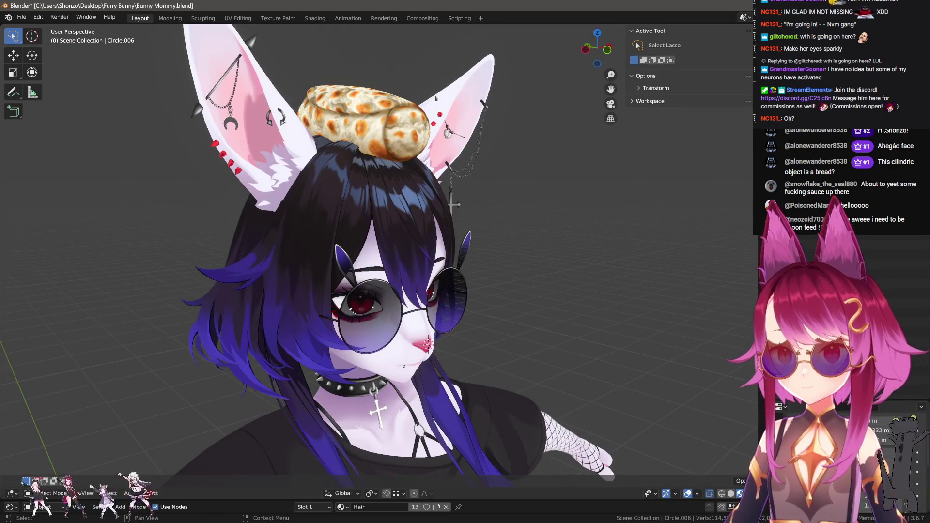
pyautogui.click(387, 184)
pyautogui.moveTo(387, 184)
pyautogui.mouseDown(button='middle')
pyautogui.moveTo(369, 160)
pyautogui.moveTo(388, 182)
pyautogui.moveTo(336, 233)
pyautogui.moveTo(572, 188)
pyautogui.mouseUp(button='middle')
pyautogui.click(571, 188)
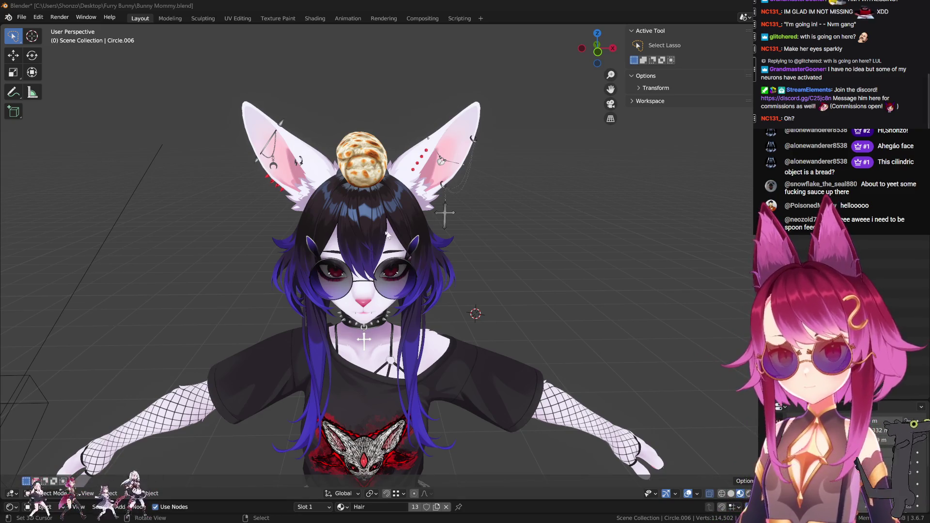
# - Select the round glasses and hide them with H
pyautogui.scroll(5, 386, 234)
pyautogui.moveTo(396, 263)
pyautogui.mouseDown(button='middle')
pyautogui.moveTo(459, 219)
pyautogui.moveTo(417, 260)
pyautogui.moveTo(461, 224)
pyautogui.mouseUp(button='middle')
pyautogui.click(461, 225)
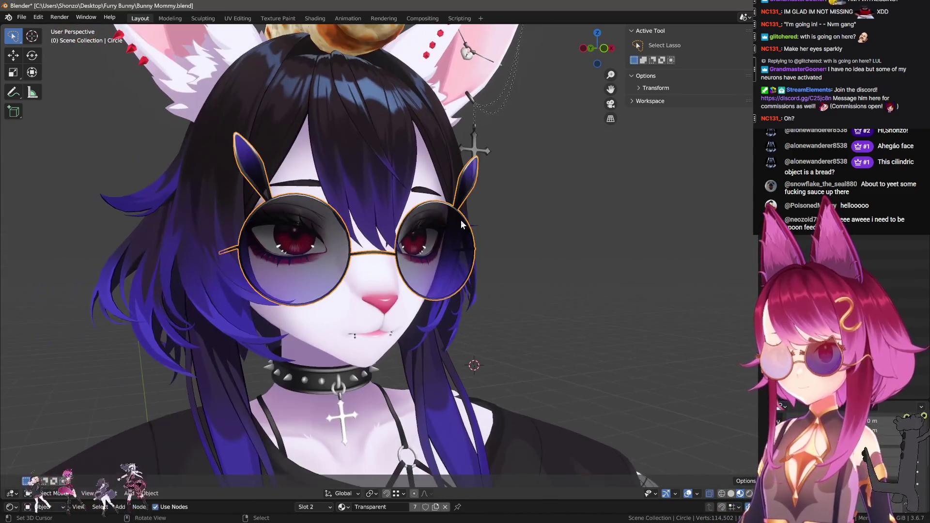
pyautogui.press('h')
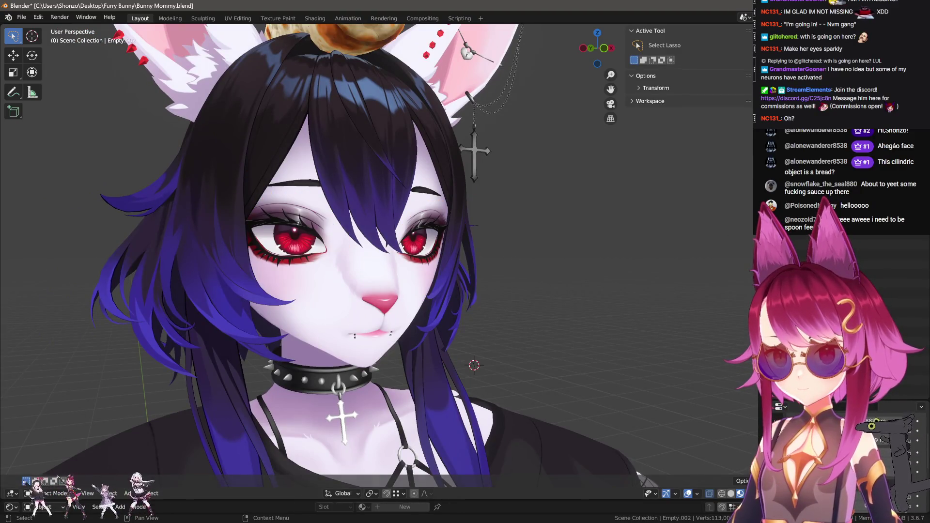
pyautogui.scroll(-8, 410, 301)
# - Move the bread NurbsPath by X 0.63811, Y -0.15824, Z 0.82509 m and select the head mesh
pyautogui.moveTo(432, 277)
pyautogui.mouseDown(button='middle')
pyautogui.moveTo(429, 303)
pyautogui.moveTo(433, 288)
pyautogui.moveTo(506, 257)
pyautogui.moveTo(485, 242)
pyautogui.mouseUp(button='middle')
pyautogui.click(545, 250)
pyautogui.press('g')
pyautogui.click(582, 227)
pyautogui.scroll(5, 427, 271)
pyautogui.keyDown('shift'); pyautogui.moveTo(426, 271); pyautogui.dragTo(420, 277, button='middle'); pyautogui.keyUp('shift')
pyautogui.click(421, 277)
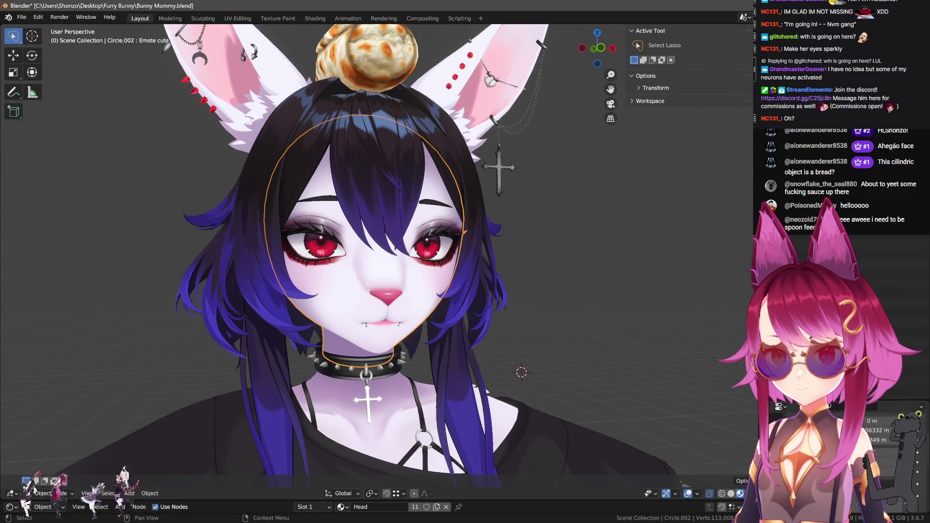
# - Enlarge the properties area and preview the cute, shocked, Lewd and smile shape keys
pyautogui.moveTo(891, 400); pyautogui.dragTo(891, 237)
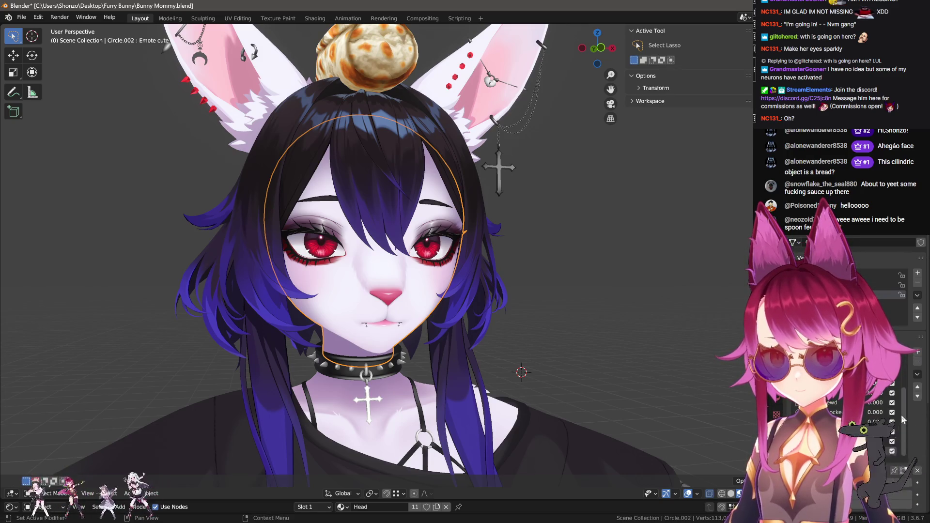
pyautogui.click(904, 470)
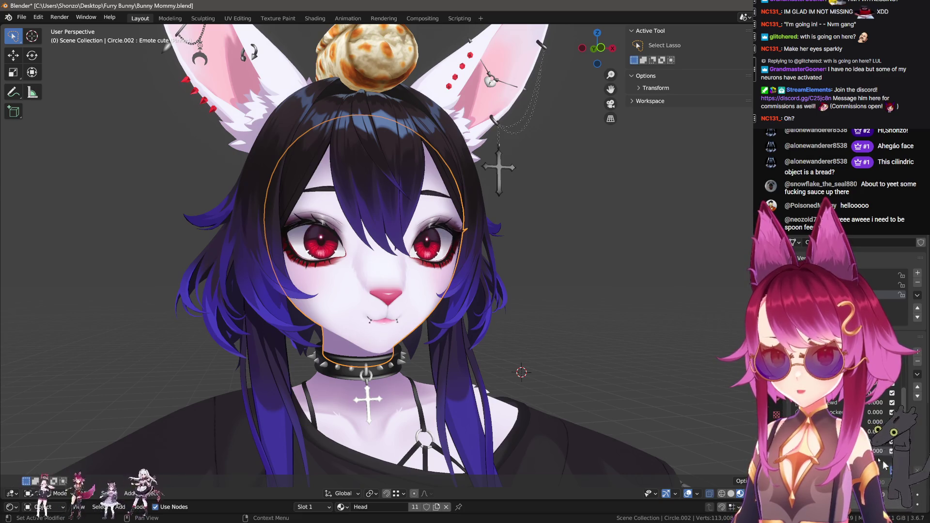
pyautogui.moveTo(572, 358); pyautogui.dragTo(560, 357, button='middle')
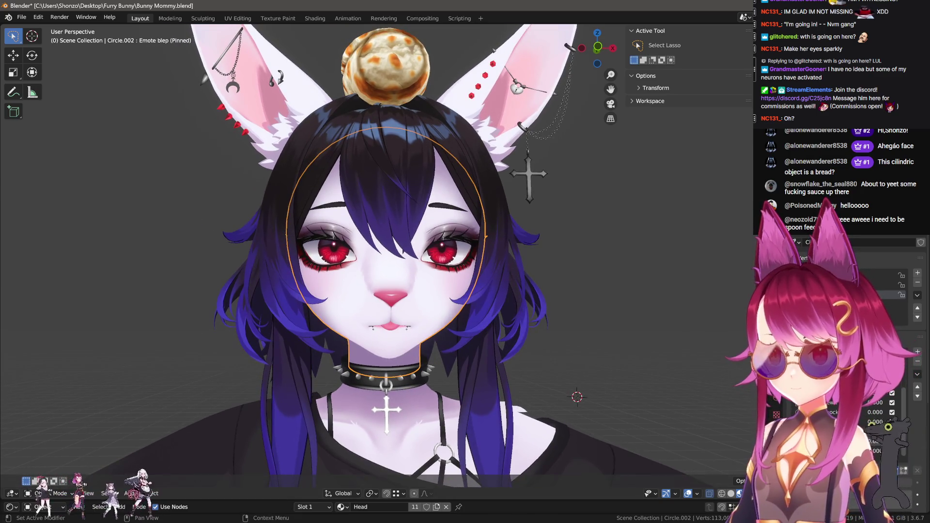
pyautogui.click(824, 422)
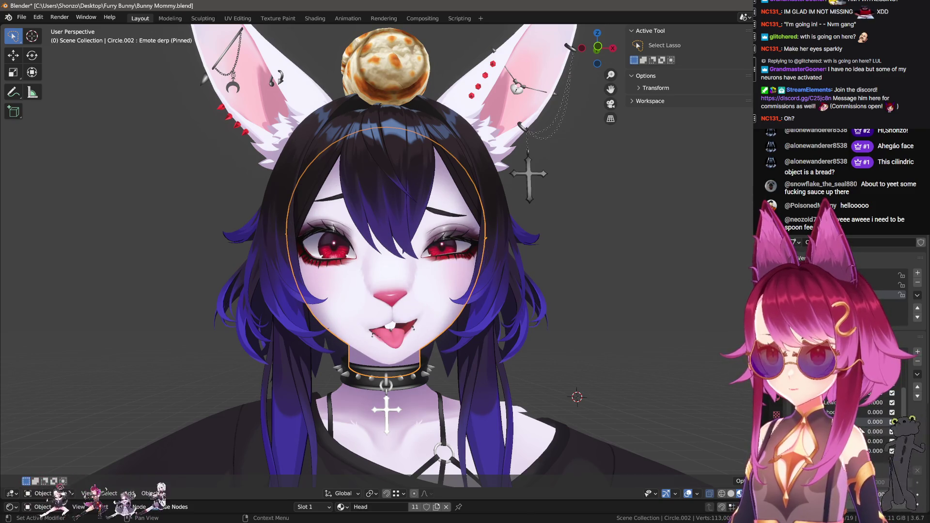
pyautogui.click(862, 430)
pyautogui.click(869, 425)
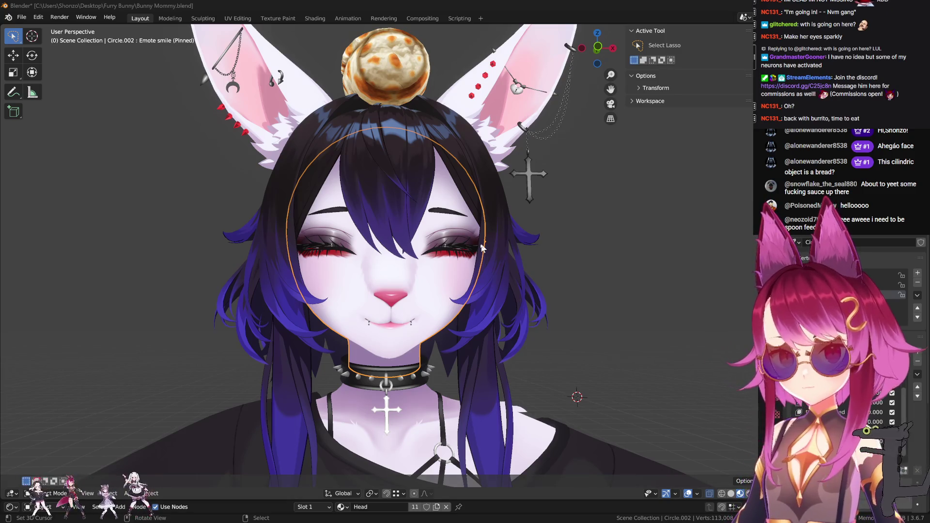
# - Deselect the head and arrow through Emote pissed, sad and the tongue-out expression
pyautogui.moveTo(512, 289)
pyautogui.mouseDown(button='middle')
pyautogui.moveTo(476, 280)
pyautogui.moveTo(563, 284)
pyautogui.moveTo(566, 303)
pyautogui.moveTo(535, 278)
pyautogui.mouseUp(button='middle')
pyautogui.click(563, 284)
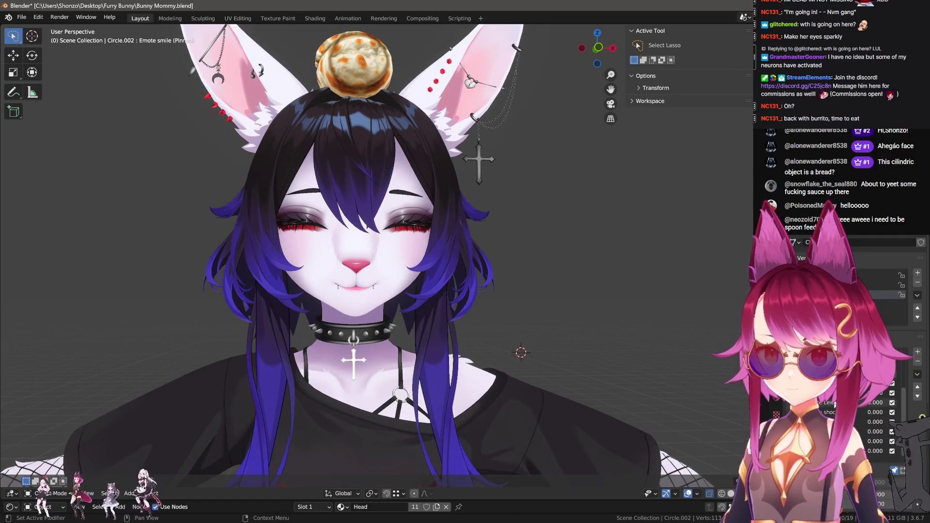
pyautogui.press('Down')
pyautogui.press('Down')
pyautogui.press('Down')
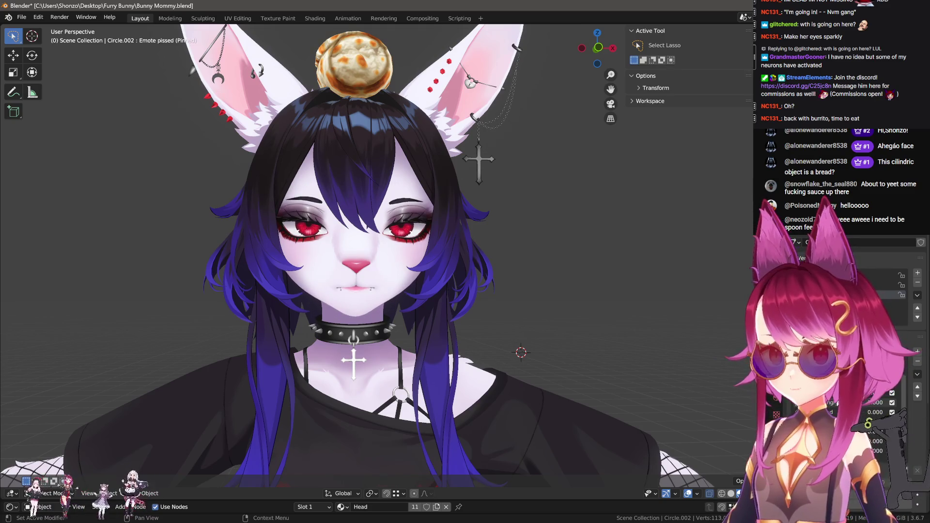
pyautogui.press('Down')
pyautogui.press('Down')
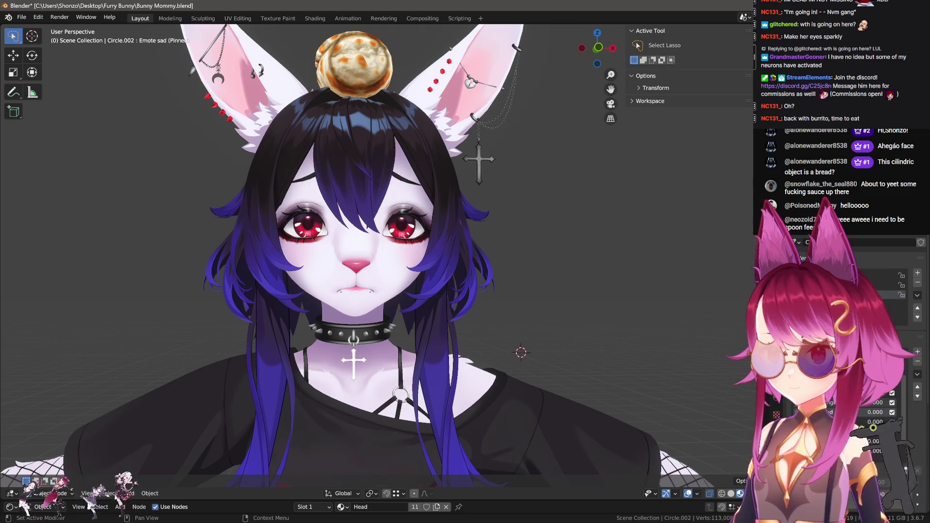
pyautogui.press('Down')
pyautogui.press('Up')
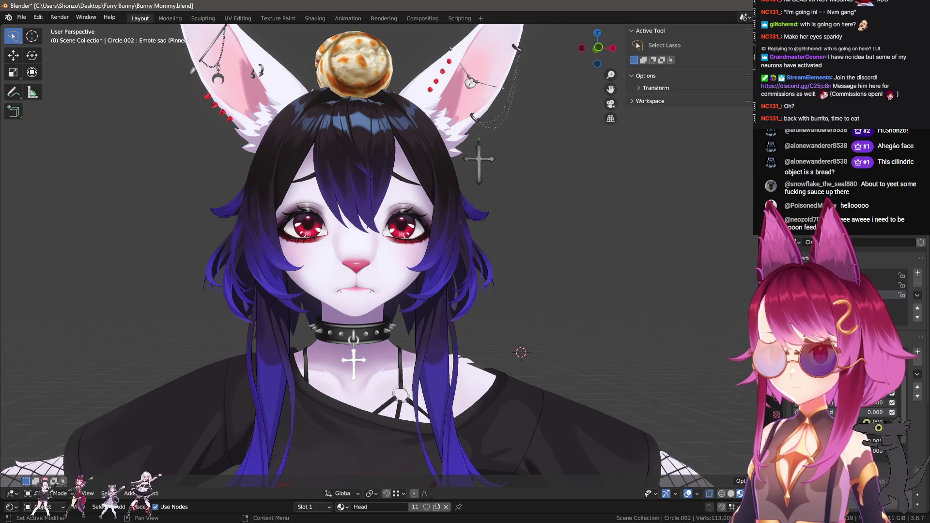
# - Arrow through angry, sad, shocked, derp, beluga and cute, then unpin Emote cute
pyautogui.press('Up')
pyautogui.press('Down')
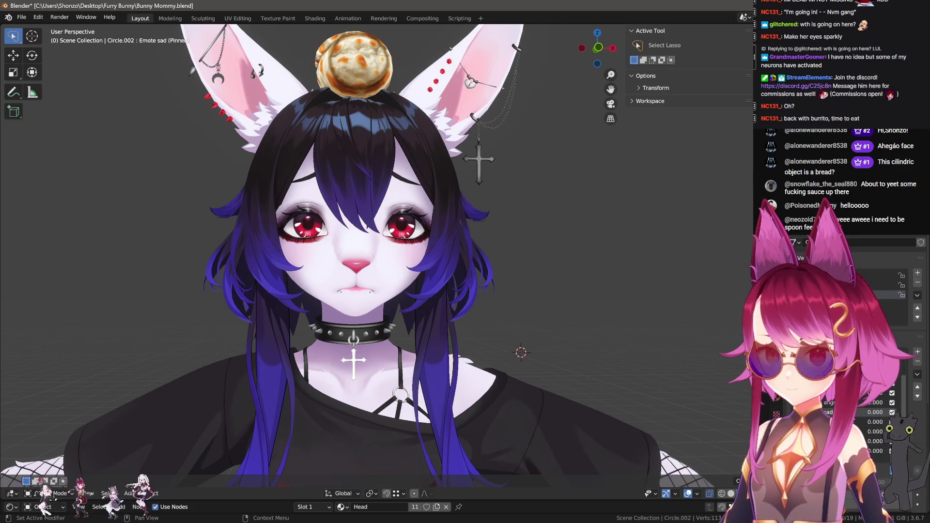
pyautogui.press('Down')
pyautogui.press('Down')
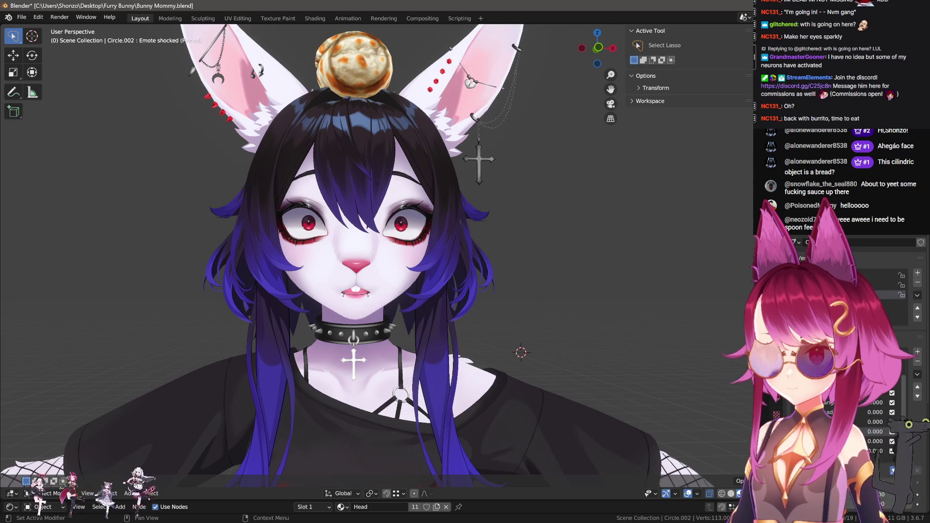
pyautogui.press('Up')
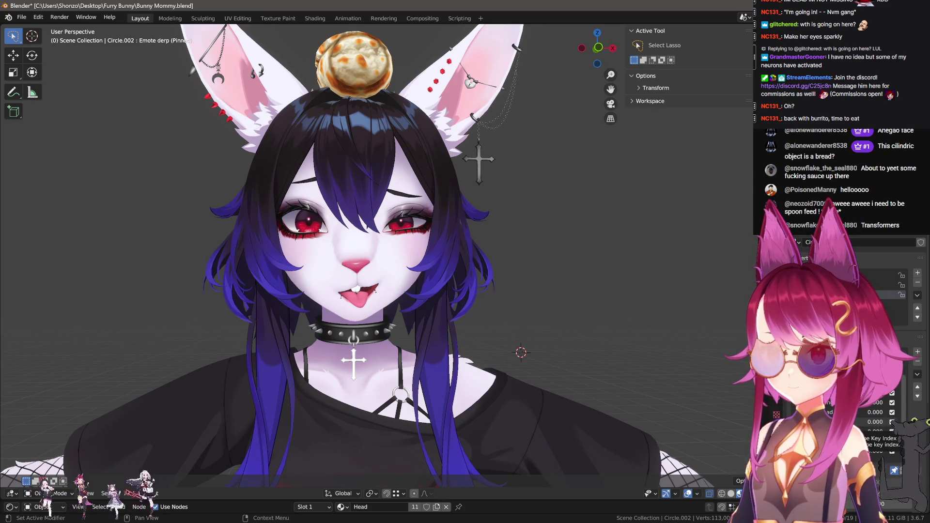
pyautogui.press('Down')
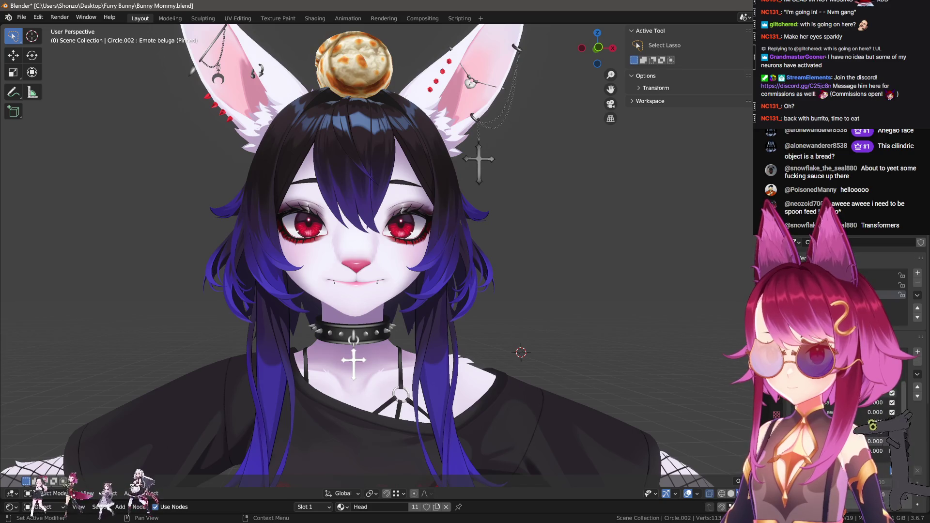
pyautogui.press('Down')
pyautogui.press('Down')
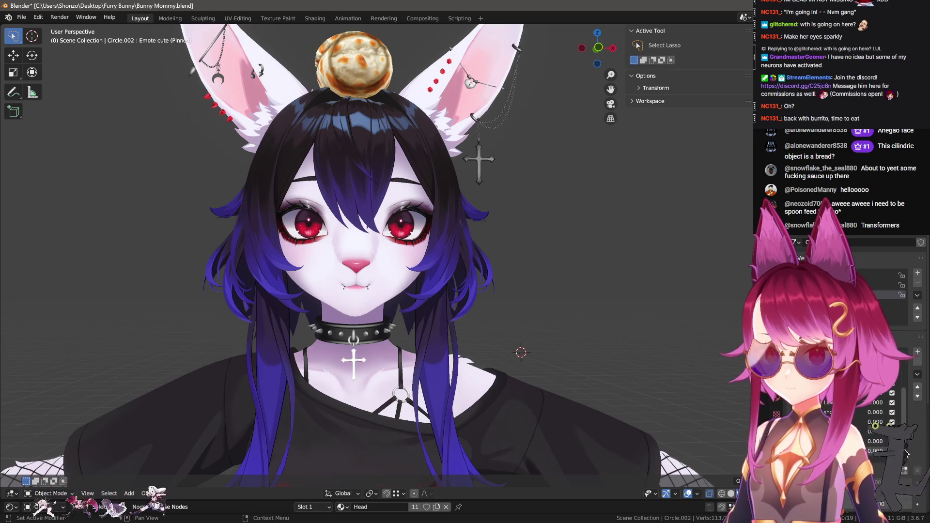
pyautogui.click(905, 468)
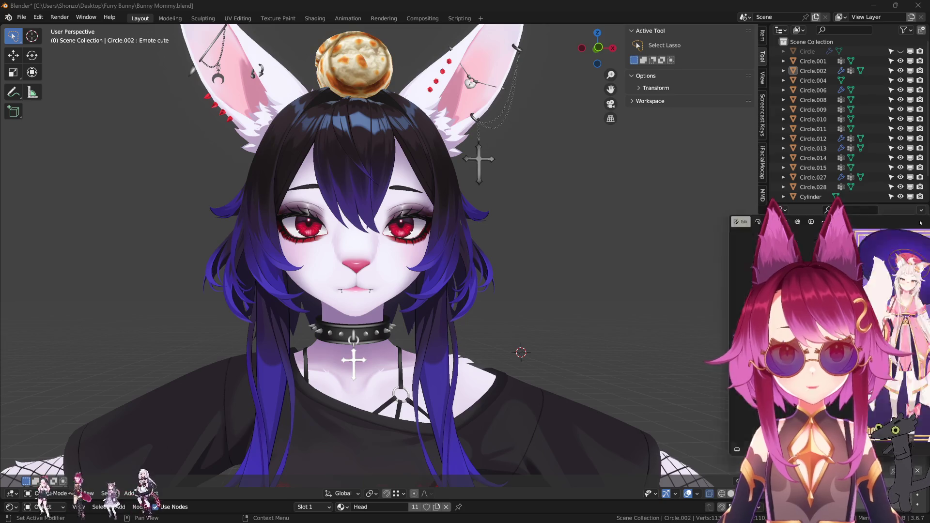
# - View Shirahiko Rend 1.png in Photos, close it, and switch to the crying-cat picture
pyautogui.hotkey('alt', 'Tab')
pyautogui.scroll(-3, 338, 258)
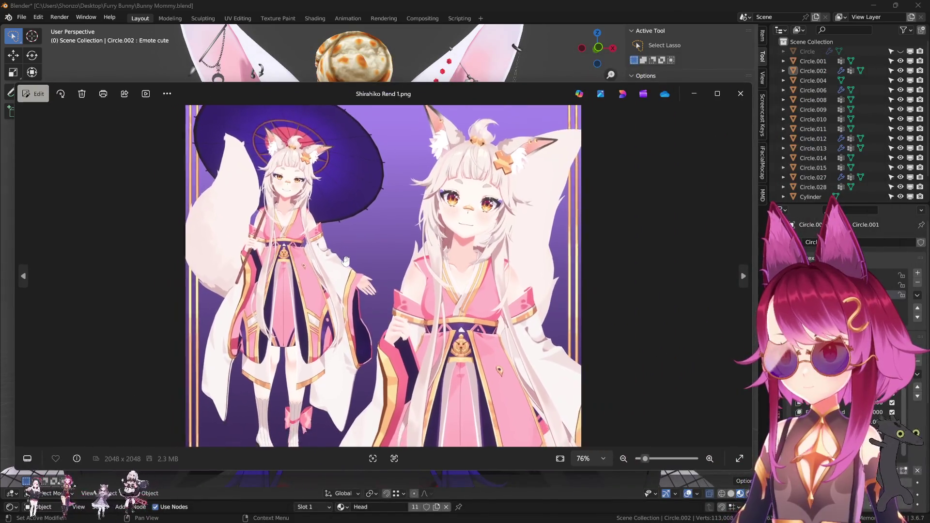
pyautogui.click(740, 99)
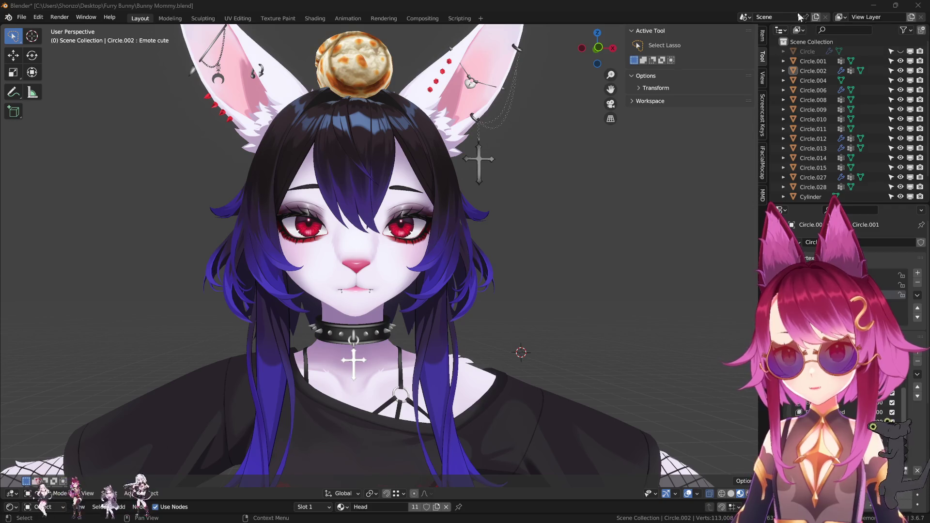
pyautogui.hotkey('alt', 'Tab')
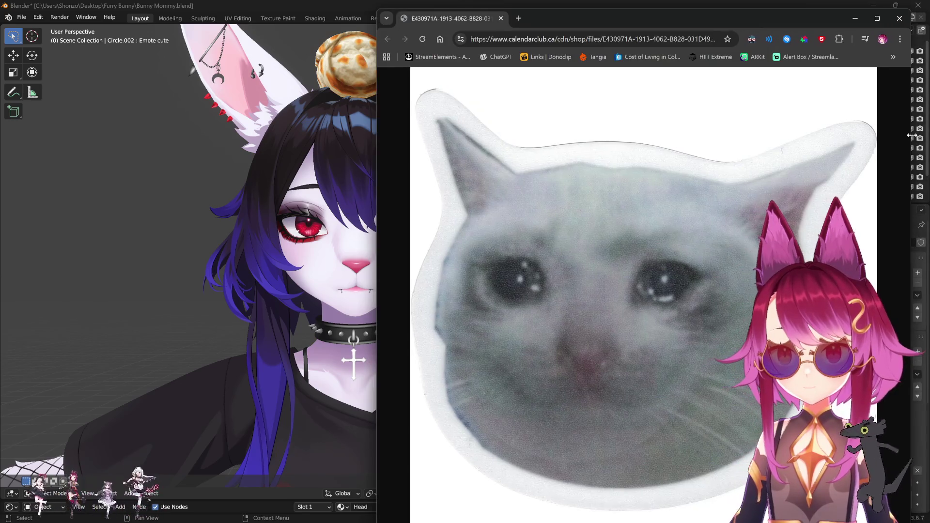
# - Close the crying-cat window, move the other cat window aside, and return to Blender
pyautogui.click(899, 18)
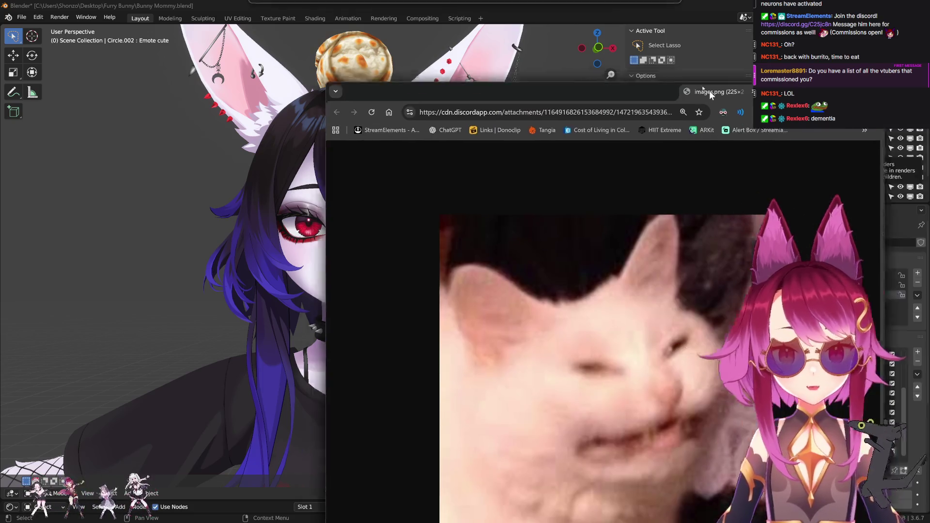
pyautogui.moveTo(709, 91)
pyautogui.mouseDown()
pyautogui.moveTo(655, 16)
pyautogui.moveTo(744, 31)
pyautogui.moveTo(750, 17)
pyautogui.mouseUp()
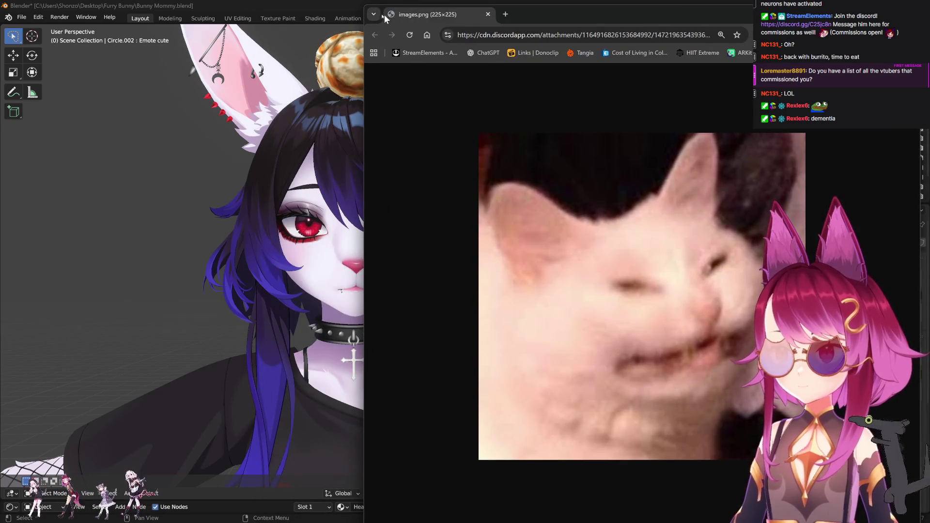
pyautogui.moveTo(362, 6); pyautogui.dragTo(415, 7)
pyautogui.click(405, 20)
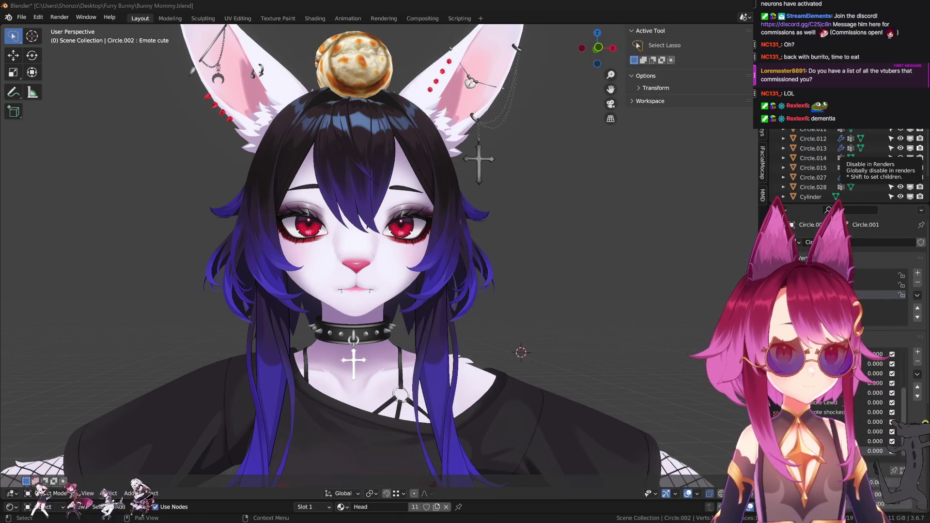
# - Make Emote eee the active shape key on head mesh Circle.002 and enter Edit Mode
pyautogui.scroll(8, 455, 286)
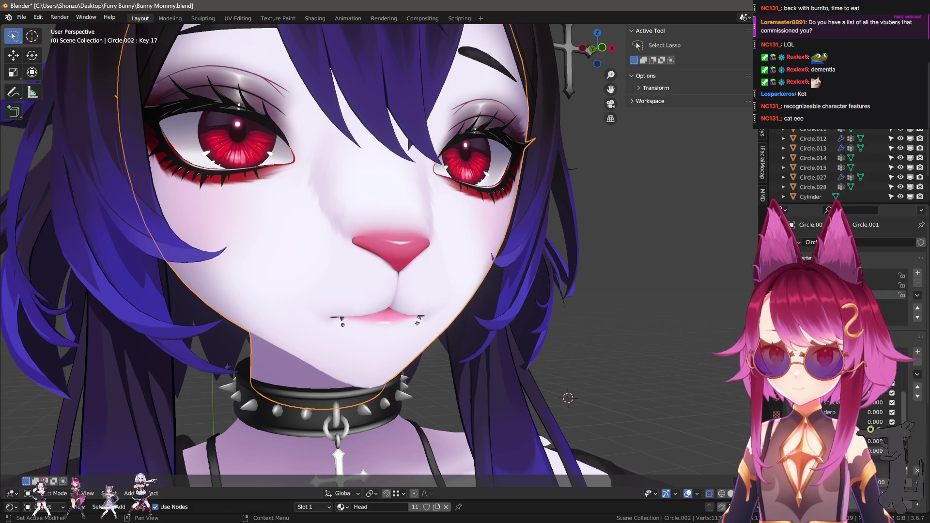
pyautogui.click(843, 432)
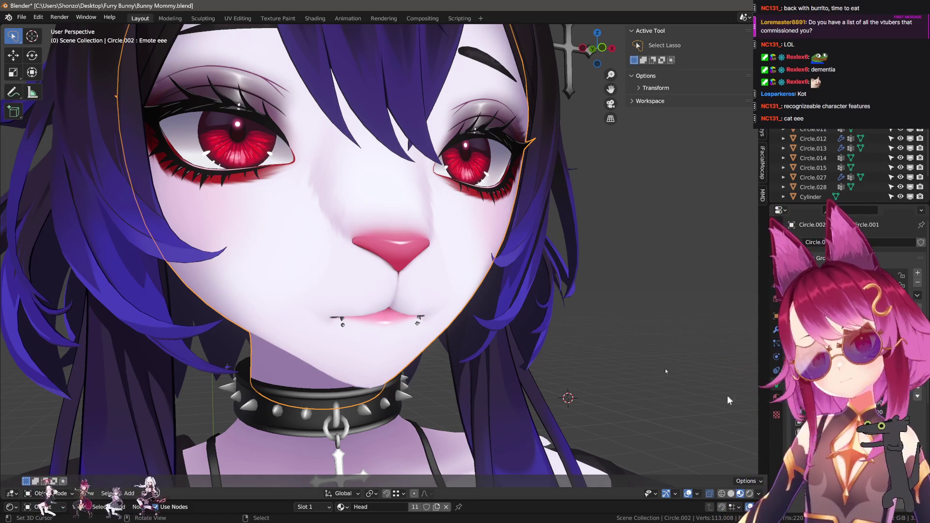
pyautogui.press('Tab')
pyautogui.scroll(3, 315, 242)
# - Blend the Blink Happy shape into Emote eee at 0.7 for happy half-closed eyes
pyautogui.press('F3')
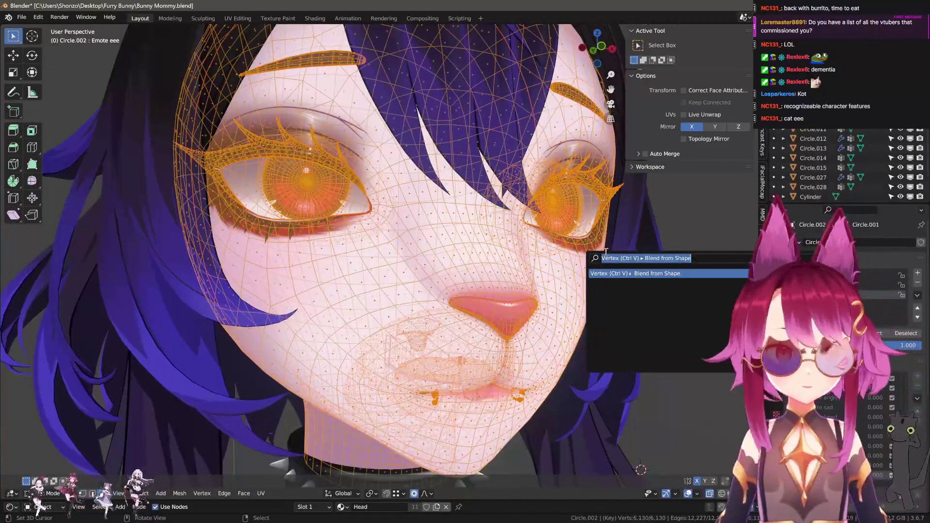
pyautogui.press('Return')
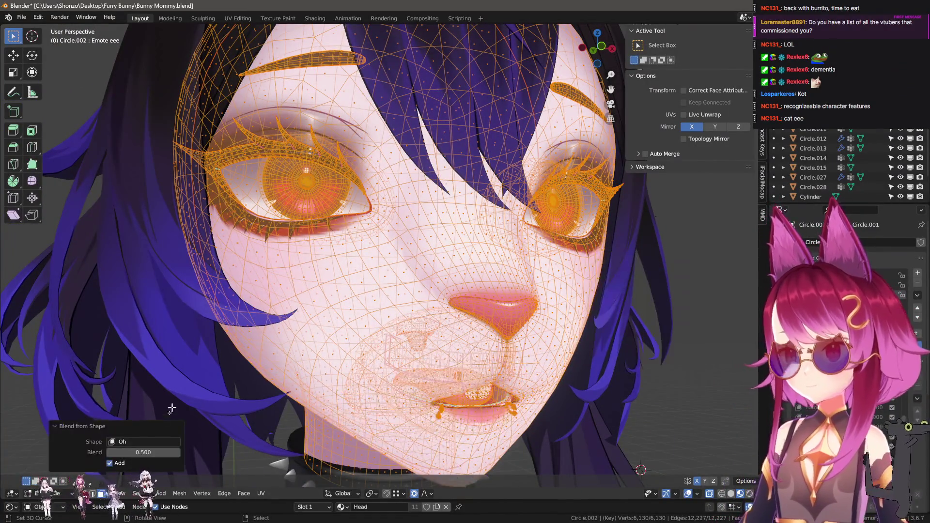
pyautogui.click(128, 441)
pyautogui.click(142, 350)
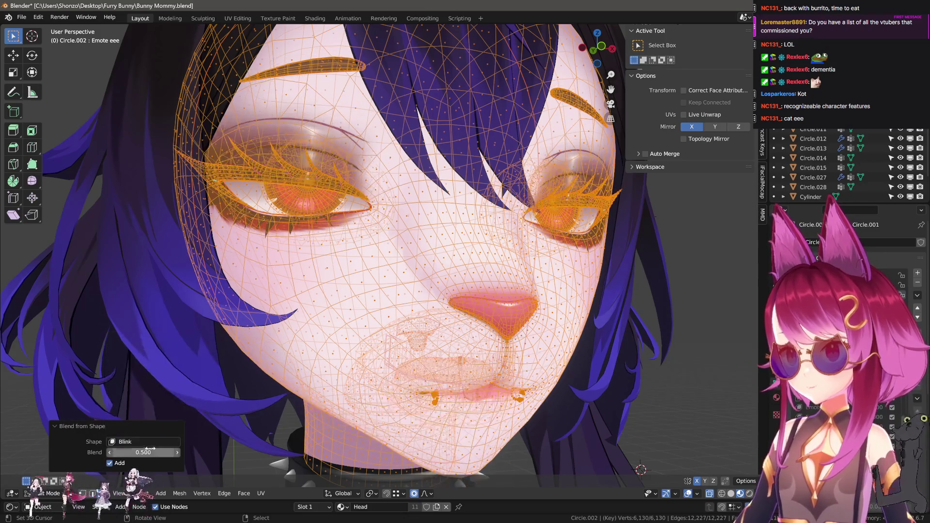
pyautogui.moveTo(136, 452); pyautogui.dragTo(140, 452)
pyautogui.click(138, 442)
pyautogui.click(142, 360)
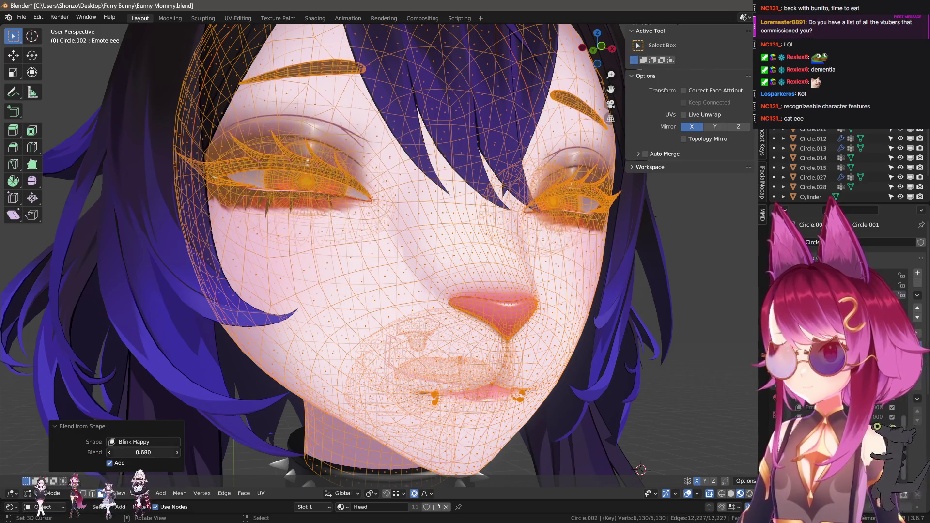
pyautogui.click(143, 452)
pyautogui.write('0.')
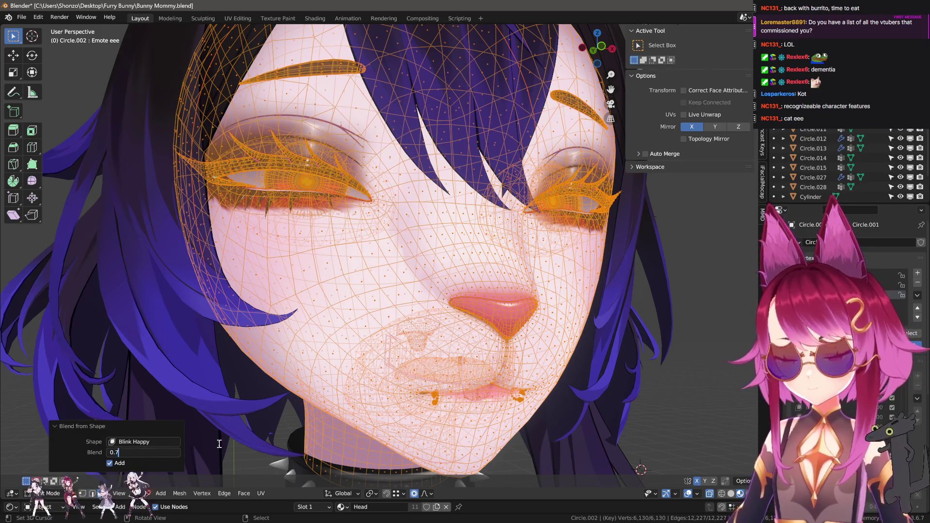
pyautogui.write('7')
pyautogui.press('Return')
# - Raise the Blink Happy blend to 0.8 and check the eyes from the front and side
pyautogui.scroll(-3, 219, 444)
pyautogui.moveTo(219, 444); pyautogui.dragTo(487, 323, button='middle')
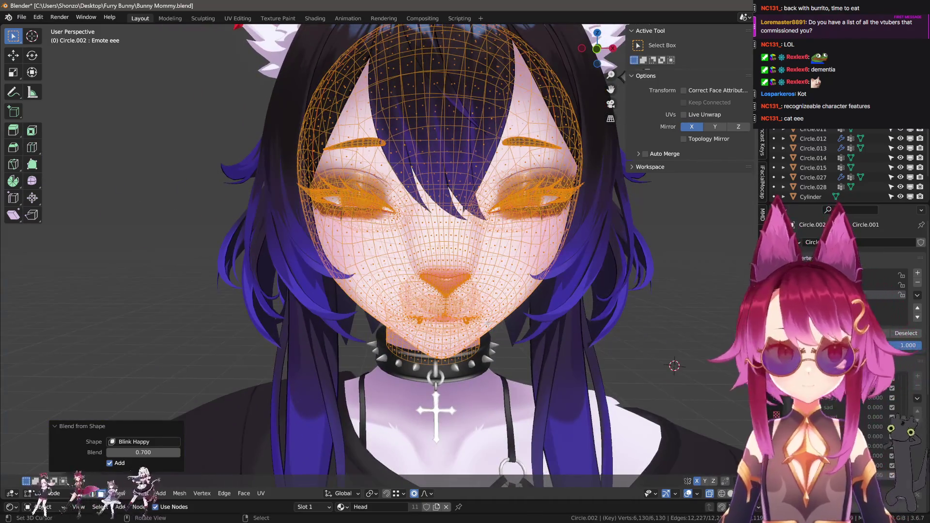
pyautogui.scroll(3, 346, 351)
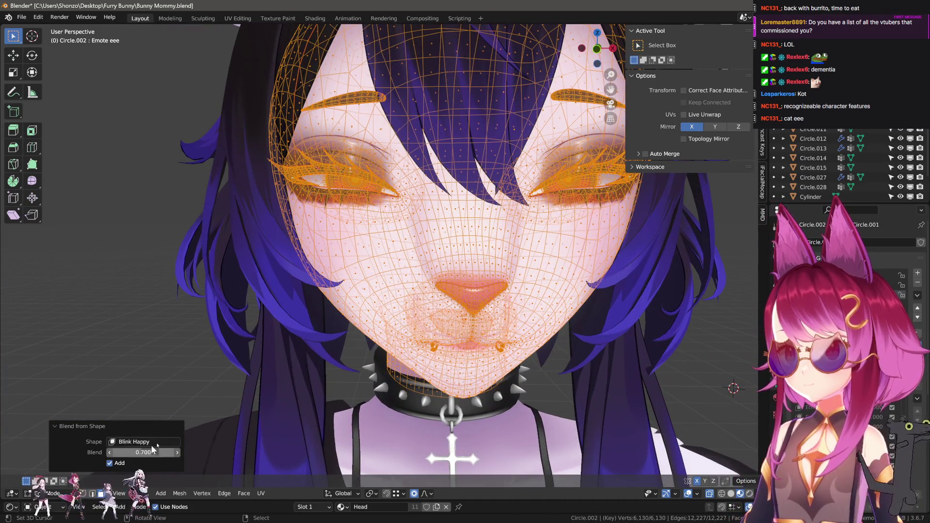
pyautogui.moveTo(152, 449); pyautogui.dragTo(167, 450)
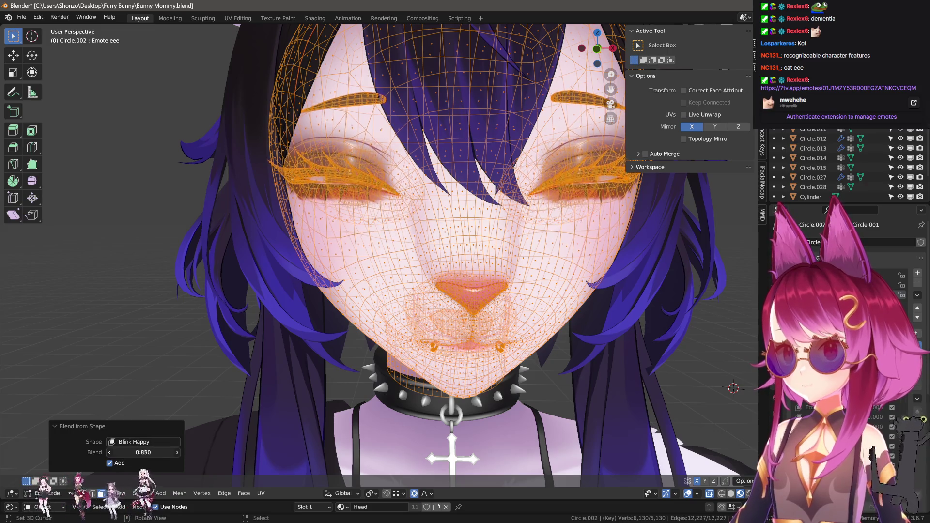
pyautogui.click(145, 452)
pyautogui.write('0.8')
pyautogui.press('Return')
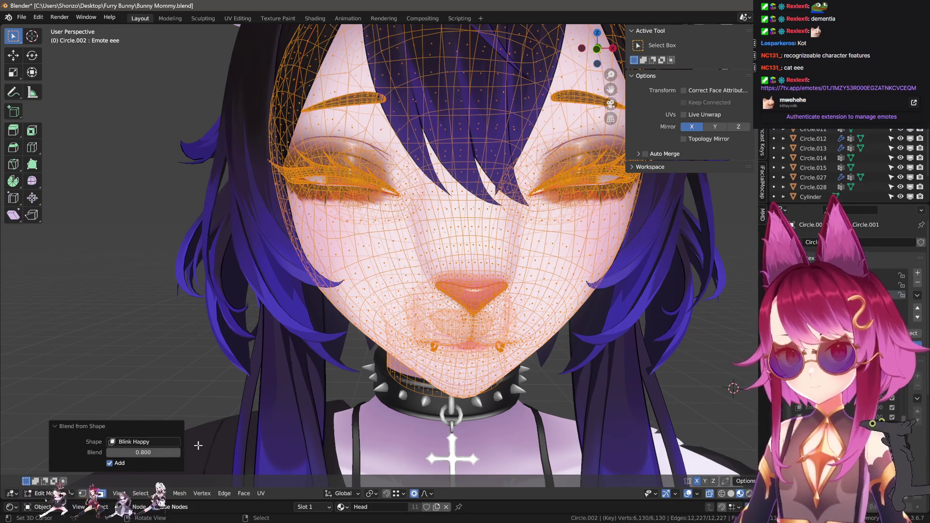
pyautogui.scroll(1, 533, 280)
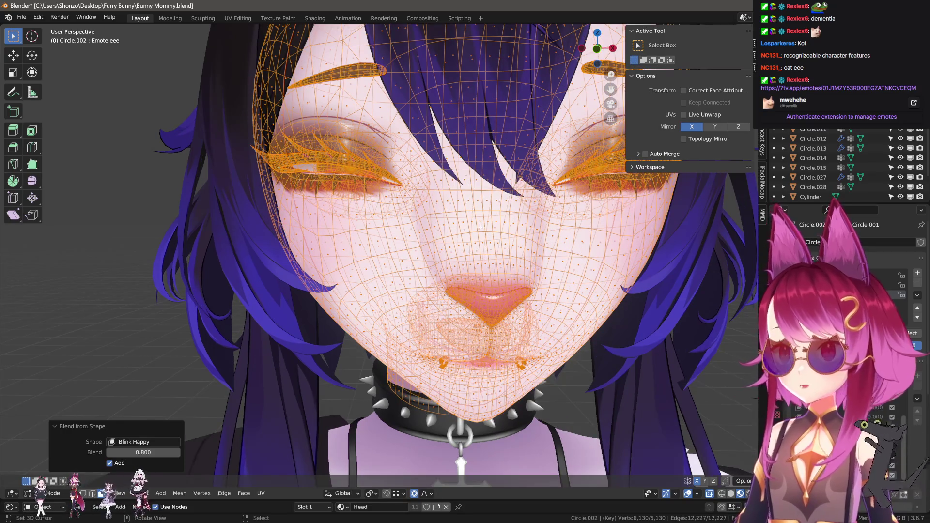
pyautogui.moveTo(481, 227)
pyautogui.keyDown('alt'); pyautogui.mouseDown(button='middle')
pyautogui.moveTo(466, 138)
pyautogui.moveTo(399, 118)
pyautogui.moveTo(400, 209)
pyautogui.moveTo(525, 201)
pyautogui.moveTo(718, 360)
pyautogui.mouseUp(button='middle'); pyautogui.keyUp('alt')
# - Review the blended head in Object Mode from a few angles
pyautogui.press('Tab')
pyautogui.scroll(-5, 583, 340)
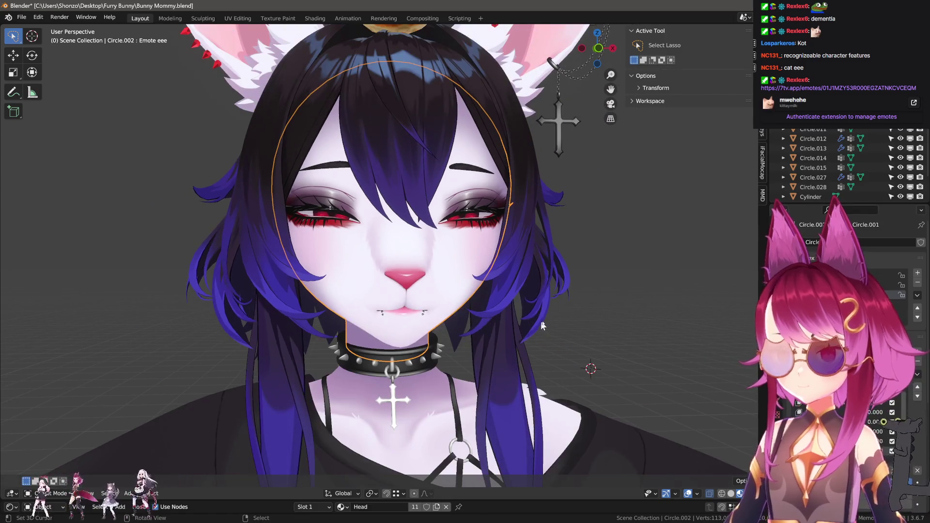
pyautogui.moveTo(541, 321)
pyautogui.mouseDown(button='middle')
pyautogui.moveTo(550, 316)
pyautogui.moveTo(498, 302)
pyautogui.mouseUp(button='middle')
pyautogui.scroll(3, 499, 301)
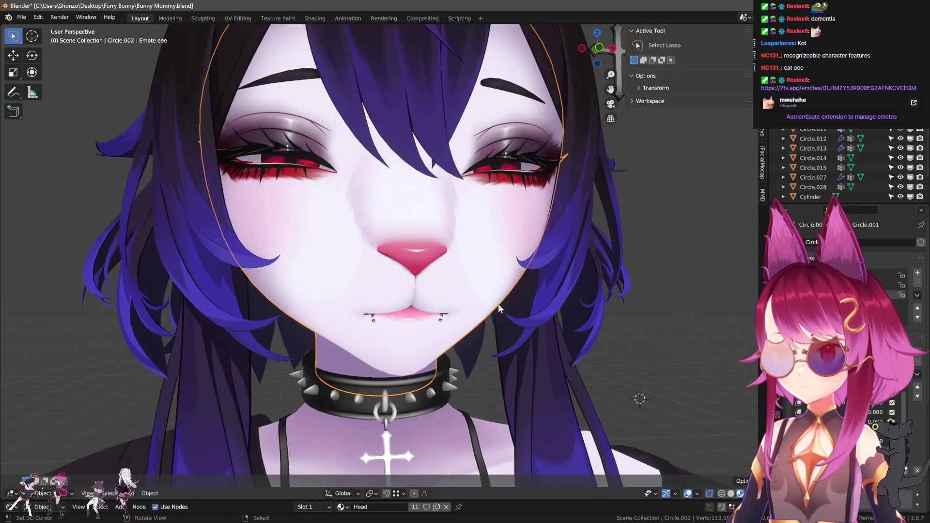
pyautogui.scroll(3, 489, 295)
# - Blend the Ch shape in at about 1.41 to part the mouth and expose the teeth
pyautogui.press('Tab')
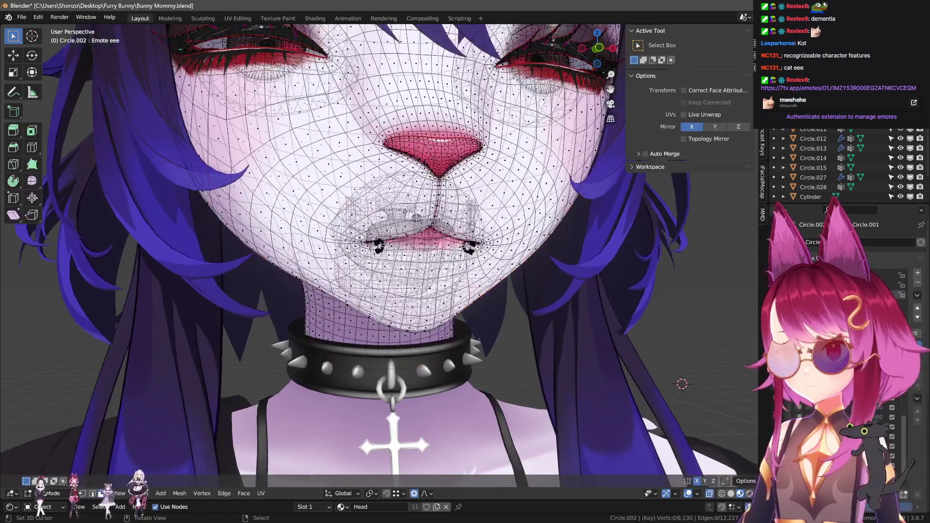
pyautogui.press('F3')
pyautogui.click(596, 272)
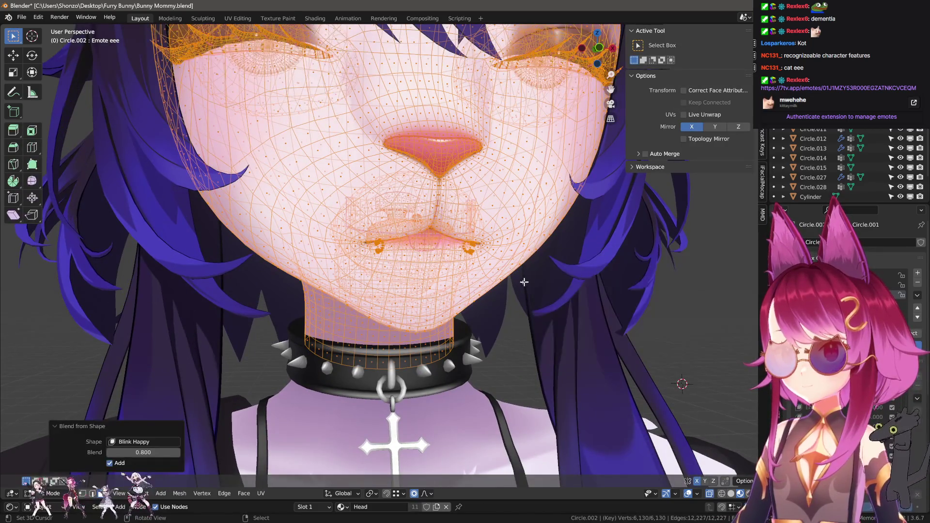
pyautogui.click(143, 442)
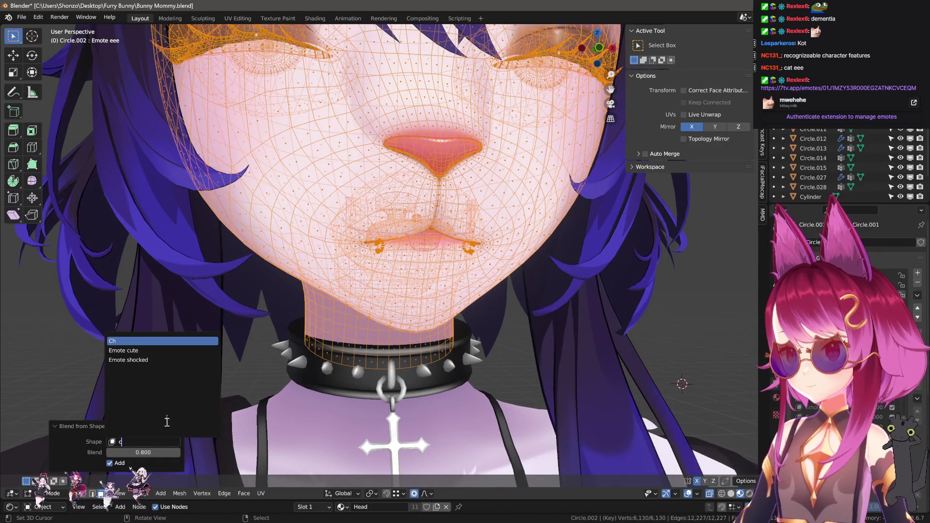
pyautogui.click(146, 341)
pyautogui.moveTo(148, 452); pyautogui.dragTo(174, 452)
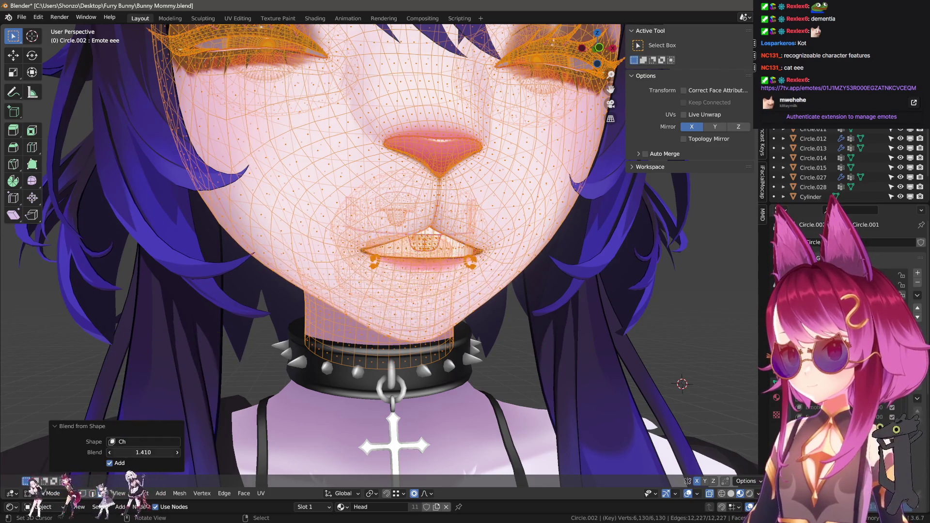
pyautogui.moveTo(339, 242); pyautogui.dragTo(315, 218, button='middle')
# - Return to Object Mode and show the wireframe overlay to review the mouth
pyautogui.press('Tab')
pyautogui.moveTo(429, 290); pyautogui.dragTo(446, 262, button='middle')
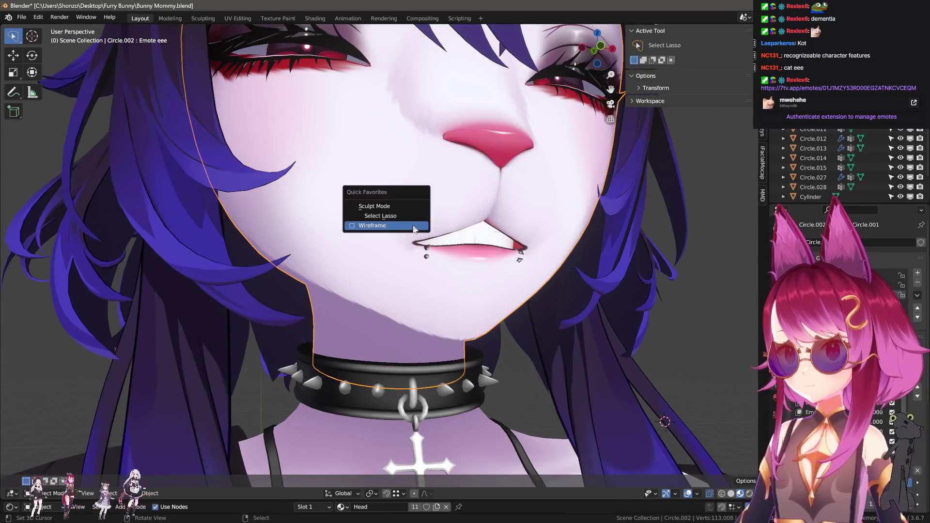
pyautogui.click(414, 226)
# - In Sculpt Mode, grab the mouth corner up, outward and further back with a smaller brush
pyautogui.click(387, 187)
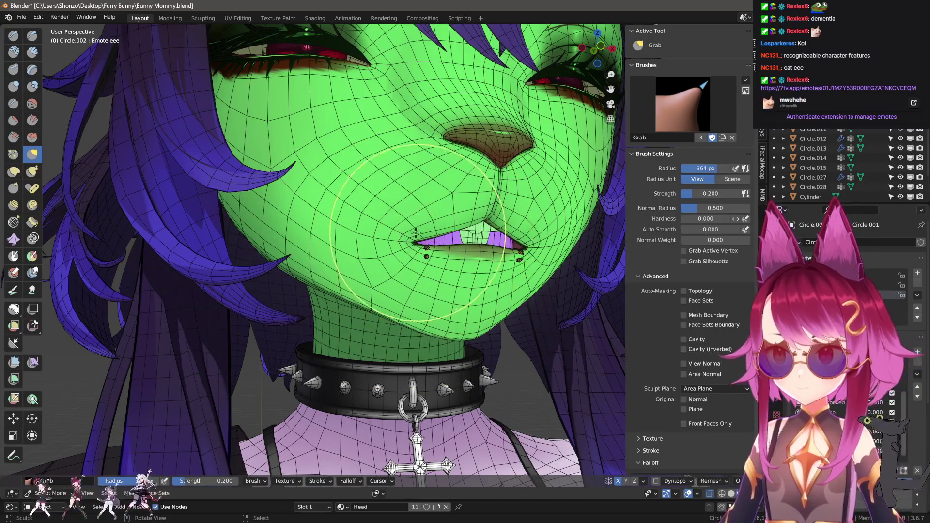
pyautogui.press('h')
pyautogui.moveTo(412, 233); pyautogui.dragTo(373, 250, button='middle')
pyautogui.scroll(2, 412, 236)
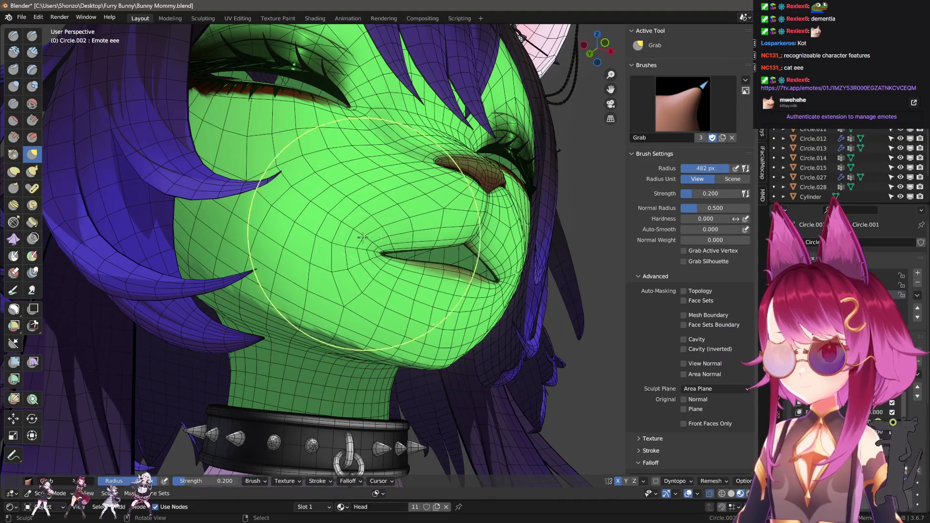
pyautogui.moveTo(363, 237); pyautogui.dragTo(301, 199)
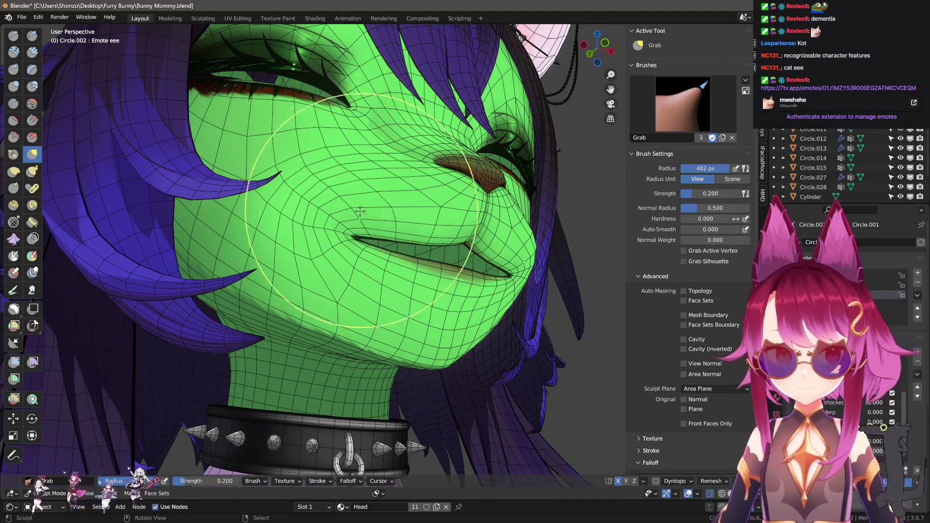
pyautogui.press('f')
pyautogui.click(298, 203)
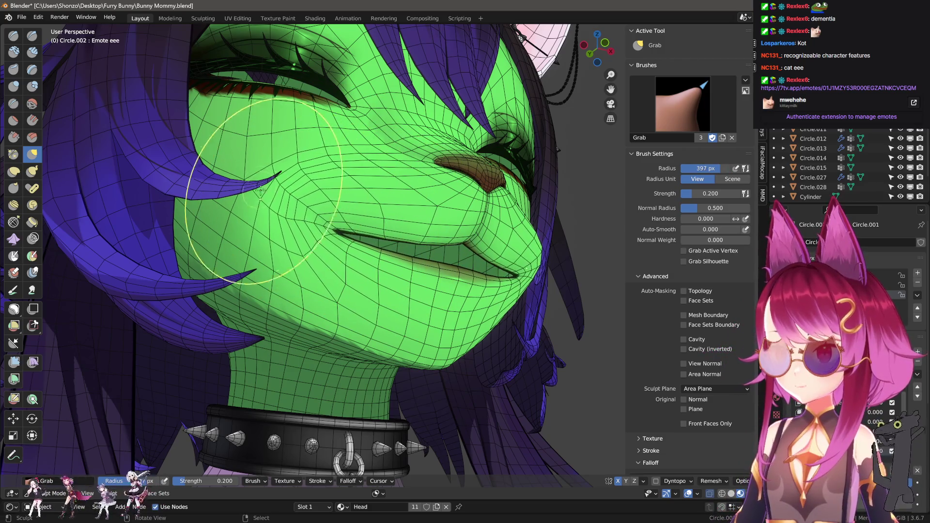
pyautogui.moveTo(297, 202); pyautogui.dragTo(363, 237, button='middle')
pyautogui.scroll(3, 363, 238)
# - Enlarge the Grab brush and stretch the mouth corner further outward, checking from the front
pyautogui.press('f')
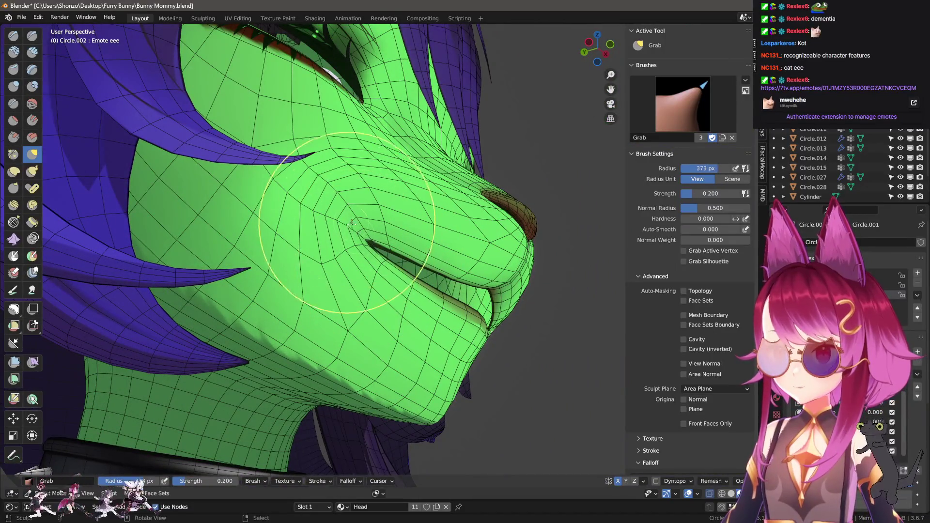
pyautogui.click(366, 234)
pyautogui.scroll(-2, 366, 235)
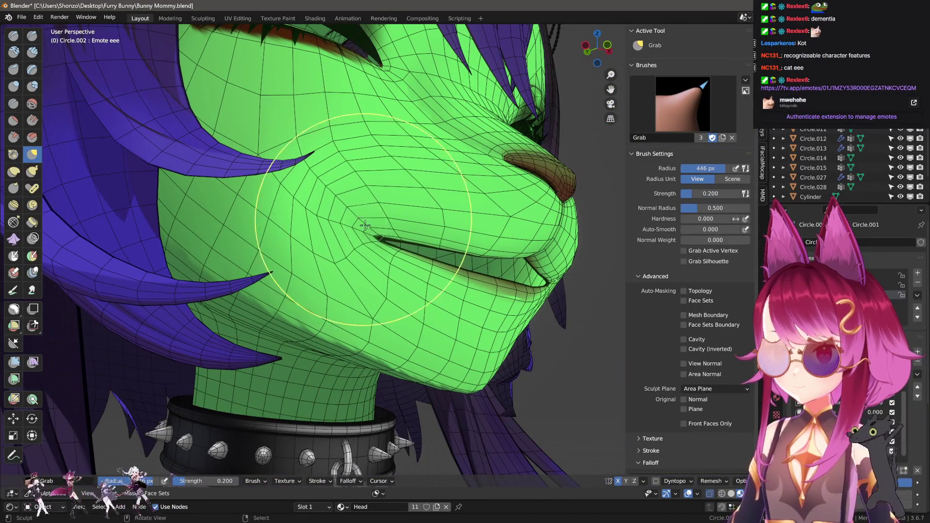
pyautogui.moveTo(366, 233); pyautogui.dragTo(340, 203)
pyautogui.moveTo(424, 238); pyautogui.dragTo(388, 245, button='middle')
pyautogui.press('h')
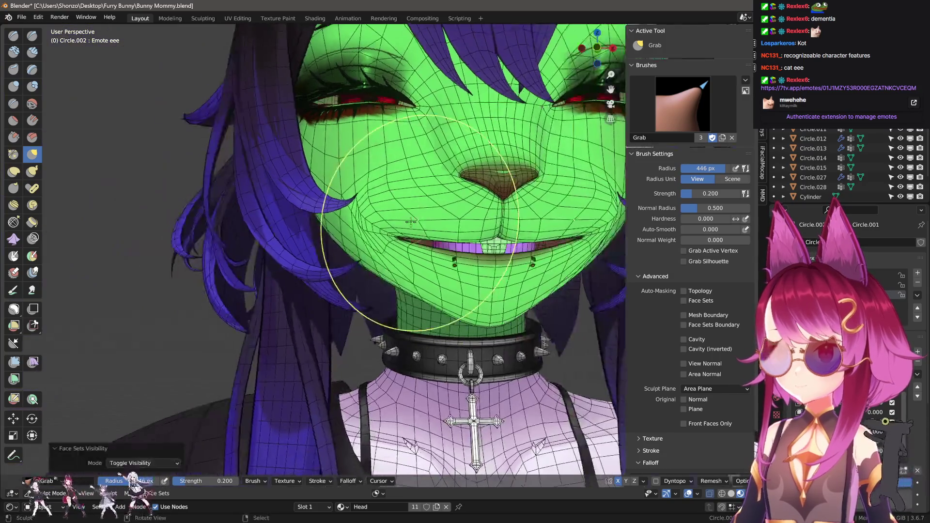
pyautogui.scroll(-2, 388, 245)
pyautogui.scroll(2, 380, 248)
pyautogui.scroll(6, 379, 248)
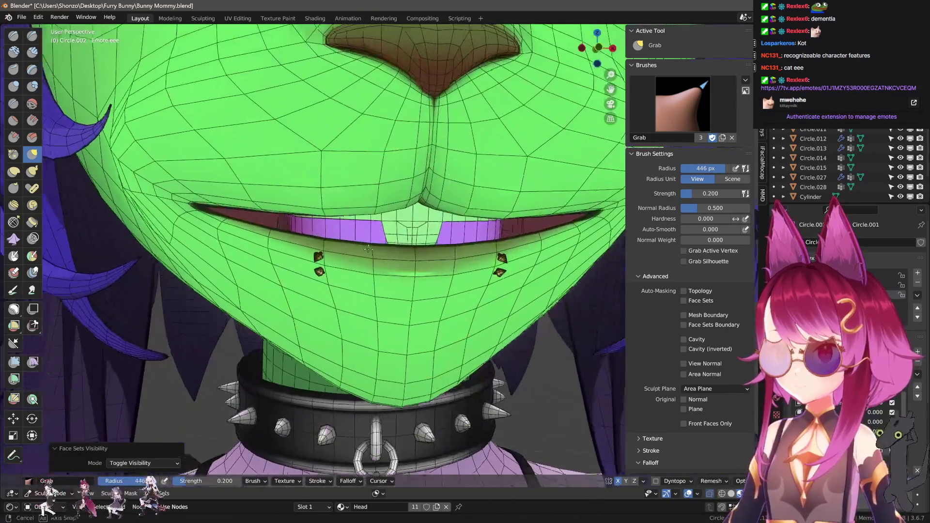
# - Switch the head into Edit Mode and deselect all vertices
pyautogui.press('Tab')
pyautogui.moveTo(398, 269); pyautogui.dragTo(424, 251, button='middle')
pyautogui.hotkey('ctrl', 'Tab')
pyautogui.hotkey('alt', 'a')
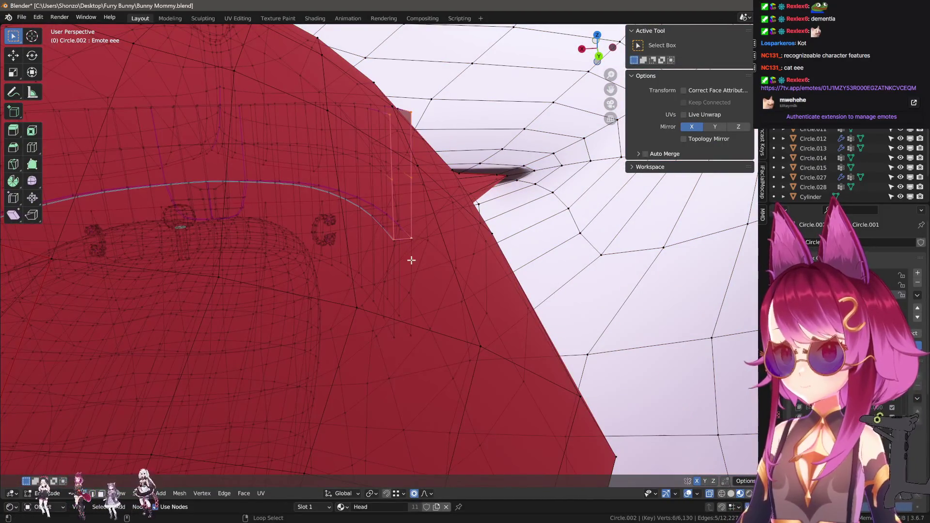
# - Move the selected mouth vertices with proportional falloff and check the mouth from the front
pyautogui.scroll(-3, 436, 252)
pyautogui.press('g')
pyautogui.click(525, 248)
pyautogui.scroll(-4, 405, 214)
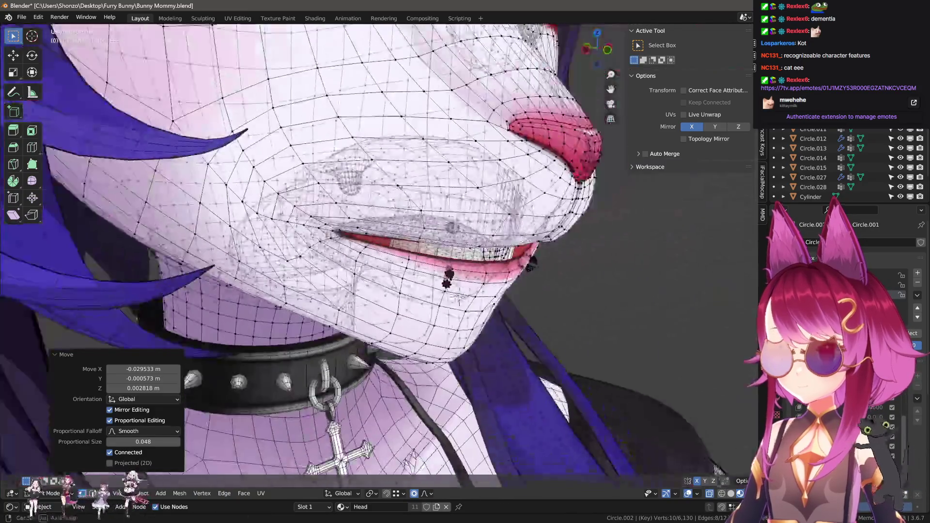
pyautogui.moveTo(405, 214)
pyautogui.mouseDown(button='middle')
pyautogui.moveTo(380, 205)
pyautogui.moveTo(464, 241)
pyautogui.moveTo(441, 249)
pyautogui.moveTo(451, 294)
pyautogui.moveTo(496, 309)
pyautogui.mouseUp(button='middle')
pyautogui.scroll(5, 436, 233)
# - Switch to edge select and try widening an inner mouth edge loop along X, then undo
pyautogui.hotkey('ctrl', 'Tab')
pyautogui.click(460, 251)
pyautogui.keyDown('alt'); pyautogui.click(439, 233); pyautogui.keyUp('alt')
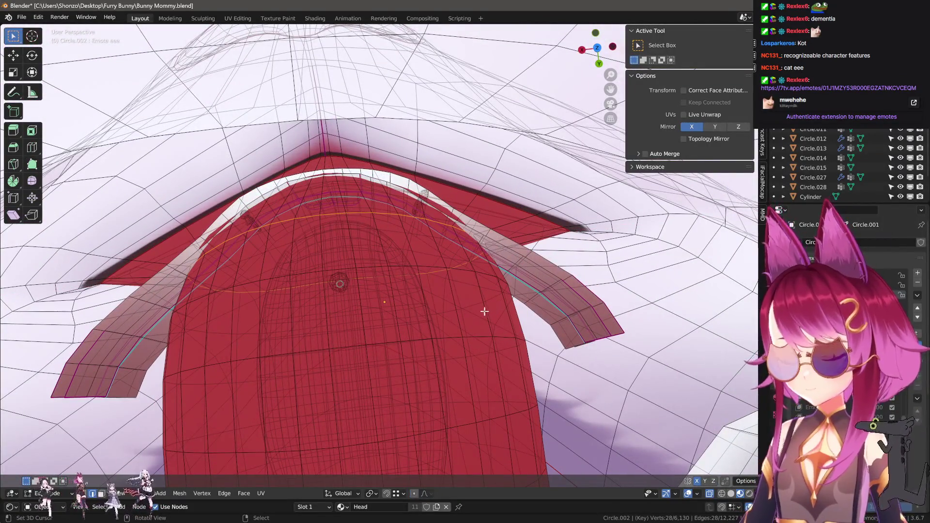
pyautogui.press('s')
pyautogui.press('x')
pyautogui.click(489, 305)
pyautogui.press('g')
pyautogui.press('y')
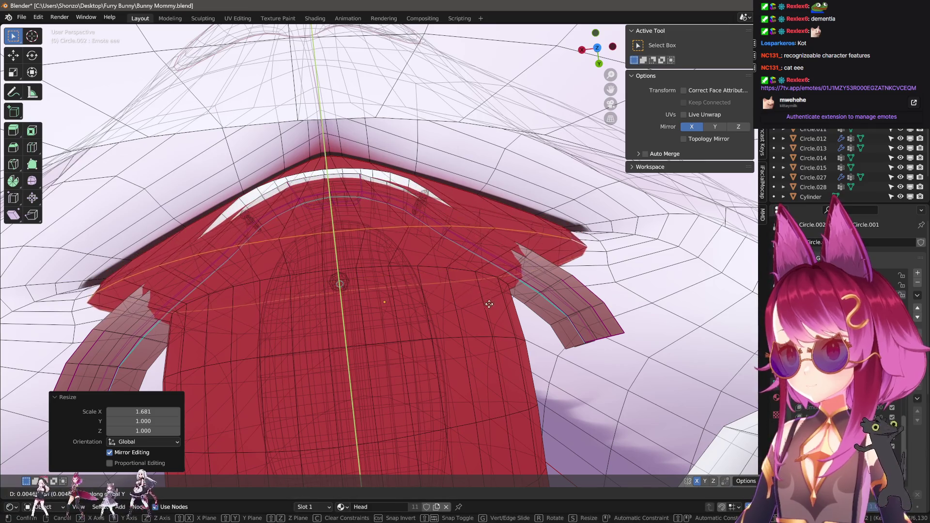
pyautogui.press('Escape')
pyautogui.hotkey('ctrl', 'z')
pyautogui.hotkey('ctrl', 'z')
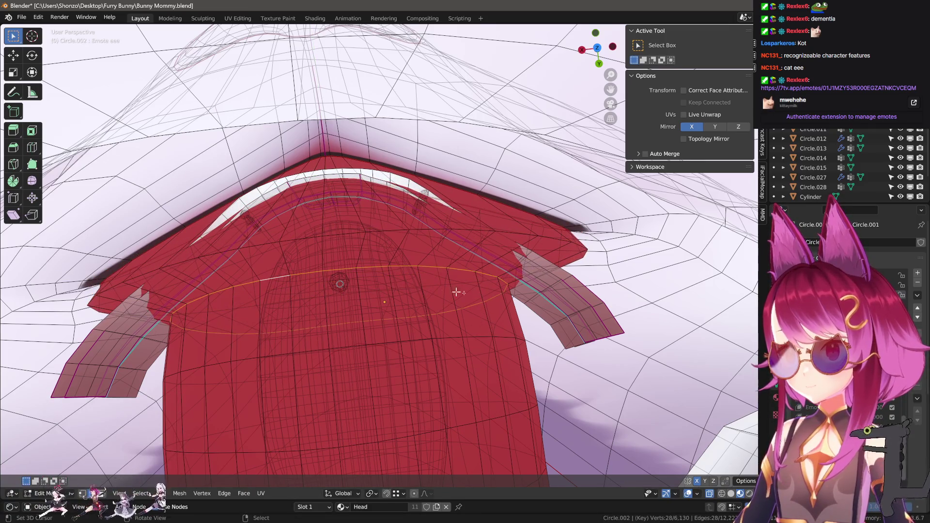
# - Widen the inner mouth edge loop 1.4 times along X
pyautogui.press('s')
pyautogui.press('x')
pyautogui.click(574, 291)
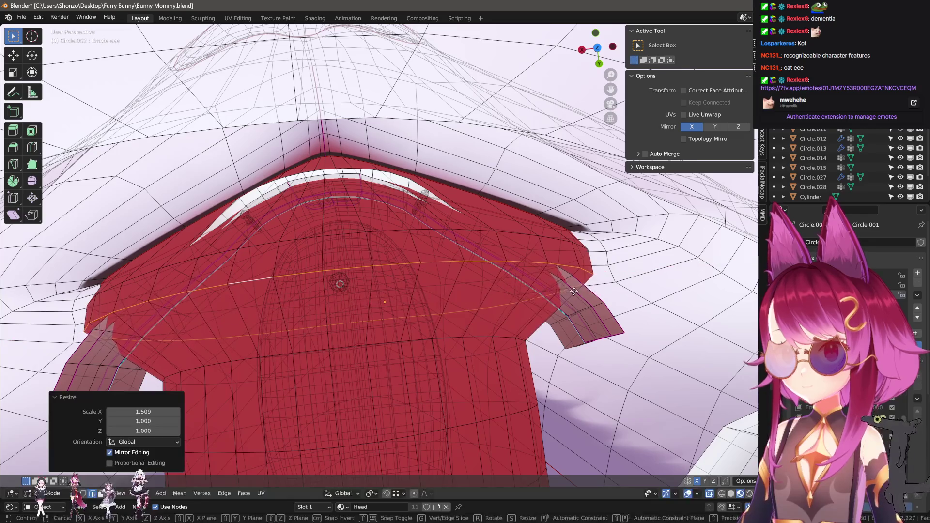
pyautogui.click(567, 315)
pyautogui.write('sx1.4')
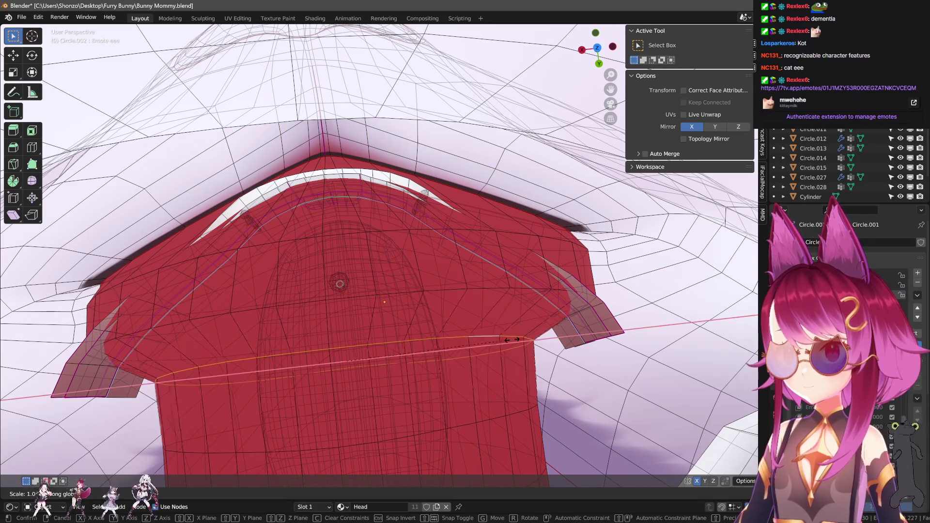
pyautogui.press('Return')
pyautogui.press('g')
pyautogui.press('y')
pyautogui.rightClick(513, 416)
# - Select a vertical edge loop at the mouth and scale it along X
pyautogui.moveTo(514, 416); pyautogui.dragTo(478, 294, button='middle')
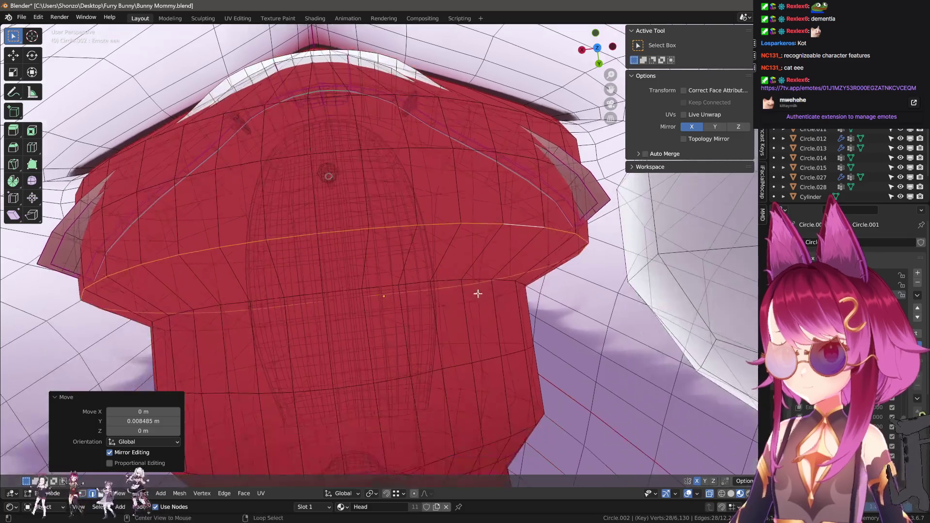
pyautogui.keyDown('alt'); pyautogui.click(479, 281); pyautogui.keyUp('alt')
pyautogui.press('s')
pyautogui.press('x')
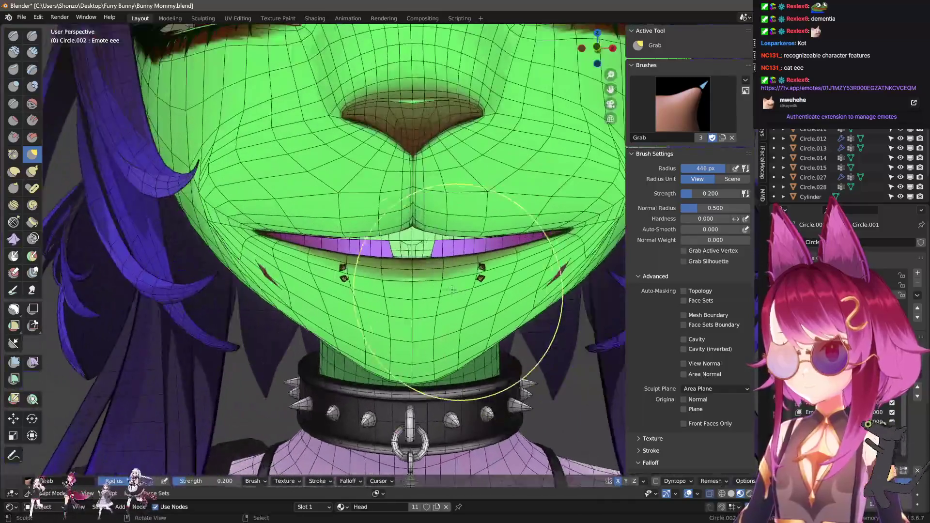
pyautogui.moveTo(452, 289)
pyautogui.mouseDown(button='middle')
pyautogui.moveTo(467, 281)
pyautogui.moveTo(394, 270)
pyautogui.mouseUp(button='middle')
# - Edge-slide the inner mouth loop into place to fit the stretched smile
pyautogui.press('Tab')
pyautogui.moveTo(455, 290)
pyautogui.mouseDown(button='middle')
pyautogui.moveTo(457, 303)
pyautogui.moveTo(446, 266)
pyautogui.moveTo(501, 266)
pyautogui.mouseUp(button='middle')
pyautogui.scroll(-3, 500, 257)
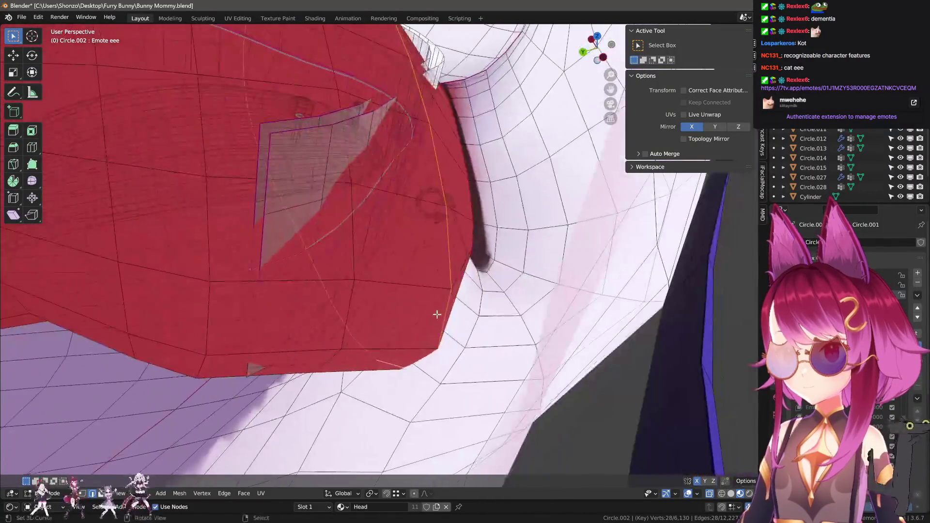
pyautogui.press('g')
pyautogui.press('g')
pyautogui.click(358, 307)
pyautogui.moveTo(357, 307)
pyautogui.mouseDown(button='middle')
pyautogui.moveTo(275, 319)
pyautogui.moveTo(339, 300)
pyautogui.moveTo(395, 301)
pyautogui.moveTo(406, 289)
pyautogui.moveTo(410, 304)
pyautogui.mouseUp(button='middle')
# - Use the Grab brush to raise the lower lip and pull the cheek up into the smile
pyautogui.press('Tab')
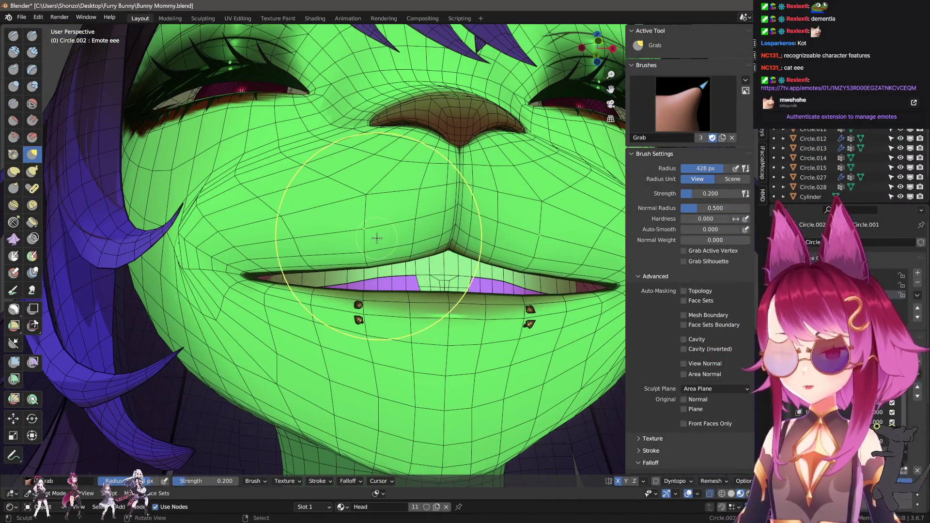
pyautogui.moveTo(427, 241); pyautogui.dragTo(393, 250, button='middle')
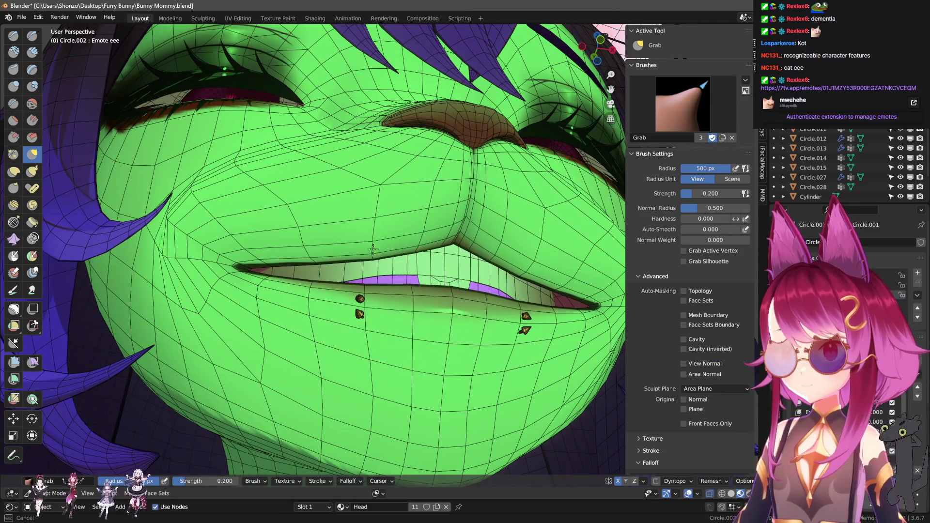
pyautogui.moveTo(393, 249); pyautogui.dragTo(355, 240)
pyautogui.moveTo(356, 240)
pyautogui.mouseDown(button='middle')
pyautogui.moveTo(339, 271)
pyautogui.moveTo(282, 259)
pyautogui.moveTo(313, 252)
pyautogui.mouseUp(button='middle')
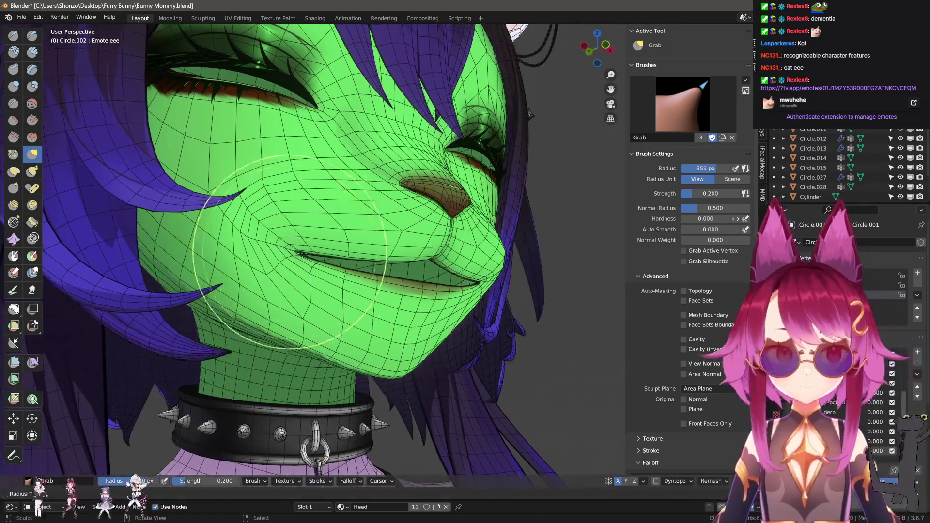
pyautogui.moveTo(288, 250); pyautogui.dragTo(257, 213)
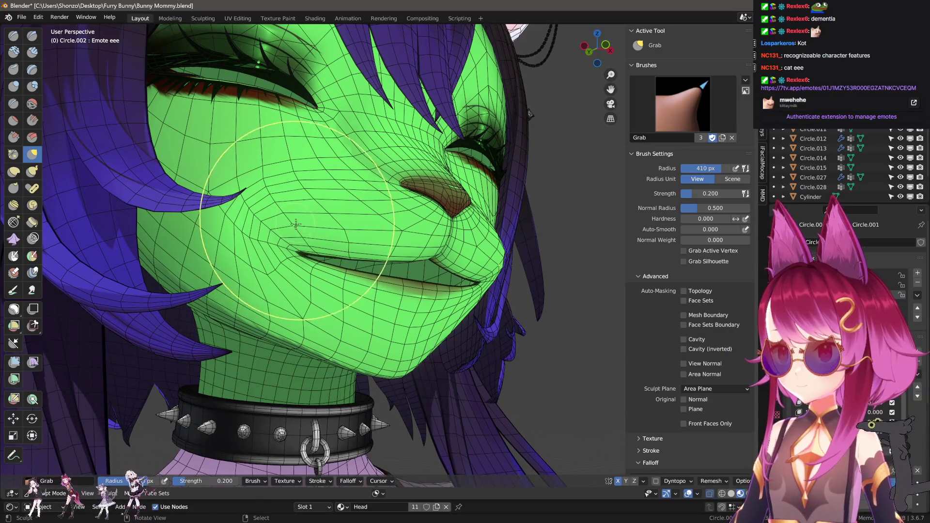
pyautogui.press('h')
pyautogui.moveTo(296, 224); pyautogui.dragTo(378, 274, button='middle')
# - Return the head to Object Mode and hide the wireframe overlay
pyautogui.click(379, 256)
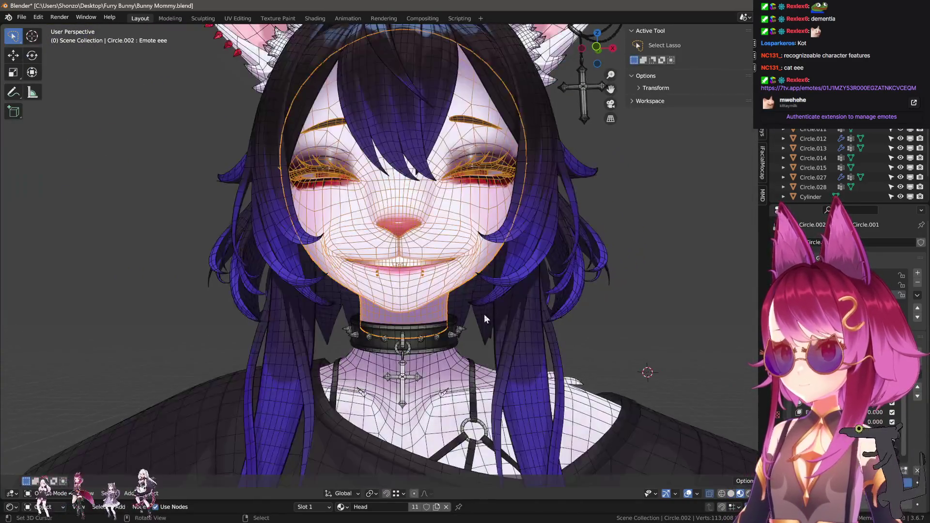
pyautogui.press('q')
pyautogui.click(448, 328)
# - Review the whole smiling character, then make Emote cute the active shape key
pyautogui.scroll(-5, 465, 324)
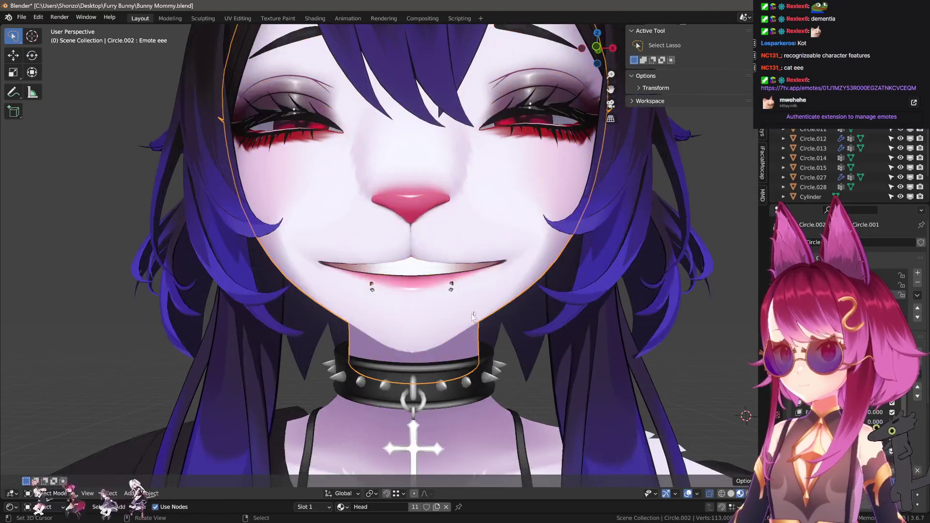
pyautogui.moveTo(499, 312)
pyautogui.mouseDown(button='middle')
pyautogui.moveTo(563, 316)
pyautogui.moveTo(541, 322)
pyautogui.moveTo(591, 313)
pyautogui.mouseUp(button='middle')
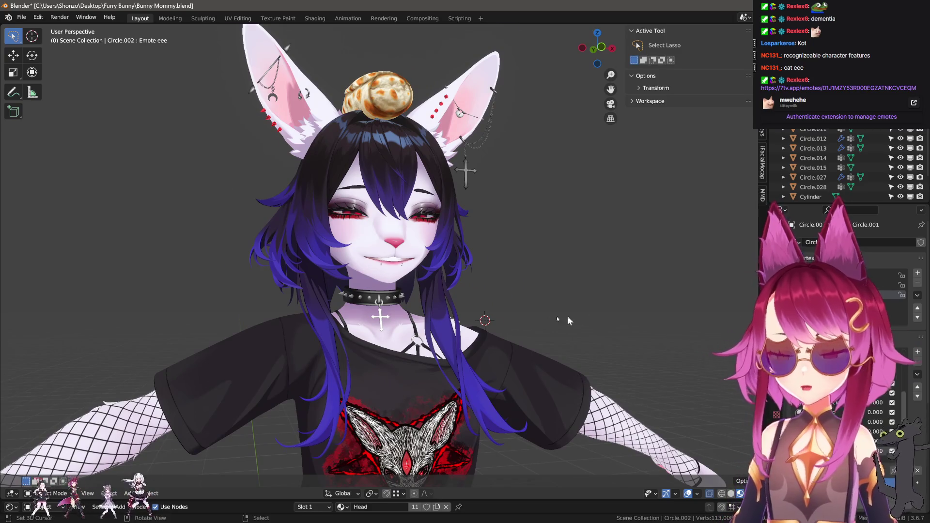
pyautogui.scroll(8, 380, 290)
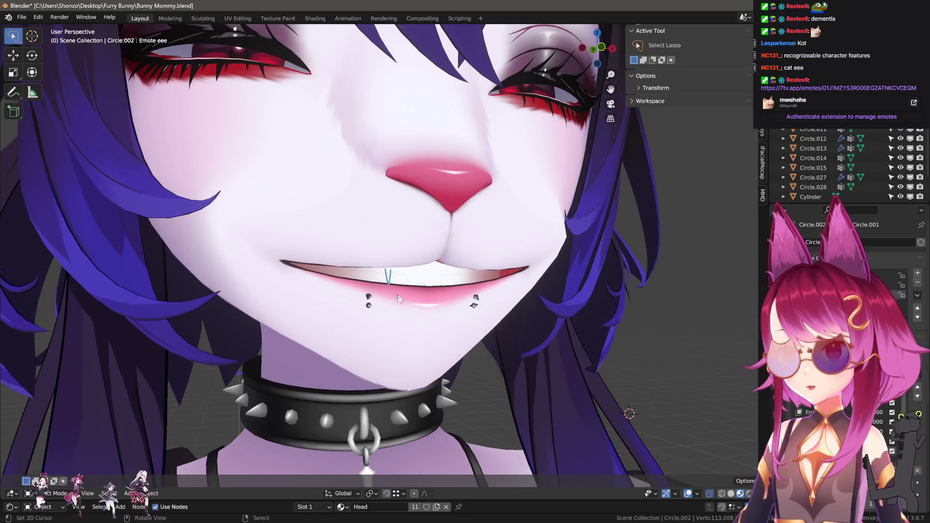
pyautogui.scroll(-6, 399, 313)
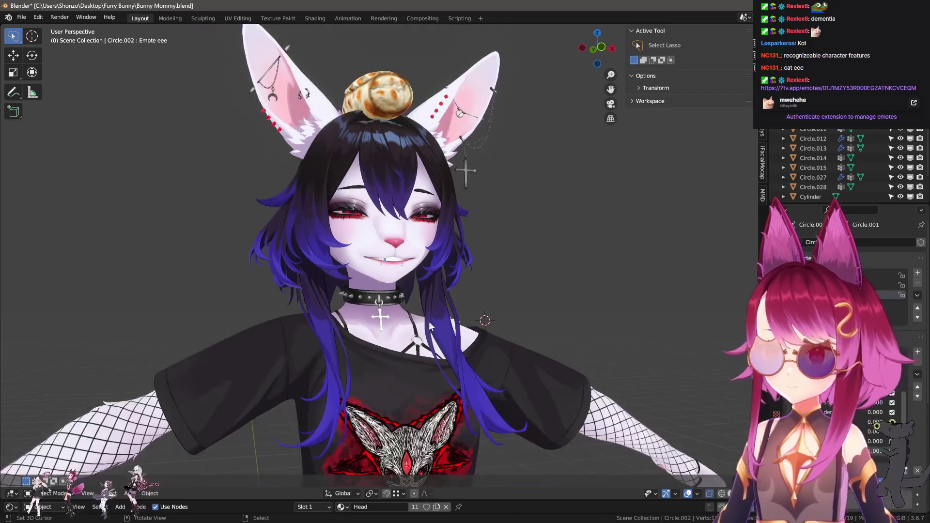
pyautogui.scroll(2, 405, 326)
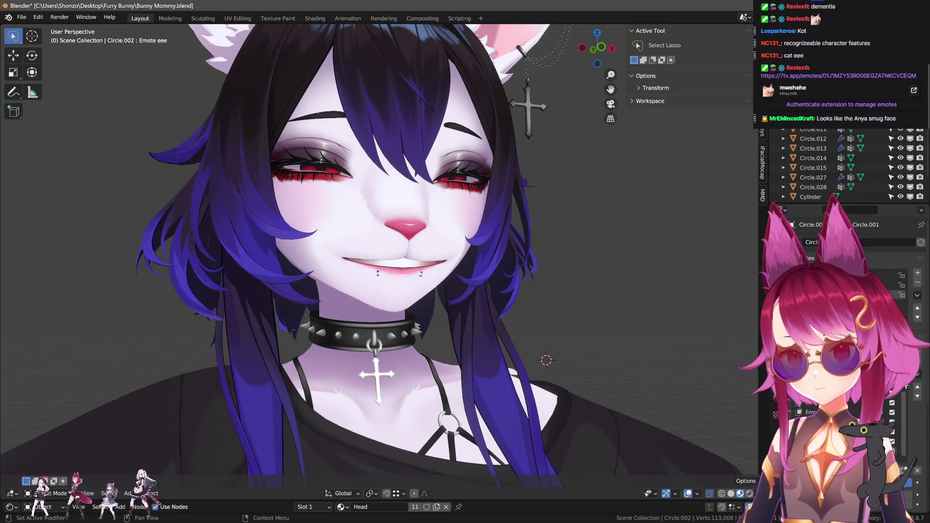
pyautogui.click(903, 286)
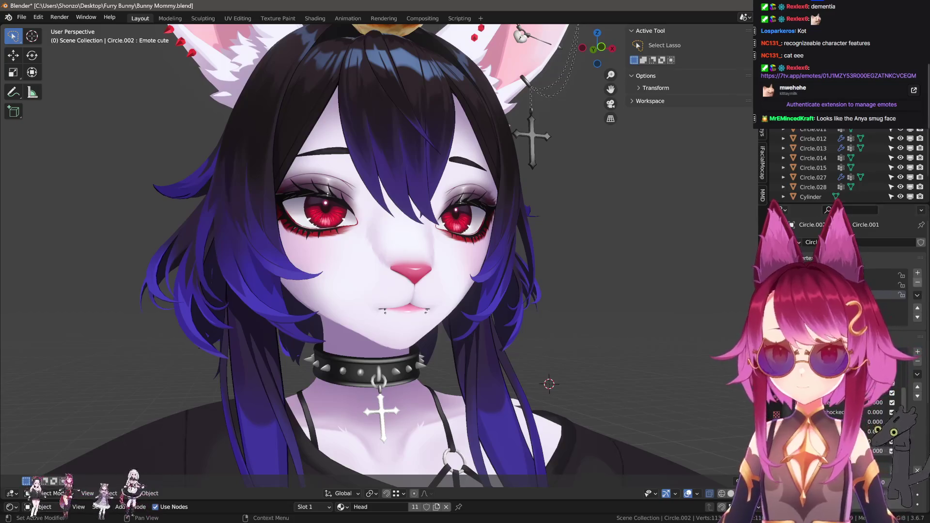
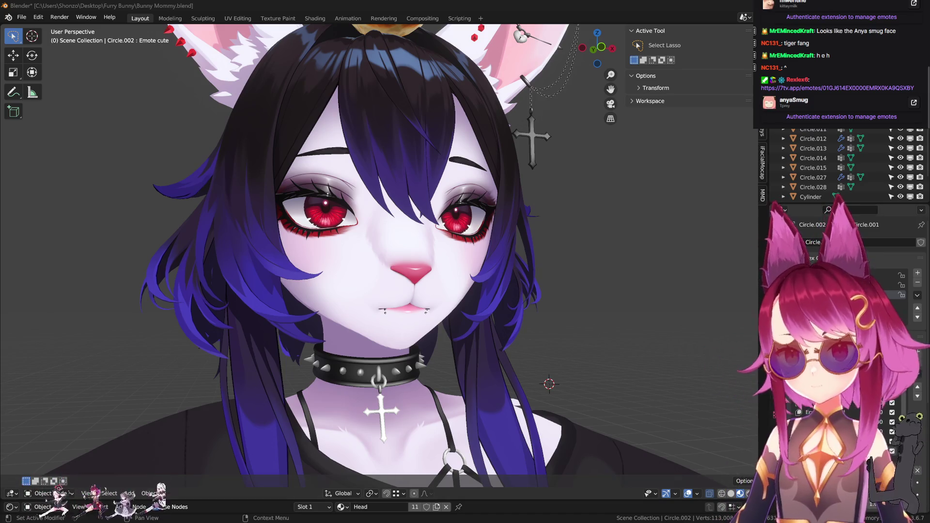
# - Move the unnamed Key 17 up the shape-key list and rename it eyeBlinkLeft
pyautogui.click(834, 403)
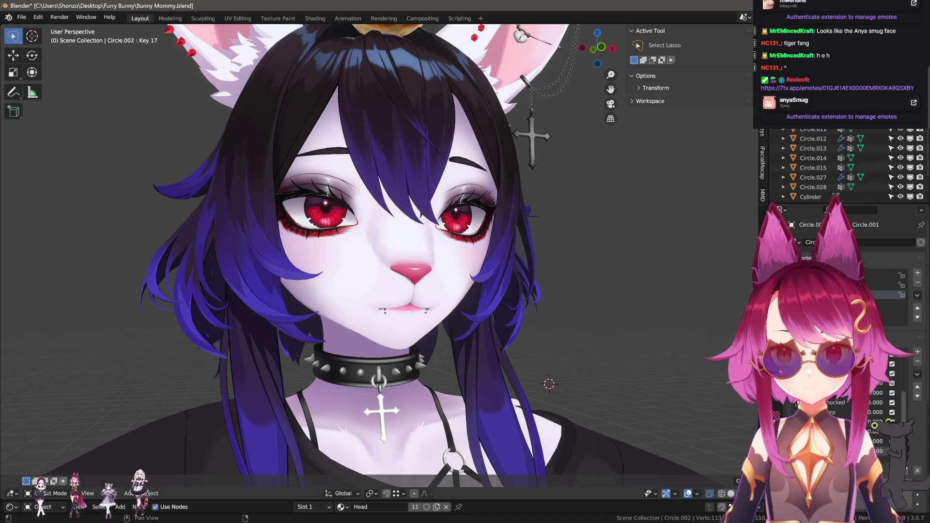
pyautogui.scroll(-2, 844, 409)
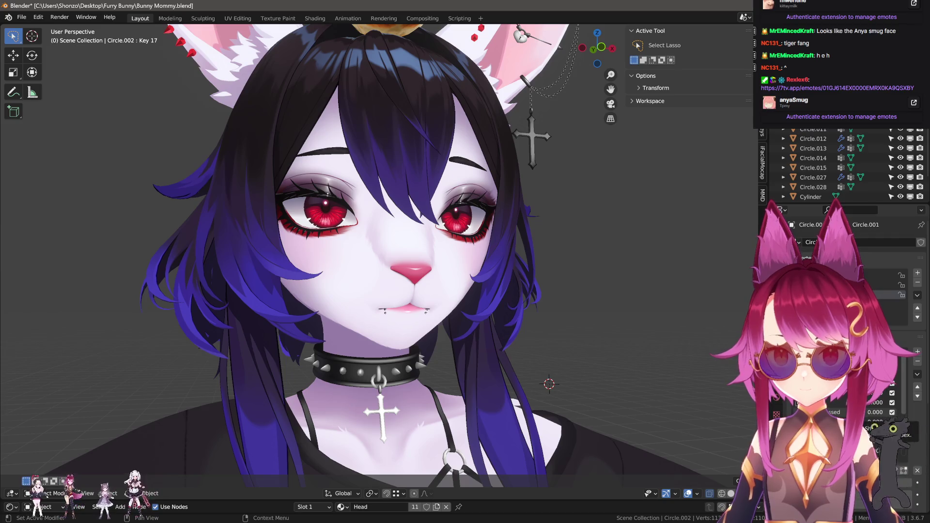
pyautogui.click(917, 388)
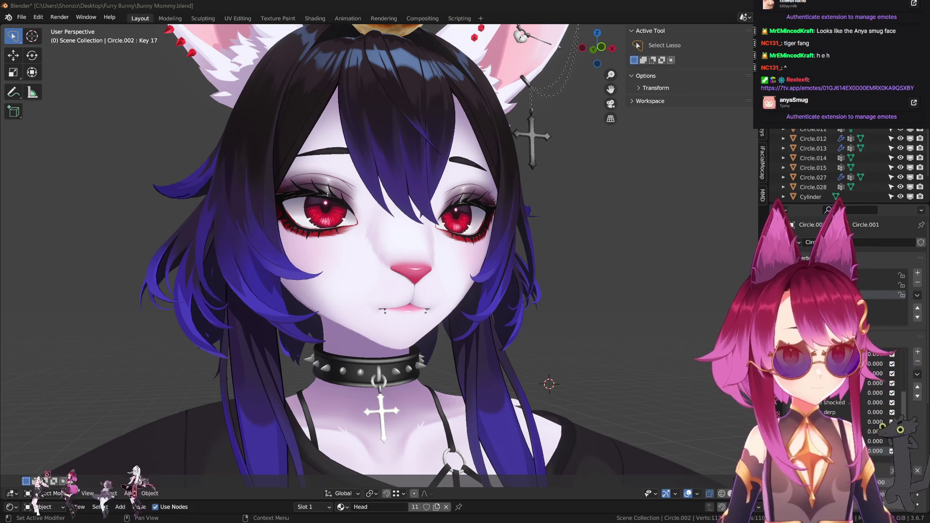
pyautogui.write('eyeBlinkLeft')
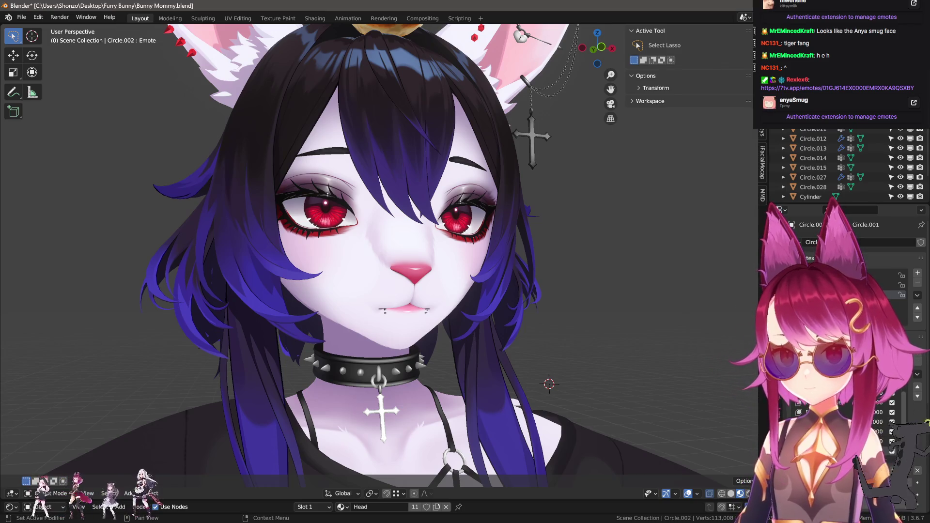
pyautogui.press('Return')
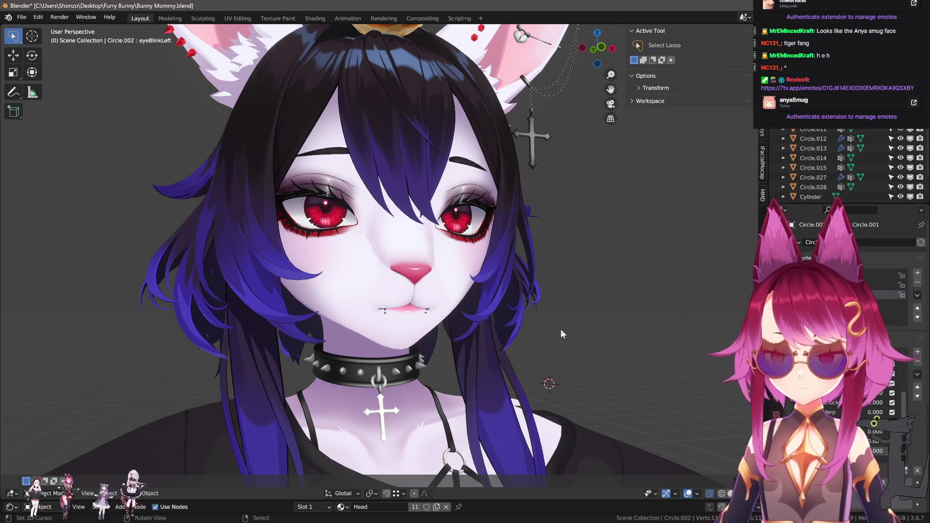
# - In Edit Mode front view, box-select the vertices of the face's right half
pyautogui.moveTo(560, 330); pyautogui.dragTo(506, 335, button='middle')
pyautogui.press('Tab')
pyautogui.press('KP_1')
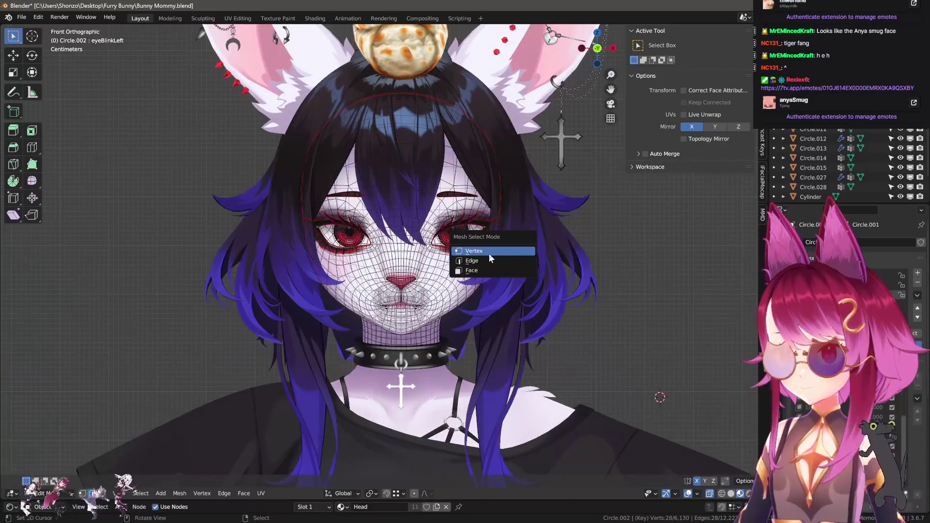
pyautogui.click(491, 252)
pyautogui.press('a')
pyautogui.scroll(2, 400, 165)
pyautogui.hotkey('alt', 'a')
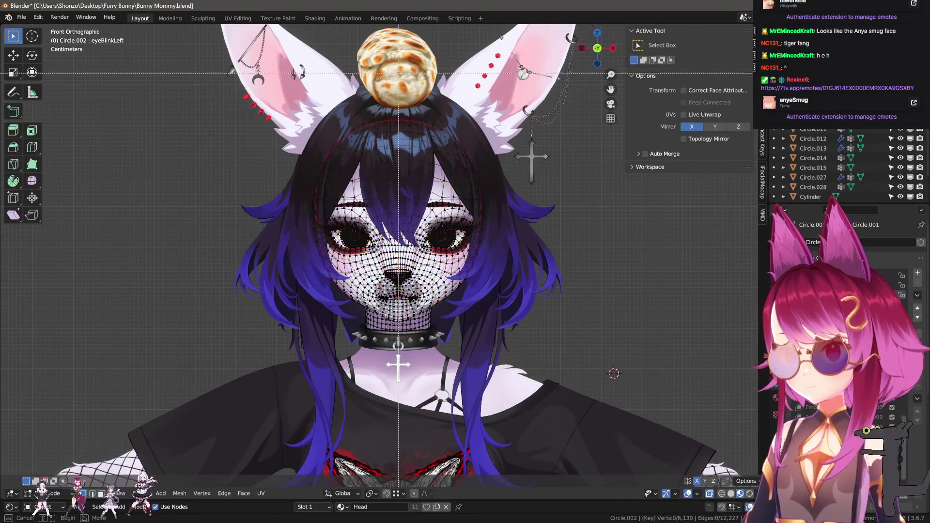
pyautogui.moveTo(398, 70); pyautogui.dragTo(617, 420)
# - Blend the selected half from the Blink shape, then leave Edit Mode
pyautogui.scroll(3, 616, 420)
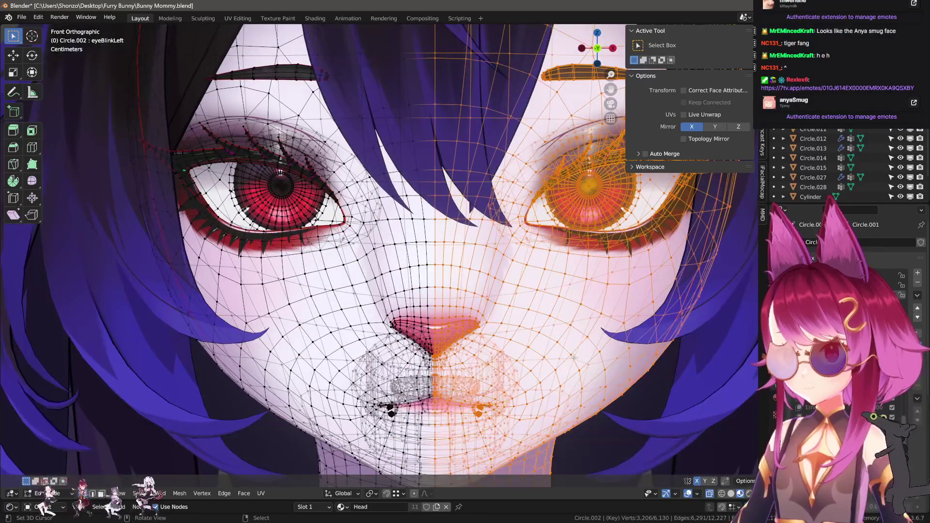
pyautogui.scroll(-2, 539, 312)
pyautogui.scroll(2, 538, 312)
pyautogui.press('F3')
pyautogui.write('blend')
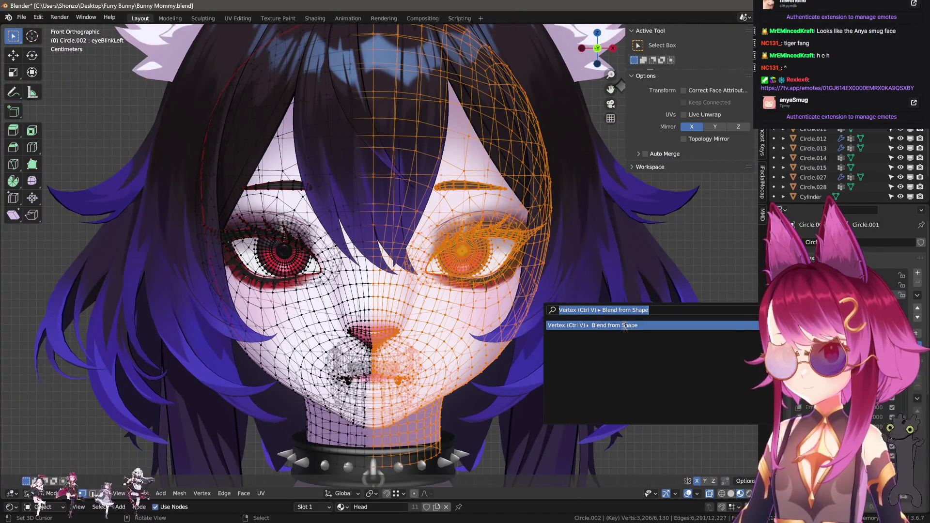
pyautogui.press('Return')
pyautogui.click(144, 427)
pyautogui.write('b')
pyautogui.click(156, 341)
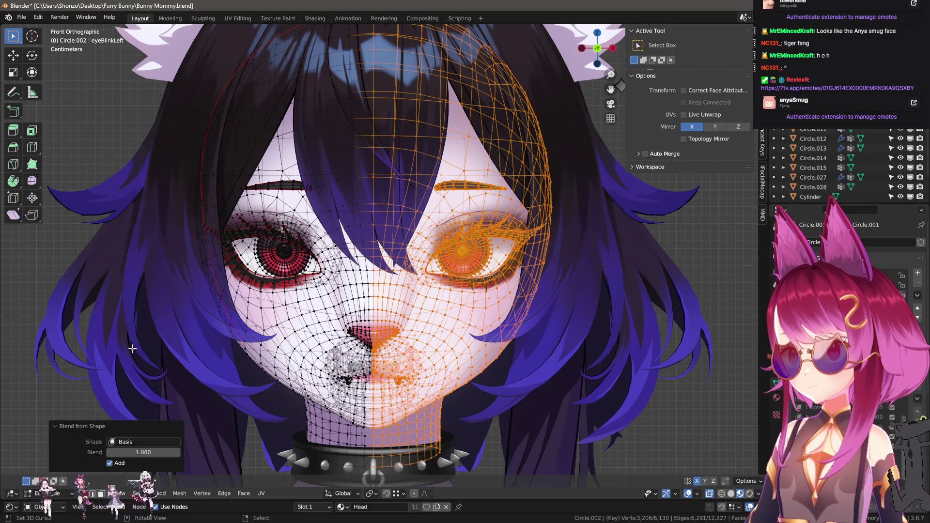
pyautogui.click(154, 440)
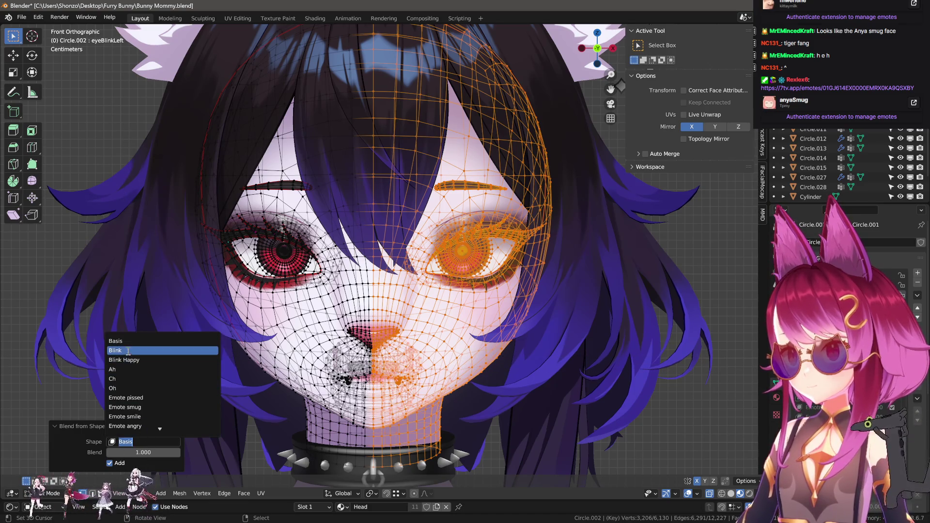
pyautogui.click(145, 357)
pyautogui.keyDown('shift'); pyautogui.moveTo(493, 350); pyautogui.dragTo(476, 296, button='middle'); pyautogui.keyUp('shift')
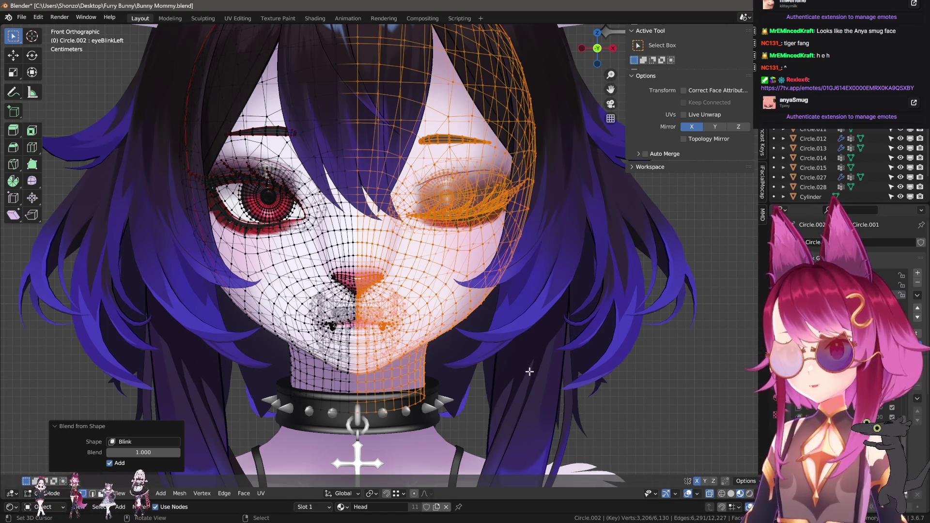
pyautogui.press('Tab')
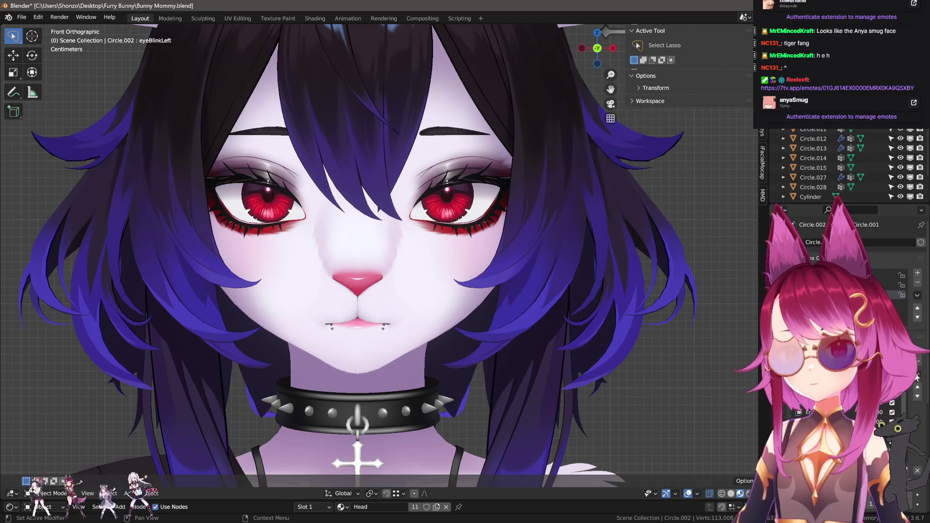
# - Set eyeBlinkLeft to 1 and create a new shape key from the mix
pyautogui.moveTo(885, 415); pyautogui.dragTo(906, 415)
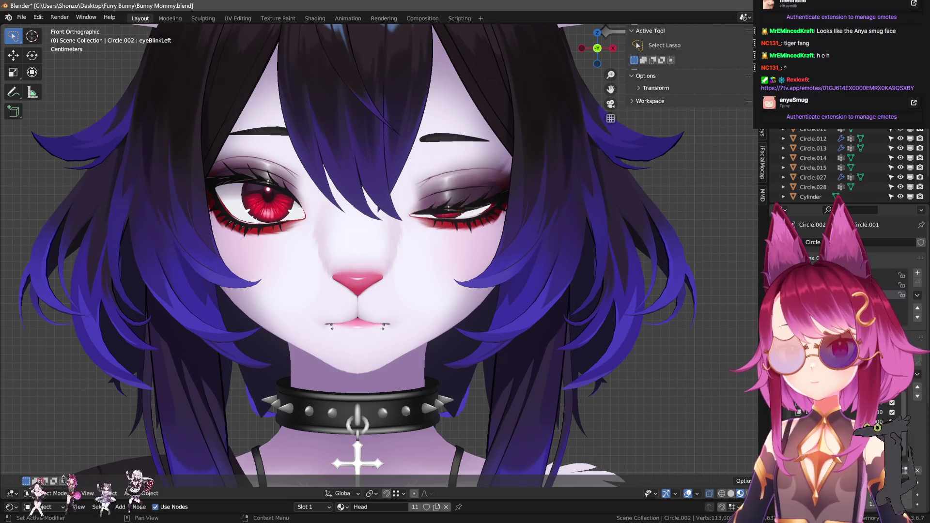
pyautogui.click(917, 374)
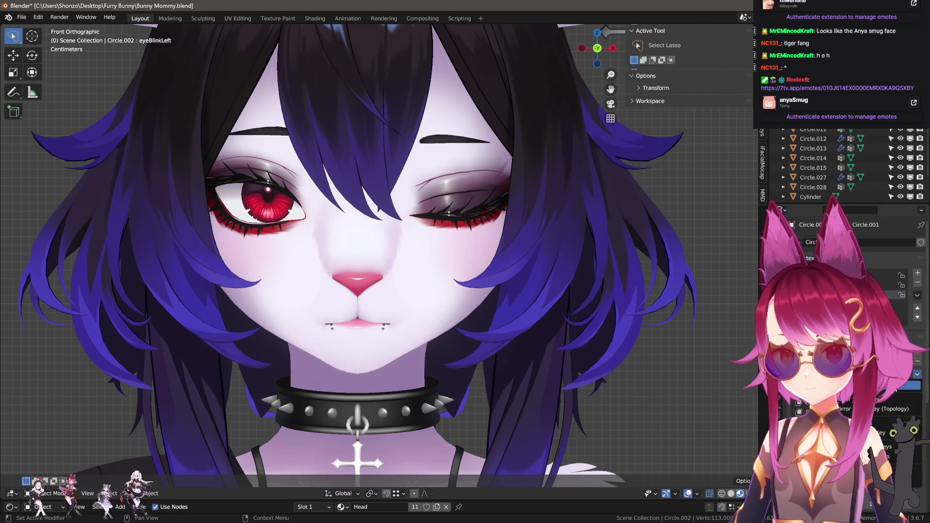
pyautogui.click(896, 385)
# - Mirror the new key onto the other eye, test it, and reset the shape values
pyautogui.click(917, 375)
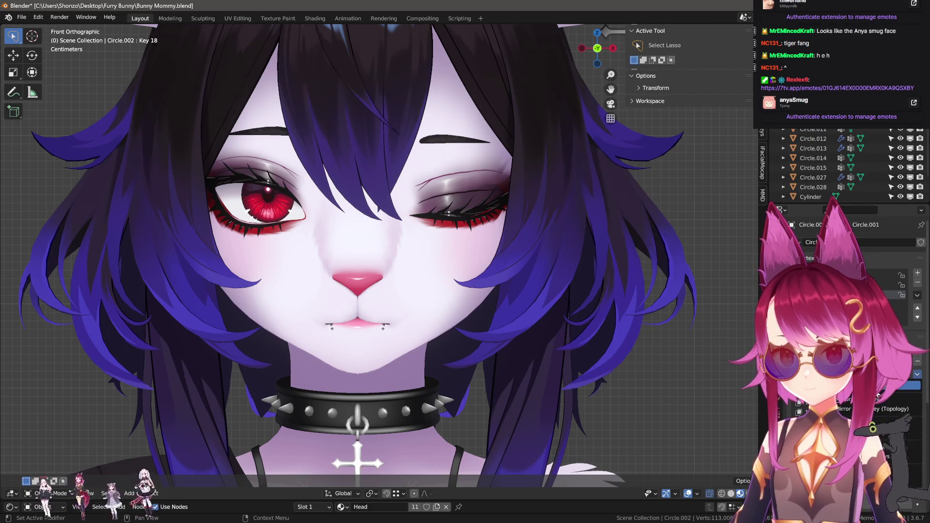
pyautogui.click(895, 396)
pyautogui.moveTo(824, 483); pyautogui.dragTo(911, 484)
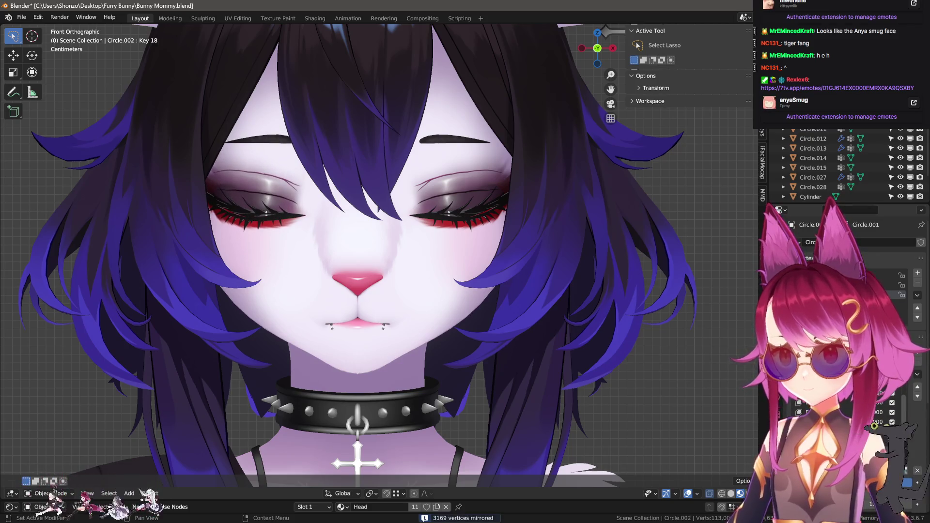
pyautogui.click(913, 469)
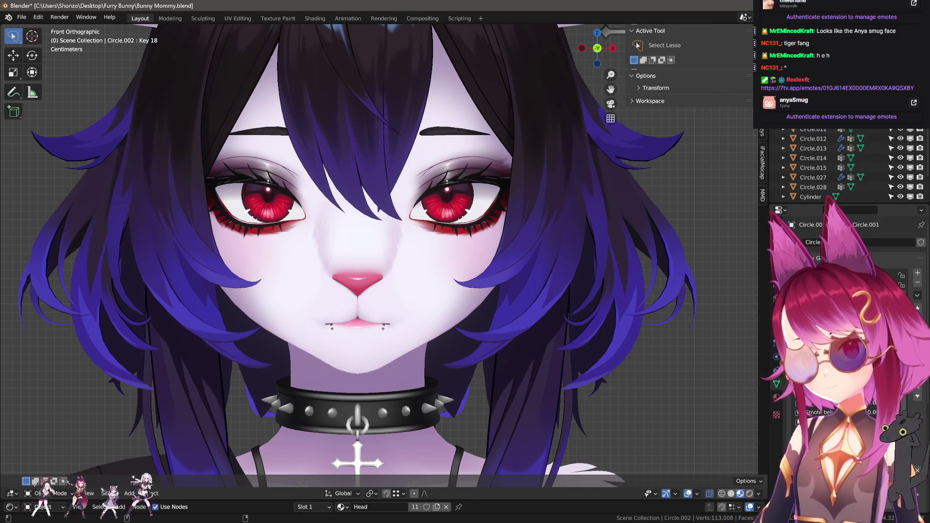
pyautogui.click(833, 402)
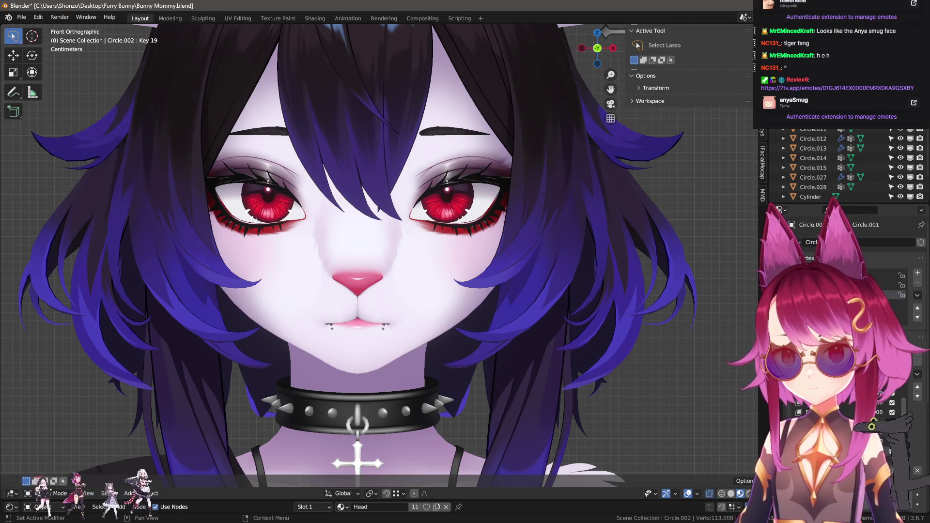
pyautogui.moveTo(320, 291); pyautogui.dragTo(406, 297, button='middle')
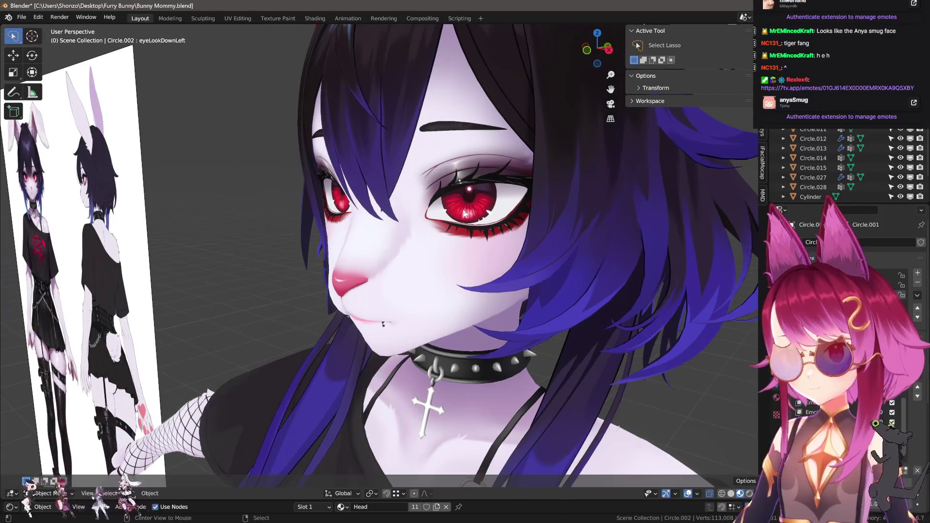
# - In Edit Mode, select the linked eyeball and rotate it downward on X from the side view
pyautogui.scroll(5, 464, 213)
pyautogui.press('Tab')
pyautogui.hotkey('ctrl', 'l')
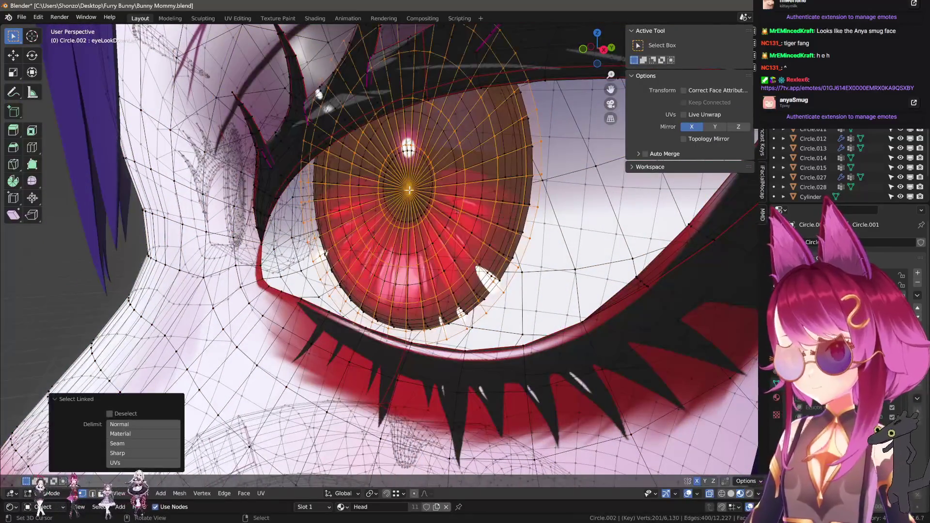
pyautogui.press('KP_3')
pyautogui.press('r')
pyautogui.press('x')
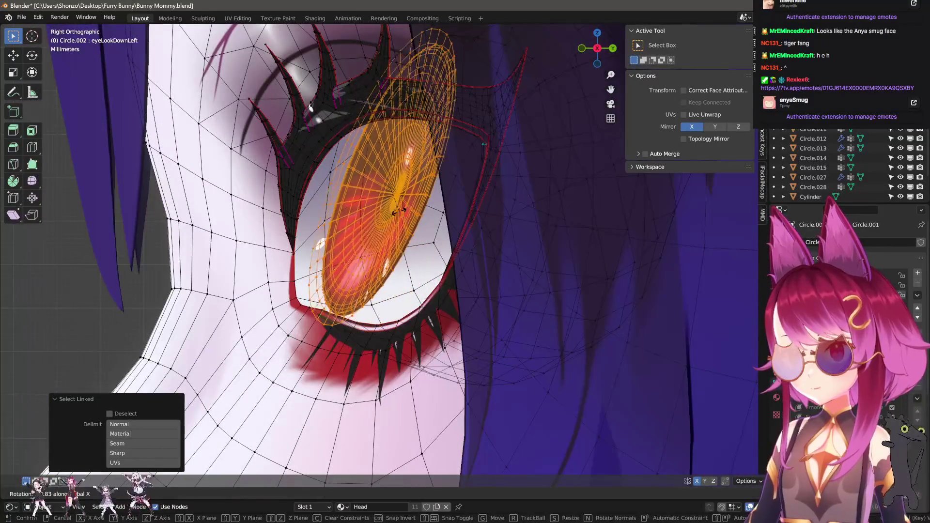
pyautogui.click(402, 210)
pyautogui.press('KP_Decimal')
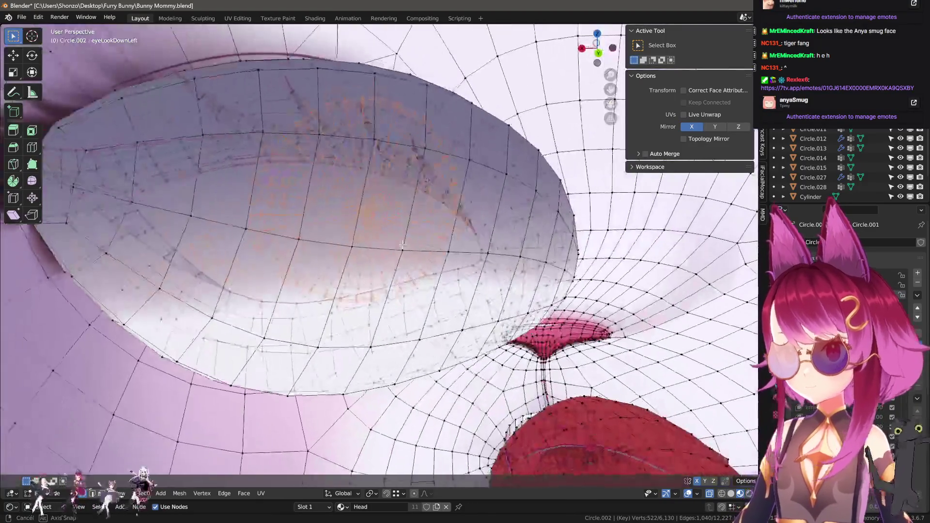
pyautogui.moveTo(505, 200); pyautogui.dragTo(392, 236, button='middle')
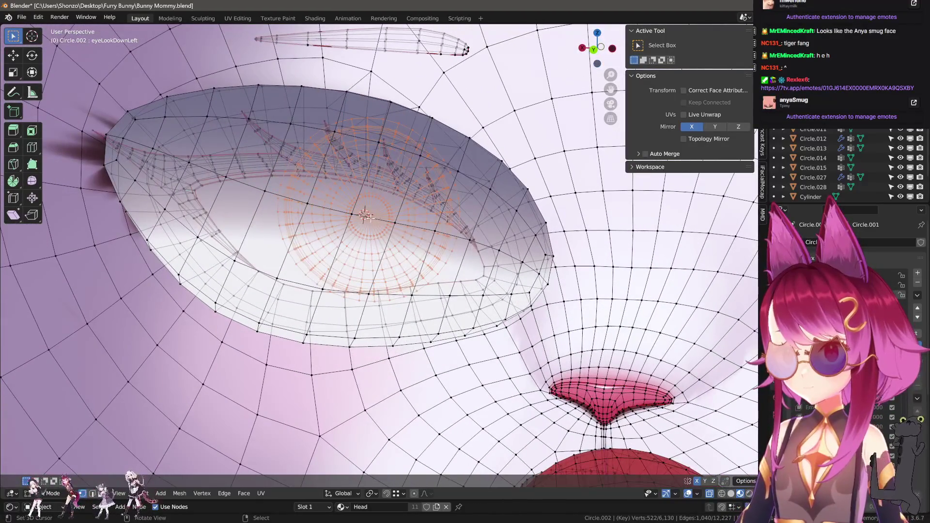
pyautogui.moveTo(308, 241)
pyautogui.mouseDown(button='middle')
pyautogui.moveTo(490, 220)
pyautogui.moveTo(453, 228)
pyautogui.moveTo(698, 466)
pyautogui.mouseUp(button='middle')
pyautogui.press('r')
pyautogui.press('x')
pyautogui.click(490, 220)
# - Turn off mirrored editing and tilt the eye 14.5° on the X axis
pyautogui.press('r')
pyautogui.press('x')
pyautogui.press('Escape')
pyautogui.press('r')
pyautogui.press('x')
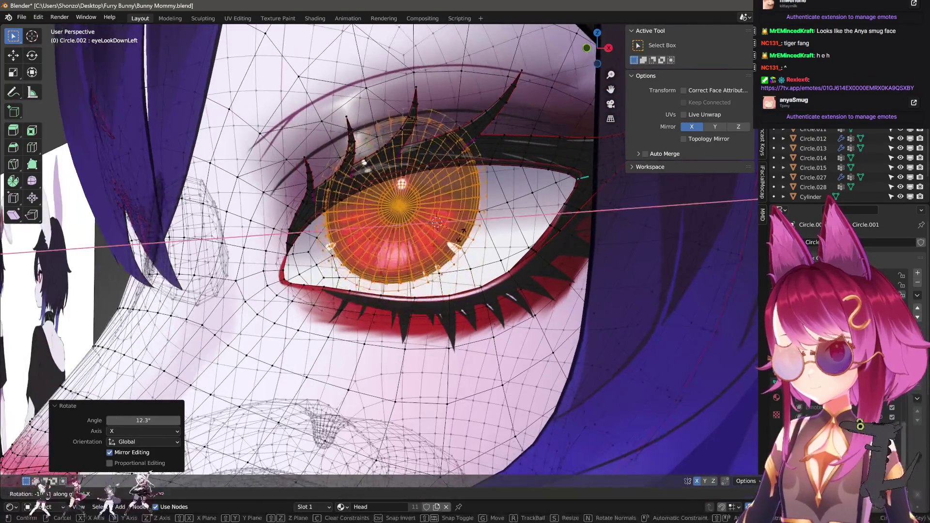
pyautogui.press('Escape')
pyautogui.click(692, 126)
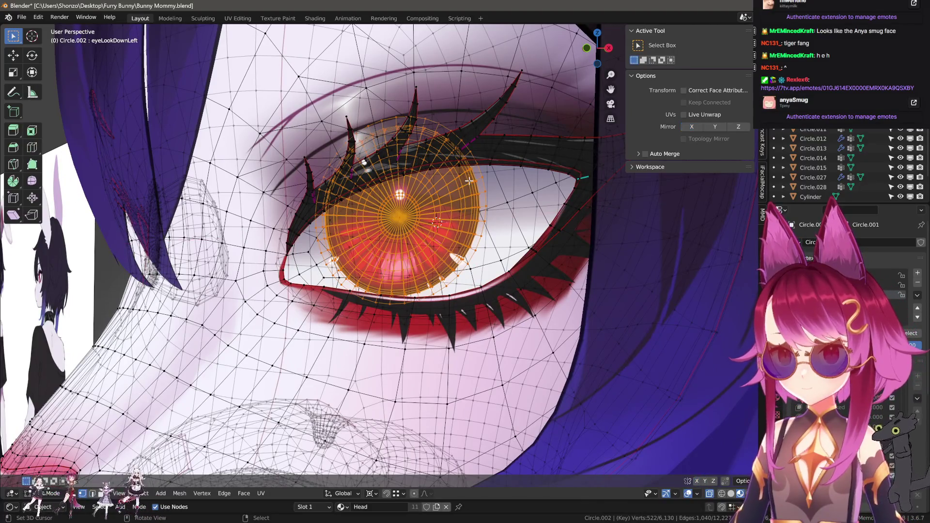
pyautogui.press('r')
pyautogui.press('x')
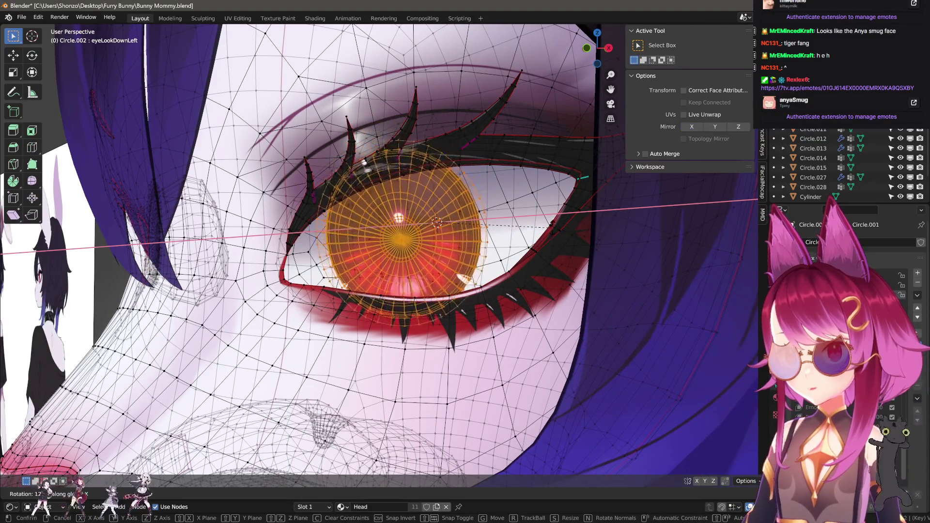
pyautogui.click(552, 226)
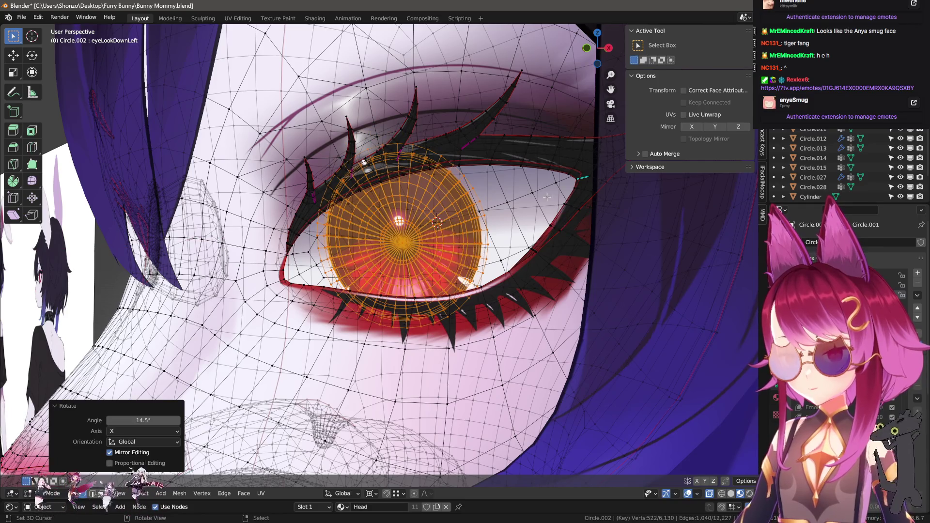
# - Scale the eye to 0.904, lower it slightly on Z, and return to Object Mode
pyautogui.press('s')
pyautogui.click(543, 208)
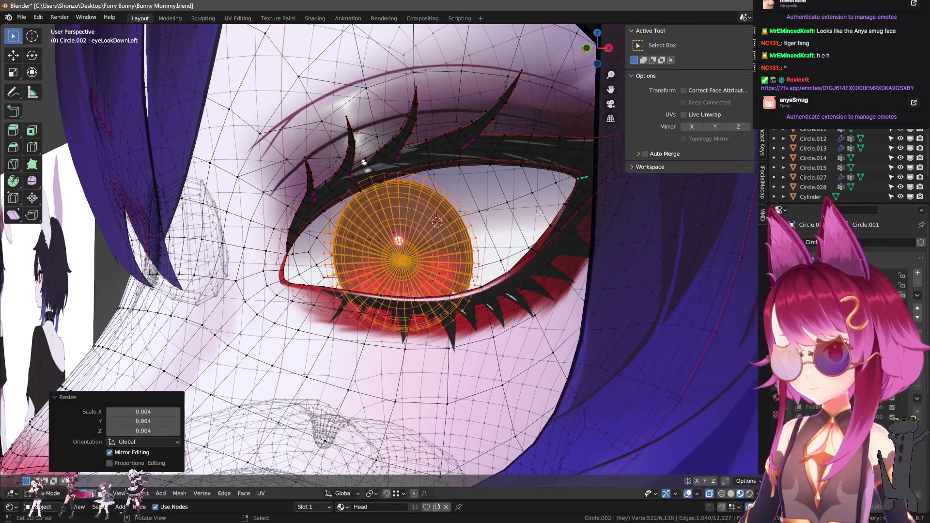
pyautogui.press('g')
pyautogui.press('z')
pyautogui.click(541, 214)
pyautogui.moveTo(541, 215); pyautogui.dragTo(529, 202, button='middle')
pyautogui.press('g')
pyautogui.press('z')
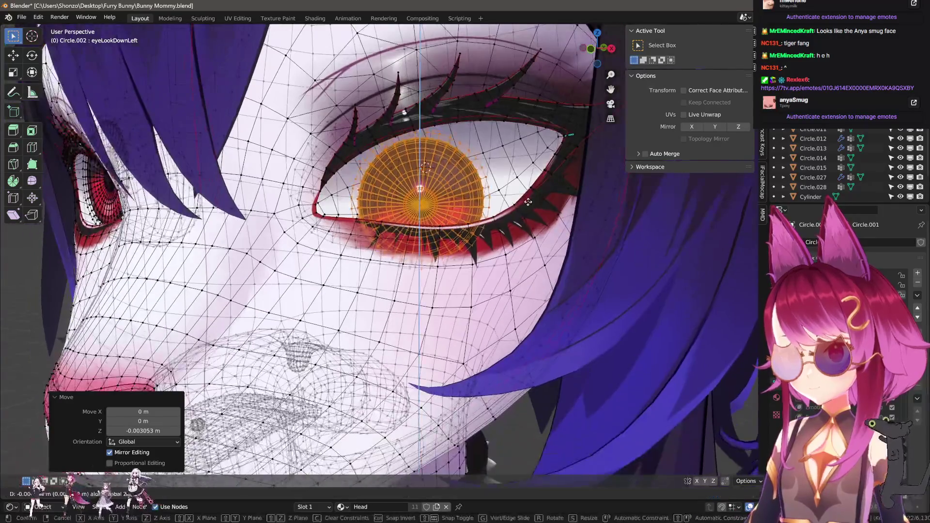
pyautogui.click(528, 202)
pyautogui.press('Tab')
pyautogui.scroll(-5, 528, 202)
# - Turn on wireframe, enter Sculpt Mode, hide the eyes and grab the lower eyelid downward
pyautogui.press('q')
pyautogui.click(409, 258)
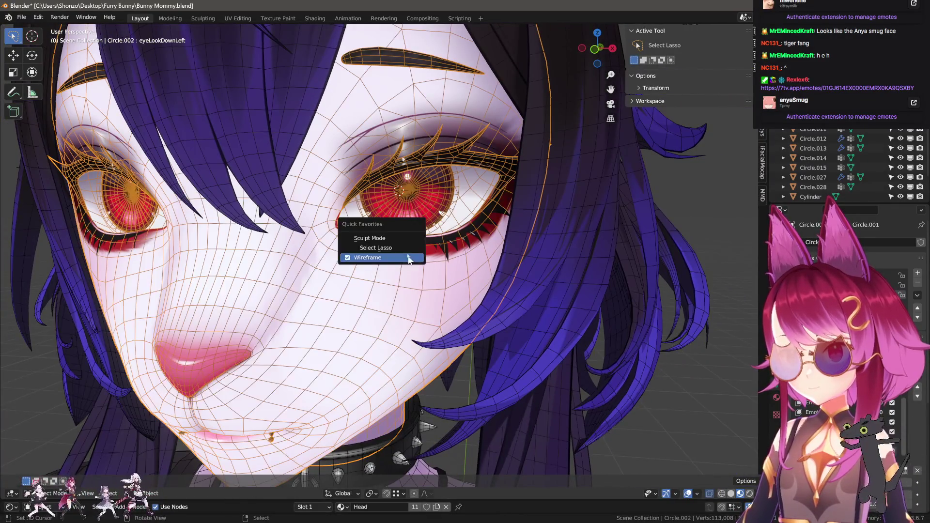
pyautogui.click(370, 238)
pyautogui.scroll(3, 471, 275)
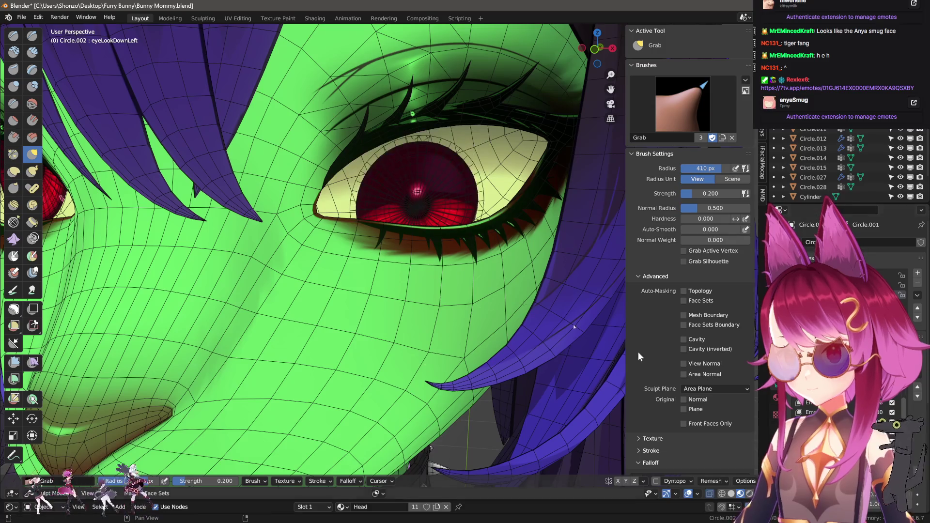
pyautogui.press('f')
pyautogui.click(416, 248)
pyautogui.press('h')
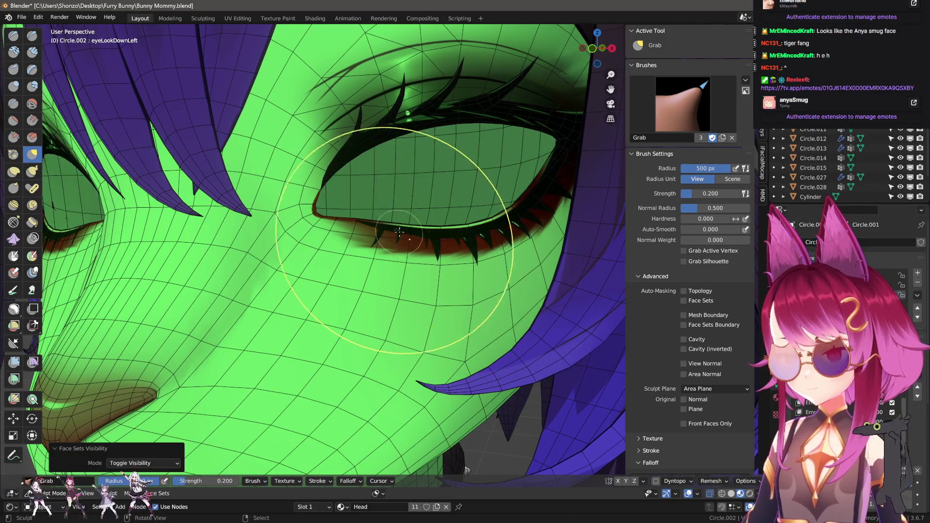
pyautogui.moveTo(436, 245); pyautogui.dragTo(448, 241)
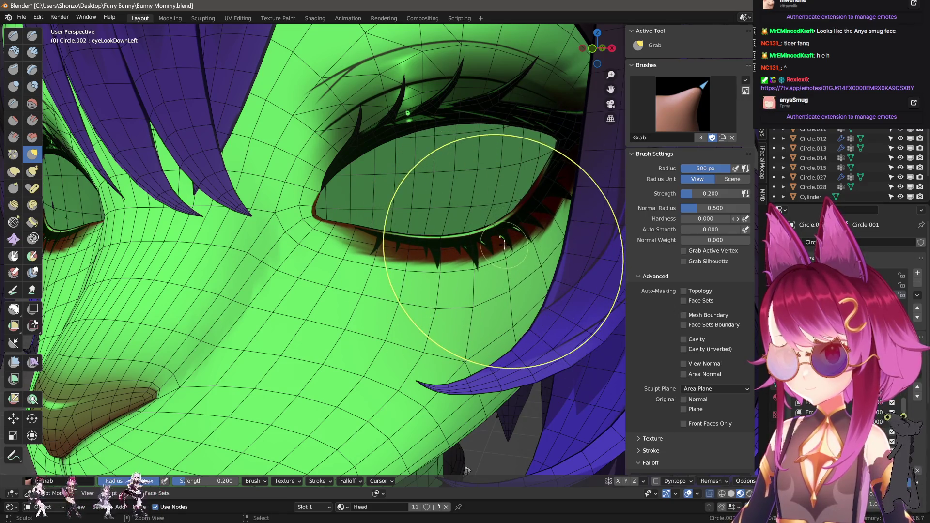
# - Shrink the Grab brush radius, then return to Object Mode and reveal the glasses
pyautogui.press('f')
pyautogui.click(330, 245)
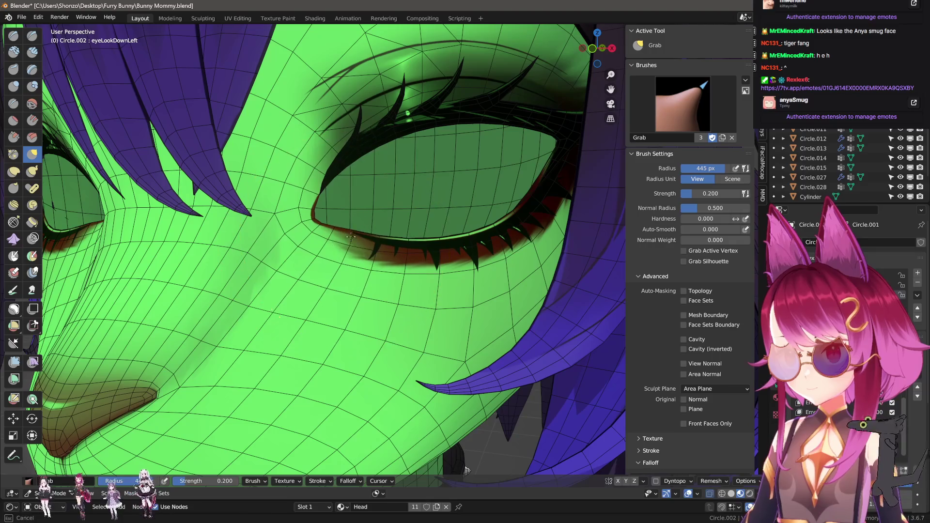
pyautogui.scroll(-6, 330, 245)
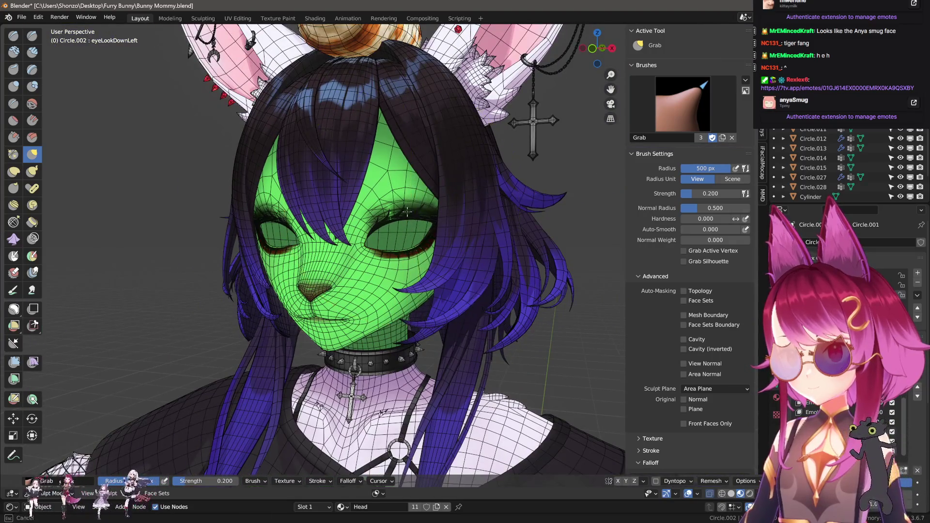
pyautogui.press('f')
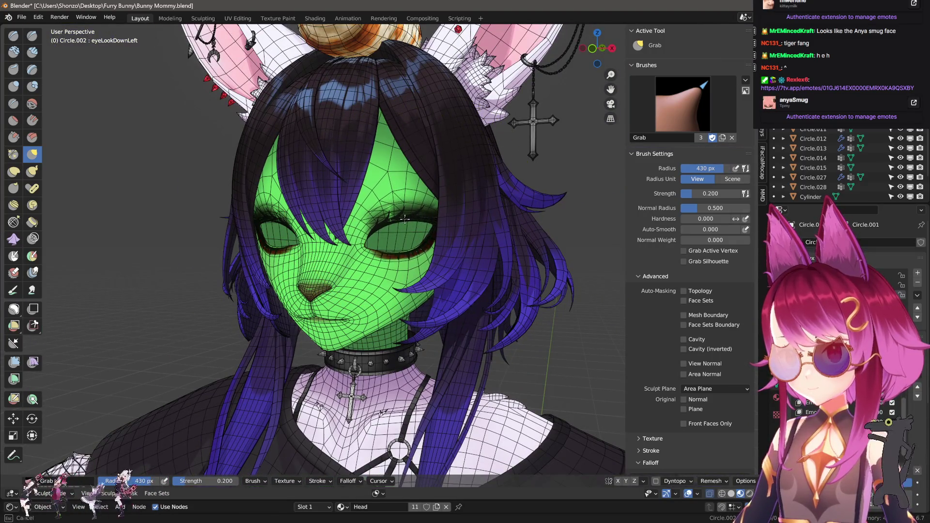
pyautogui.scroll(3, 417, 242)
pyautogui.click(391, 259)
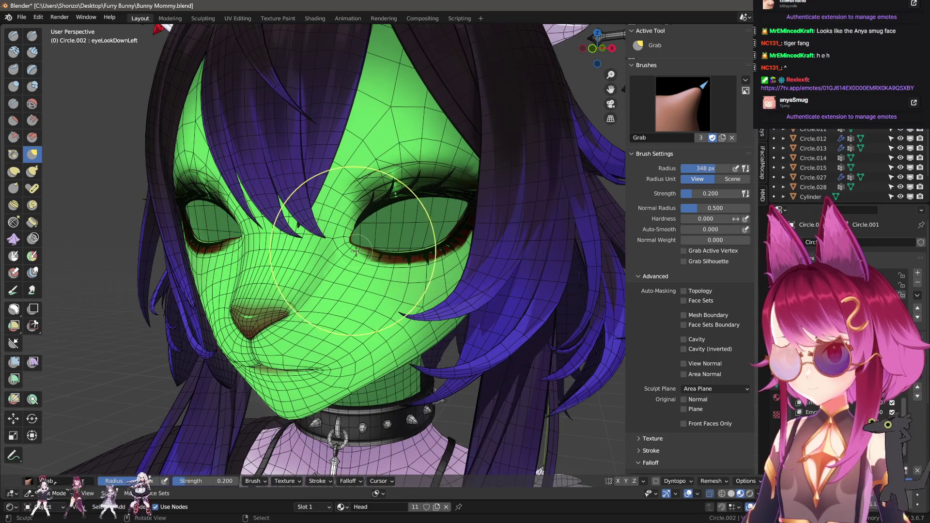
pyautogui.moveTo(434, 250)
pyautogui.mouseDown(button='middle')
pyautogui.moveTo(419, 261)
pyautogui.moveTo(480, 243)
pyautogui.mouseUp(button='middle')
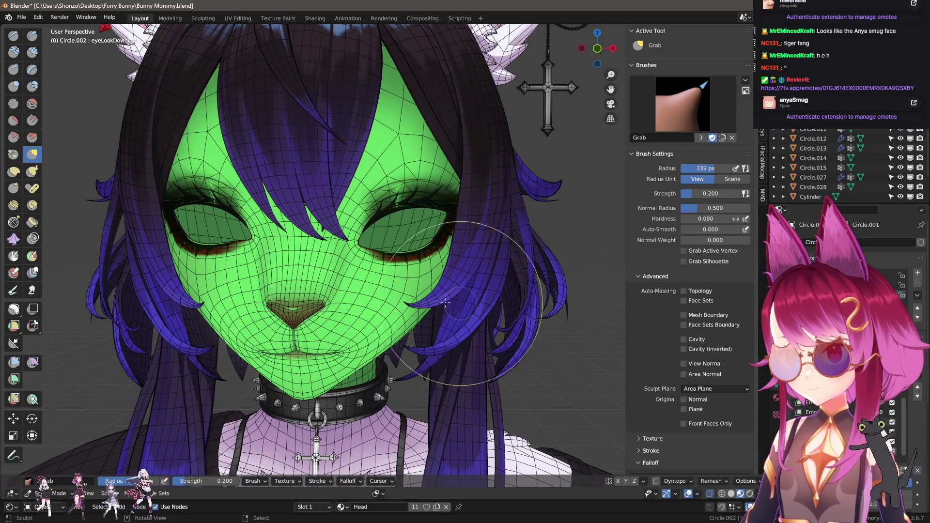
pyautogui.scroll(3, 477, 235)
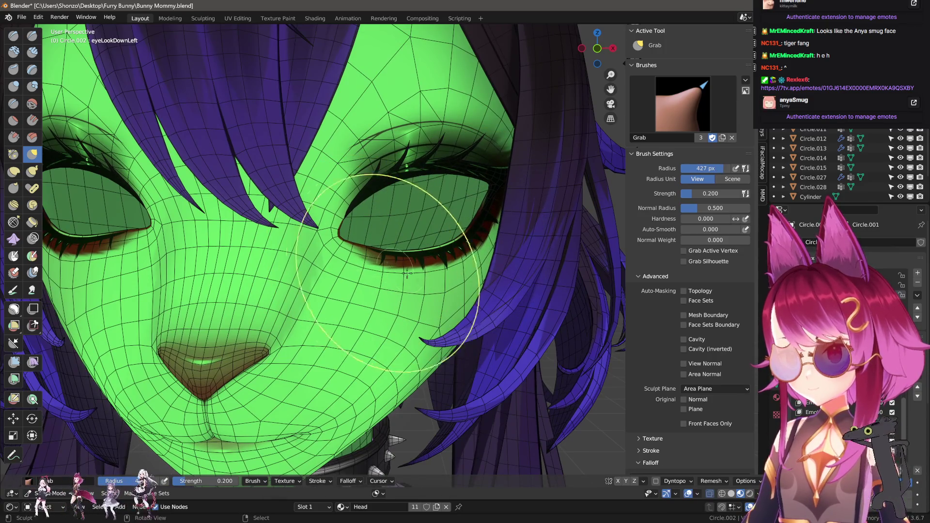
pyautogui.hotkey('ctrl', 'Tab')
pyautogui.hotkey('alt', 'h')
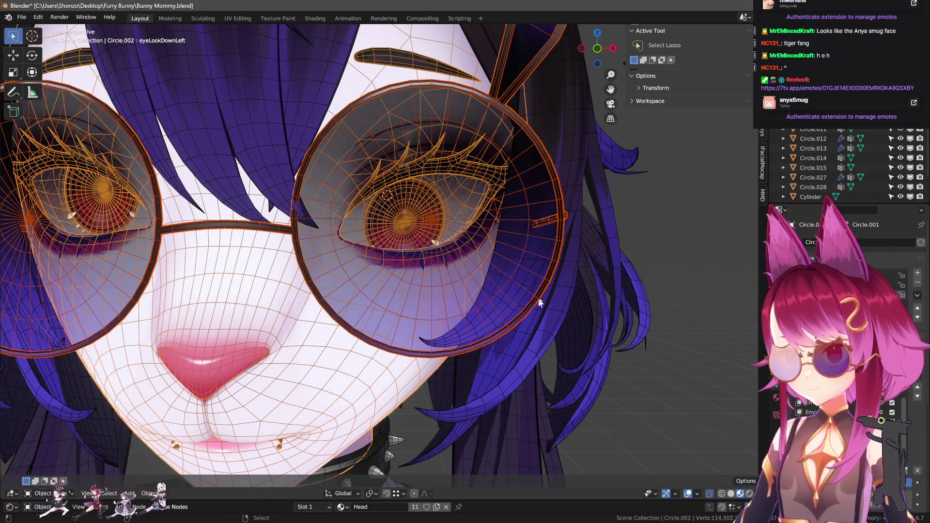
# - Hide the glasses and mirror the shape key to create eyeLookDownRight
pyautogui.press('h')
pyautogui.scroll(-5, 543, 222)
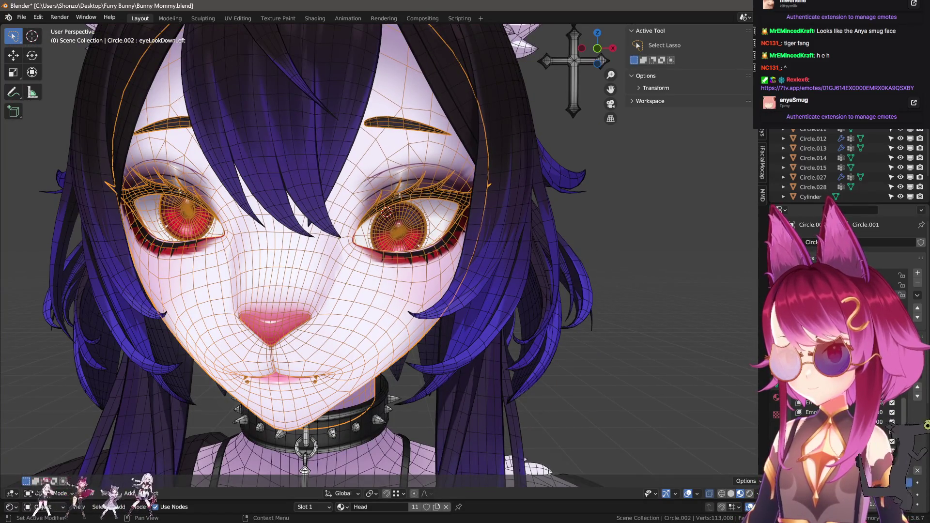
pyautogui.keyDown('ctrl'); pyautogui.scroll(-6, 922, 374); pyautogui.keyUp('ctrl')
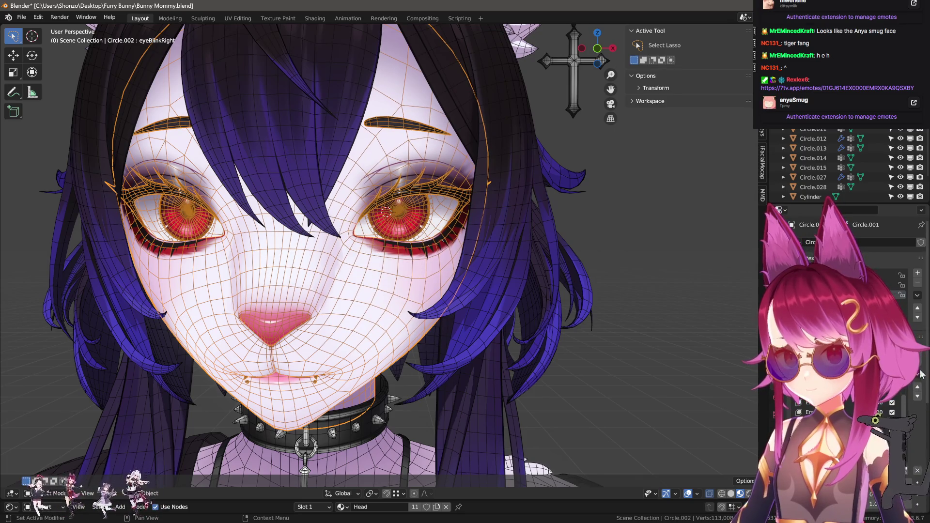
pyautogui.keyDown('ctrl'); pyautogui.scroll(6, 922, 374); pyautogui.keyUp('ctrl')
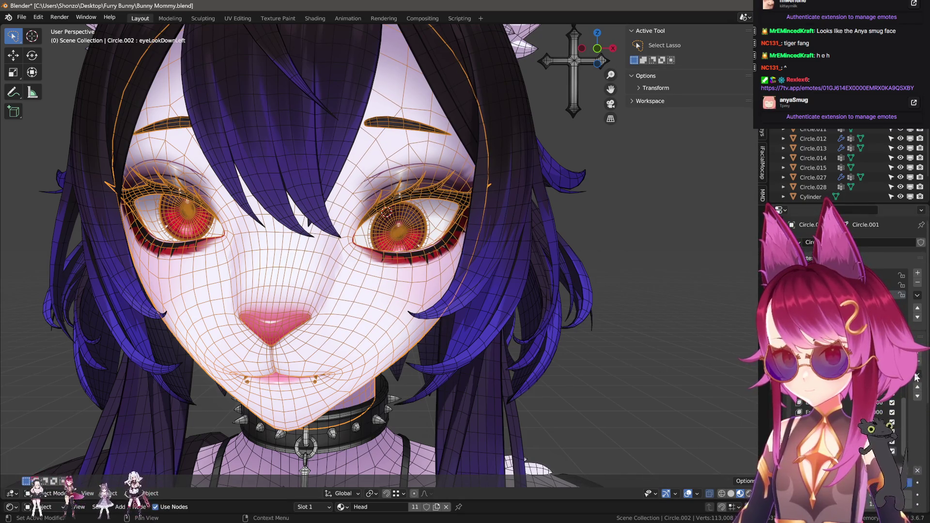
pyautogui.keyDown('ctrl'); pyautogui.scroll(-3, 926, 375); pyautogui.keyUp('ctrl')
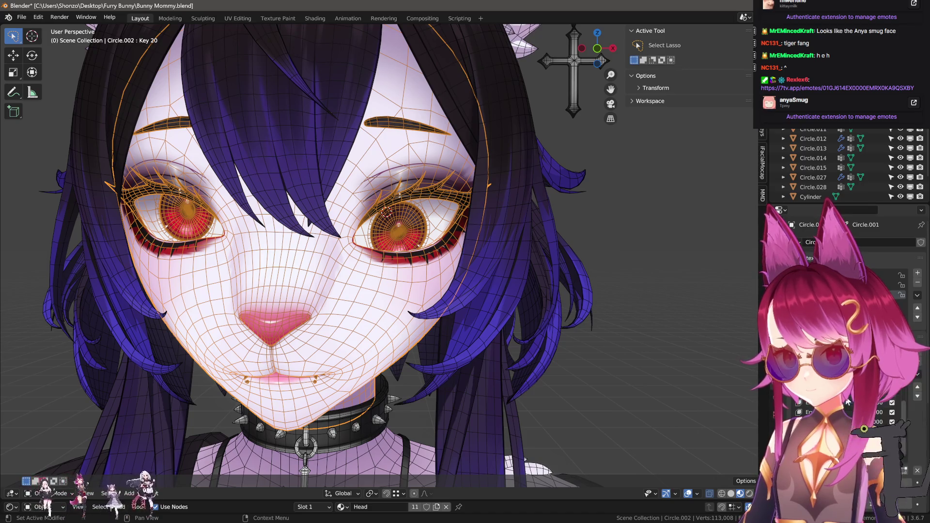
pyautogui.click(853, 399)
# - Turn off the wireframe overlay and inspect the mirrored eyeLookDownRight key on the head
pyautogui.moveTo(426, 325)
pyautogui.mouseDown(button='middle')
pyautogui.moveTo(513, 297)
pyautogui.moveTo(542, 348)
pyautogui.mouseUp(button='middle')
pyautogui.press('q')
pyautogui.click(494, 326)
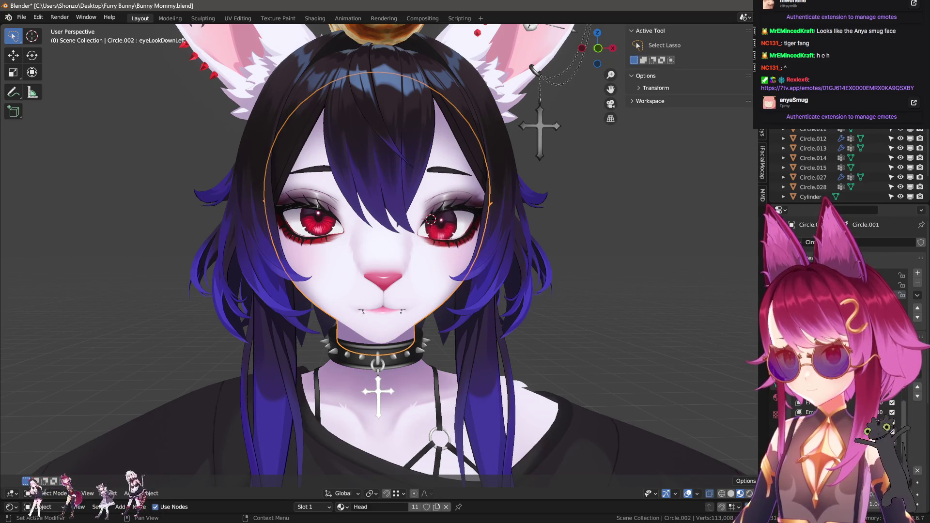
pyautogui.press('Down')
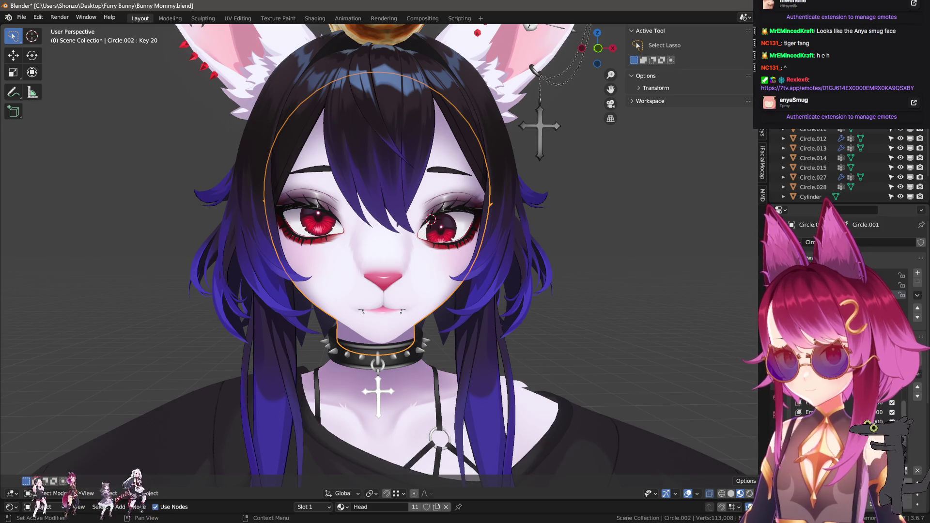
pyautogui.moveTo(656, 372); pyautogui.dragTo(705, 380, button='middle')
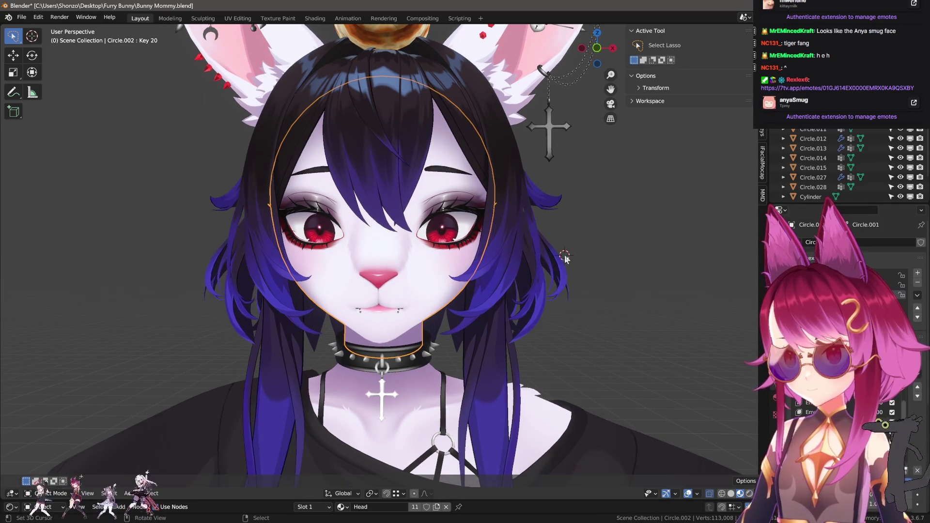
pyautogui.moveTo(566, 259); pyautogui.dragTo(604, 301, button='middle')
pyautogui.moveTo(691, 373); pyautogui.dragTo(717, 388, button='middle')
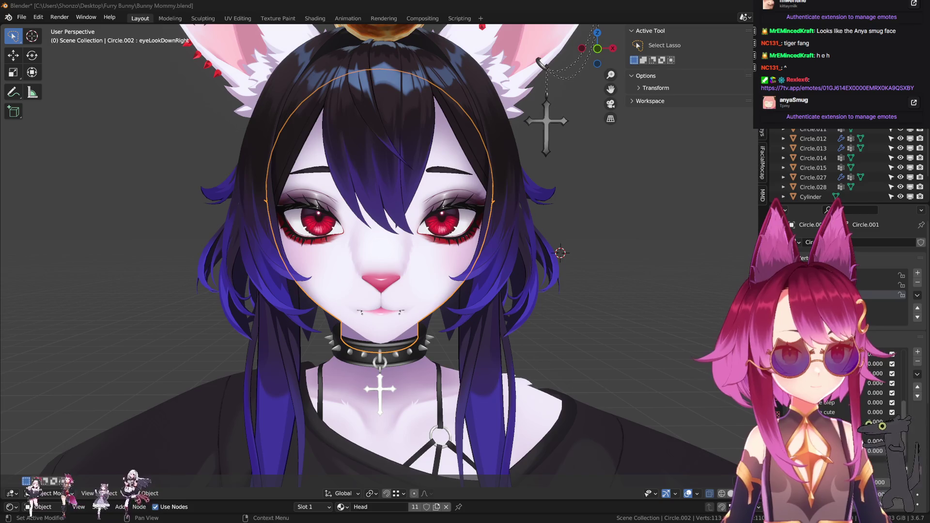
# - Add the eyeLookInLeft shape key and rotate its eyeball −21.3° around Z in Edit Mode
pyautogui.click(853, 284)
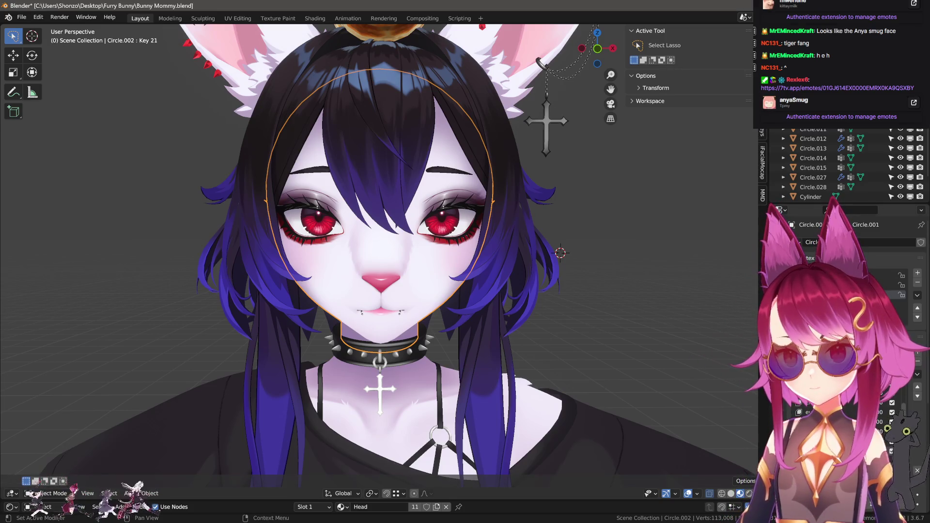
pyautogui.scroll(5, 622, 318)
pyautogui.moveTo(622, 318)
pyautogui.mouseDown(button='middle')
pyautogui.moveTo(565, 318)
pyautogui.moveTo(606, 255)
pyautogui.mouseUp(button='middle')
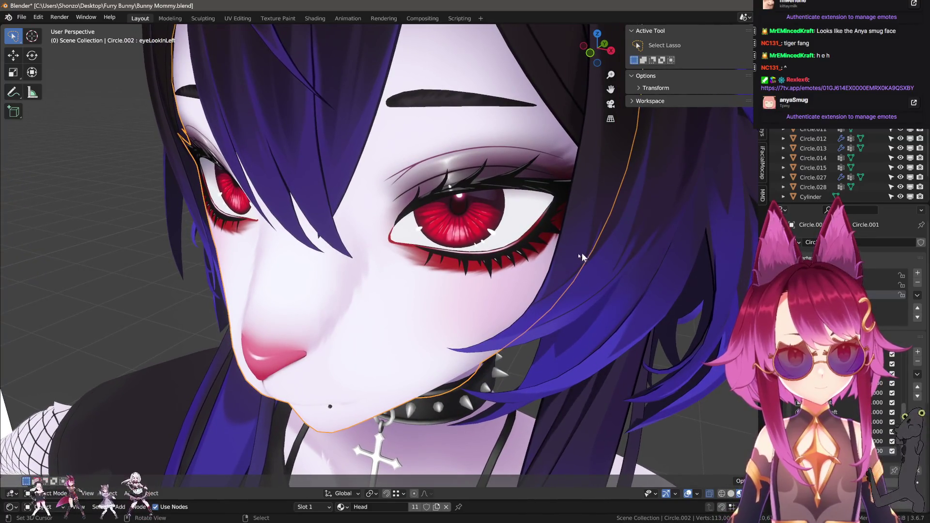
pyautogui.press('Tab')
pyautogui.moveTo(518, 257)
pyautogui.mouseDown(button='middle')
pyautogui.moveTo(485, 204)
pyautogui.moveTo(460, 195)
pyautogui.moveTo(291, 198)
pyautogui.moveTo(298, 218)
pyautogui.mouseUp(button='middle')
pyautogui.press('l')
pyautogui.press('r')
pyautogui.press('z')
pyautogui.click(394, 251)
# - Shrink the eye to 0.858, reposition it, and return to Object Mode
pyautogui.moveTo(394, 251); pyautogui.dragTo(424, 262, button='middle')
pyautogui.press('s')
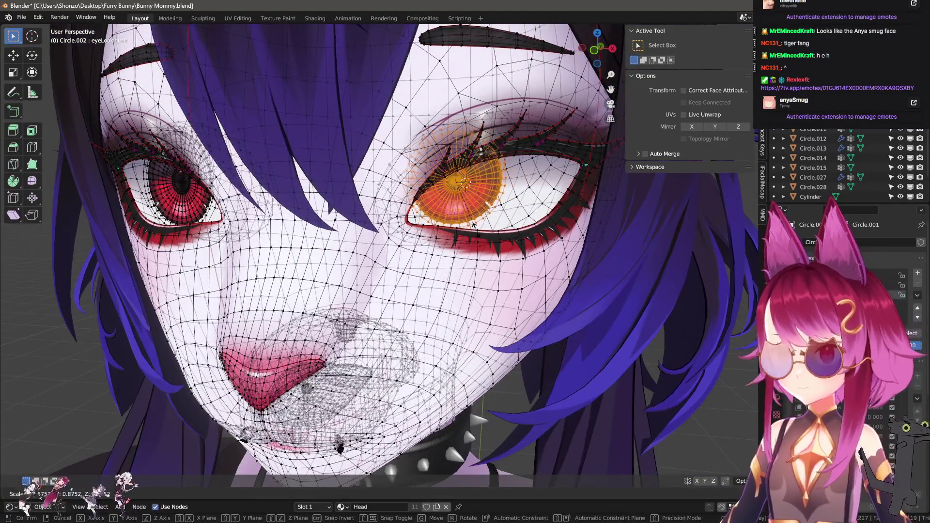
pyautogui.click(458, 237)
pyautogui.press('g')
pyautogui.click(407, 289)
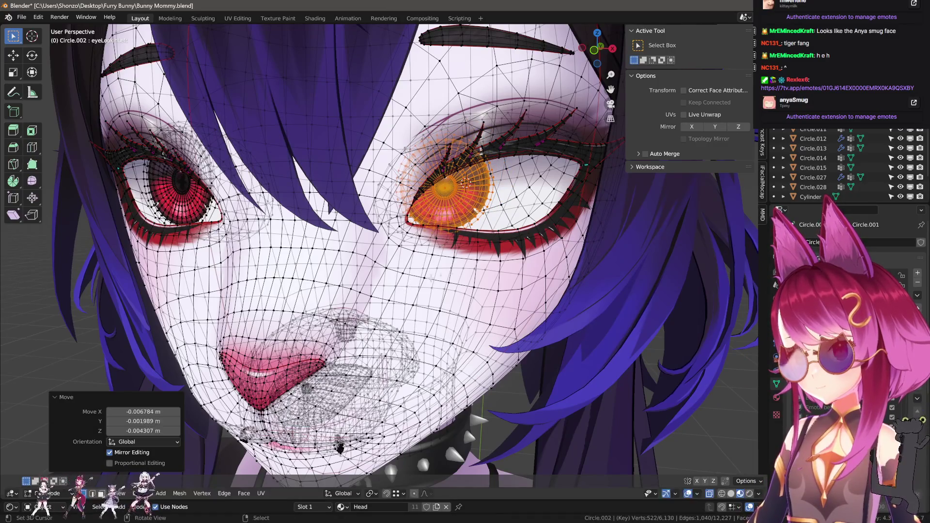
pyautogui.press('Tab')
pyautogui.scroll(-5, 552, 325)
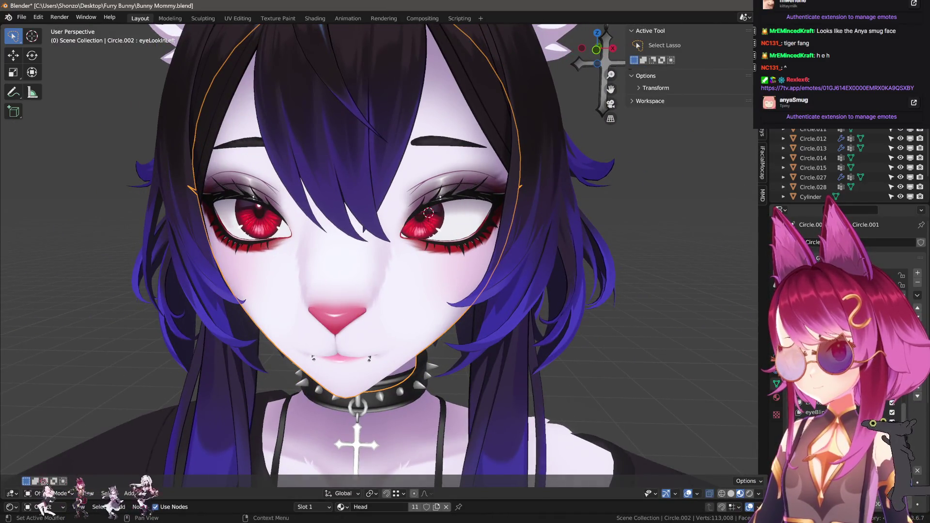
# - With wireframe on and eyes hidden, sculpt around the eye with a 326 px Grab brush, then exit to Object Mode
pyautogui.scroll(3, 559, 312)
pyautogui.moveTo(559, 313); pyautogui.dragTo(440, 265, button='middle')
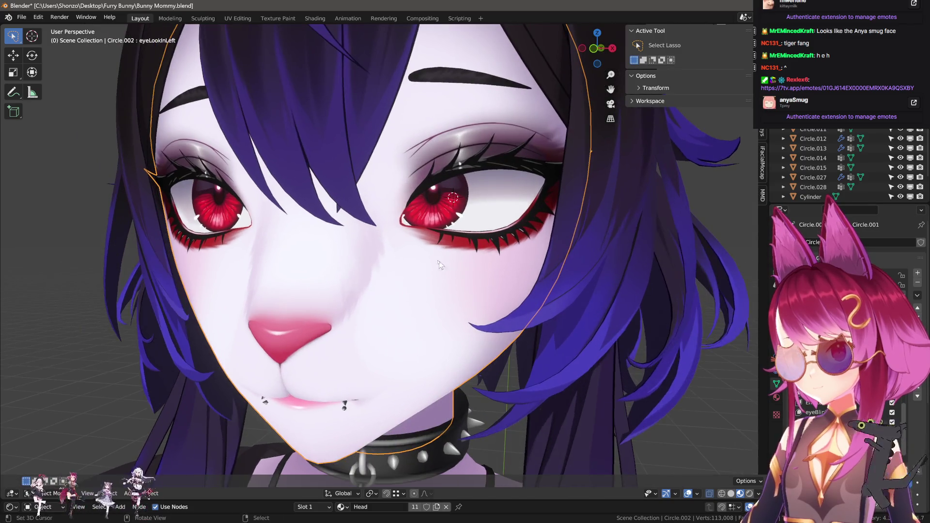
pyautogui.click(438, 260)
pyautogui.click(399, 240)
pyautogui.press('h')
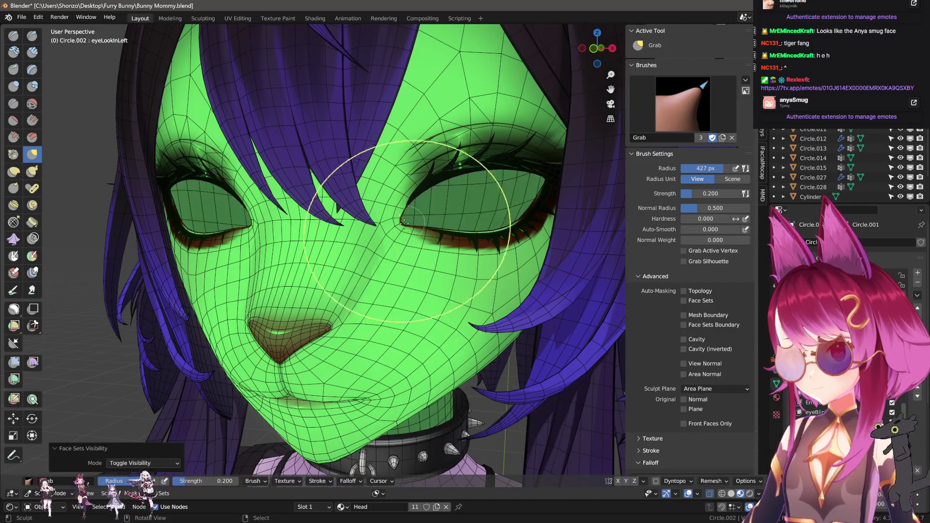
pyautogui.moveTo(431, 192); pyautogui.dragTo(419, 213, button='middle')
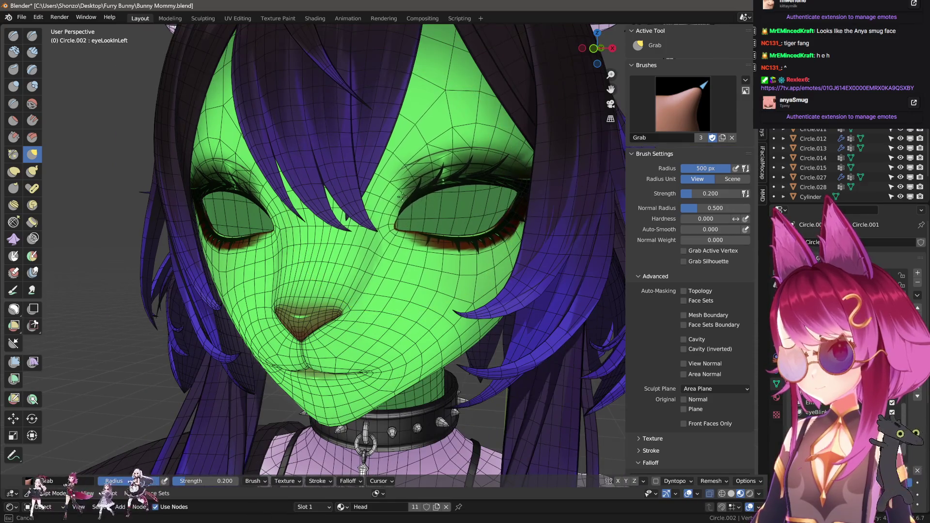
pyautogui.press('f')
pyautogui.click(410, 238)
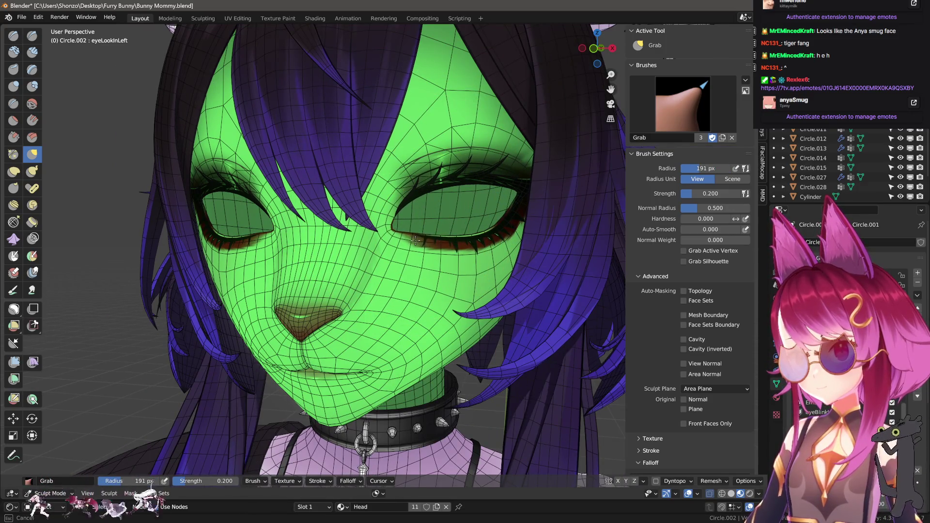
pyautogui.click(402, 205)
pyautogui.scroll(-3, 402, 205)
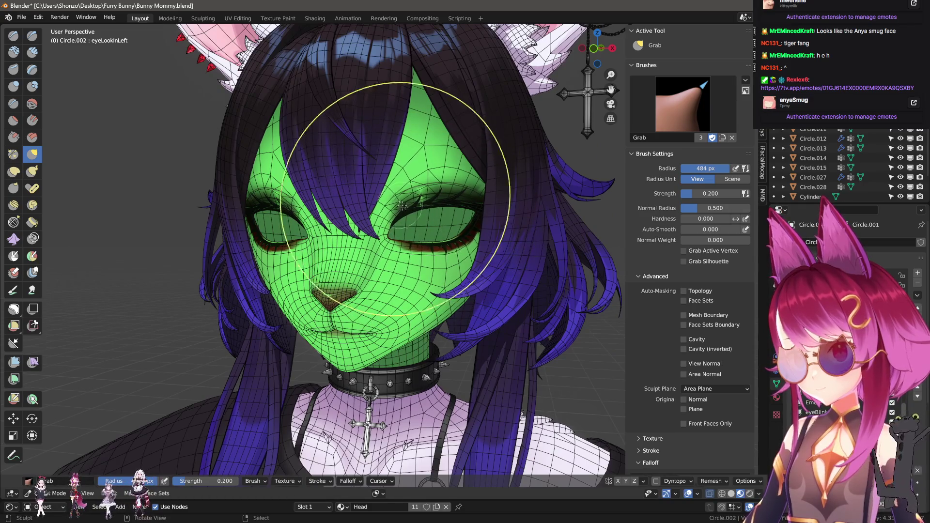
pyautogui.press('f')
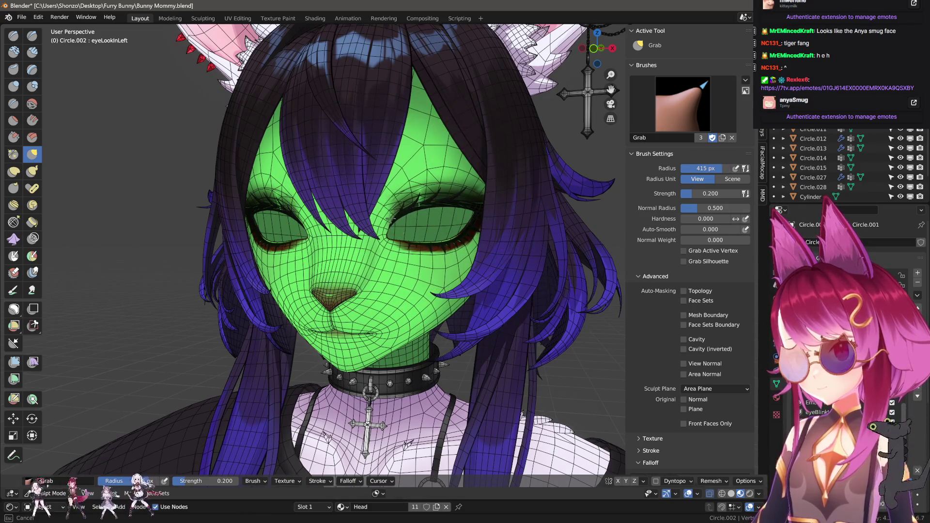
pyautogui.click(412, 205)
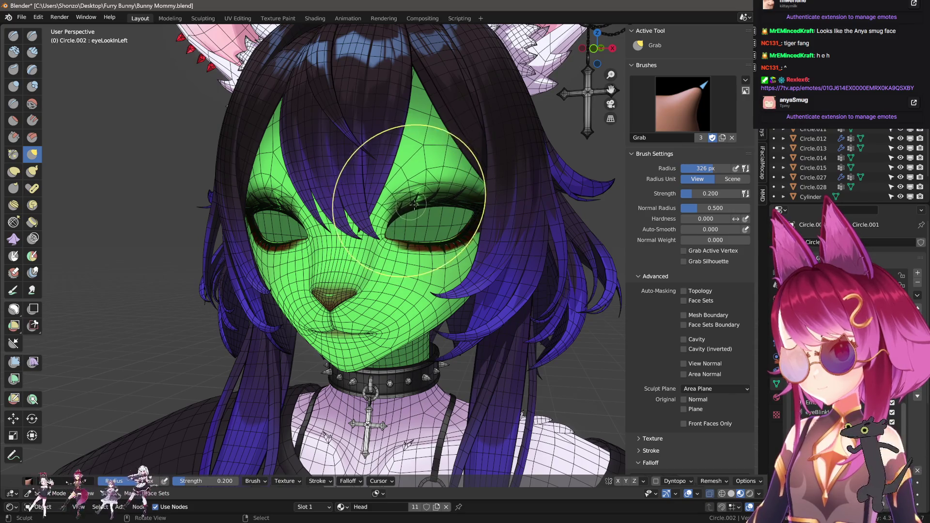
pyautogui.moveTo(416, 156); pyautogui.dragTo(424, 247, button='middle')
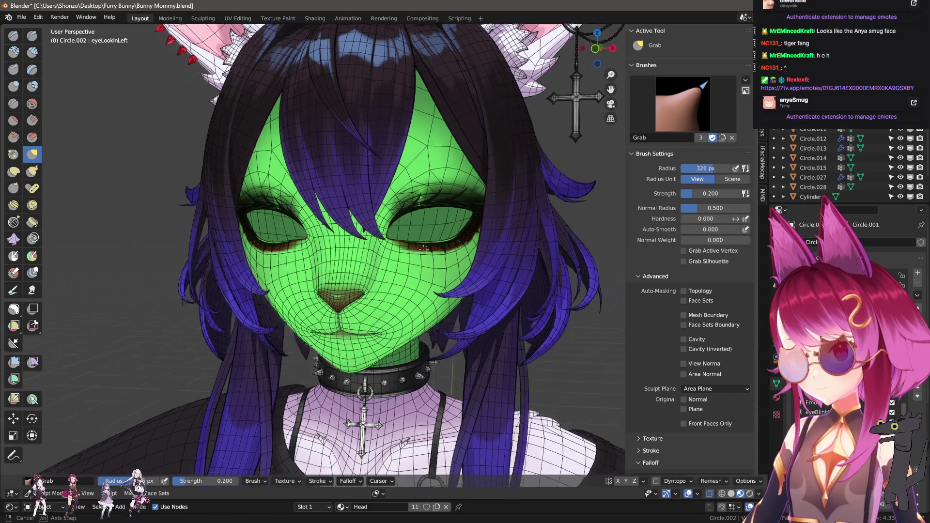
pyautogui.hotkey('ctrl', 'Tab')
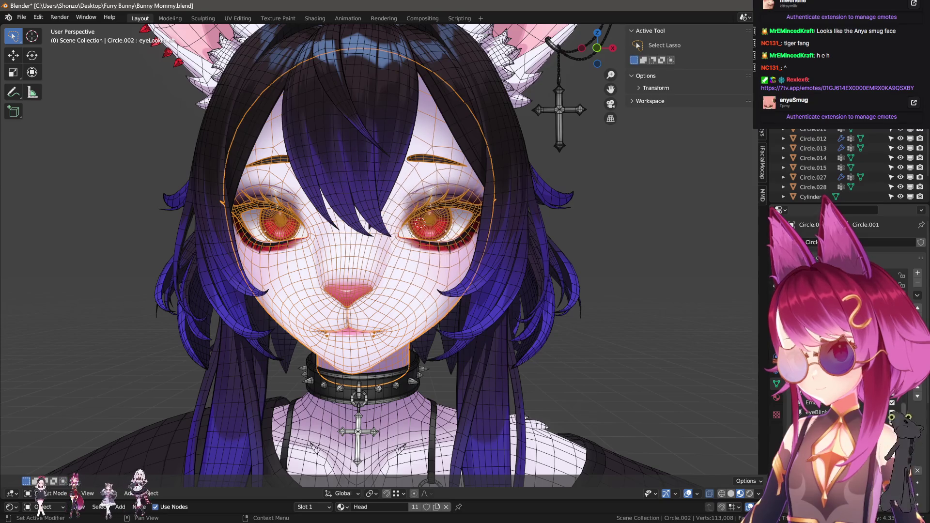
# - Create a new shape key from the mix and mirror it onto the other eye
pyautogui.click(892, 389)
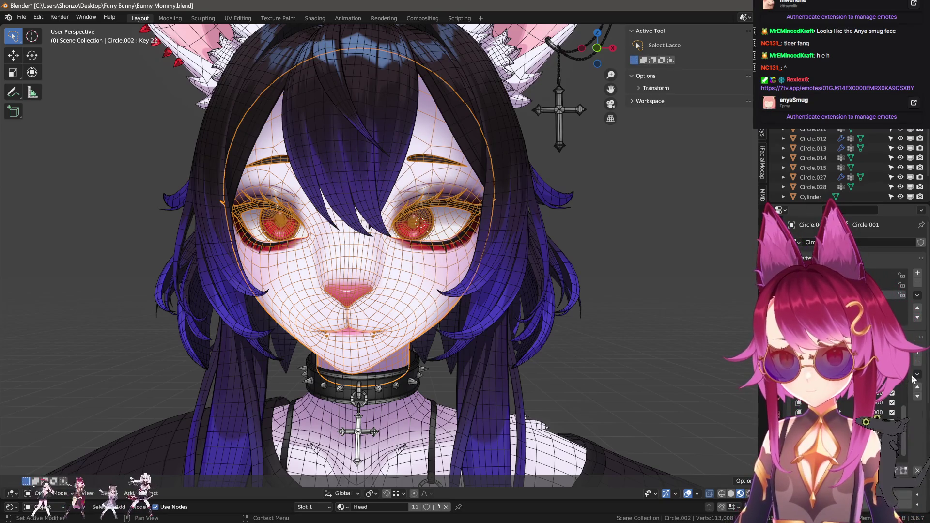
pyautogui.click(880, 409)
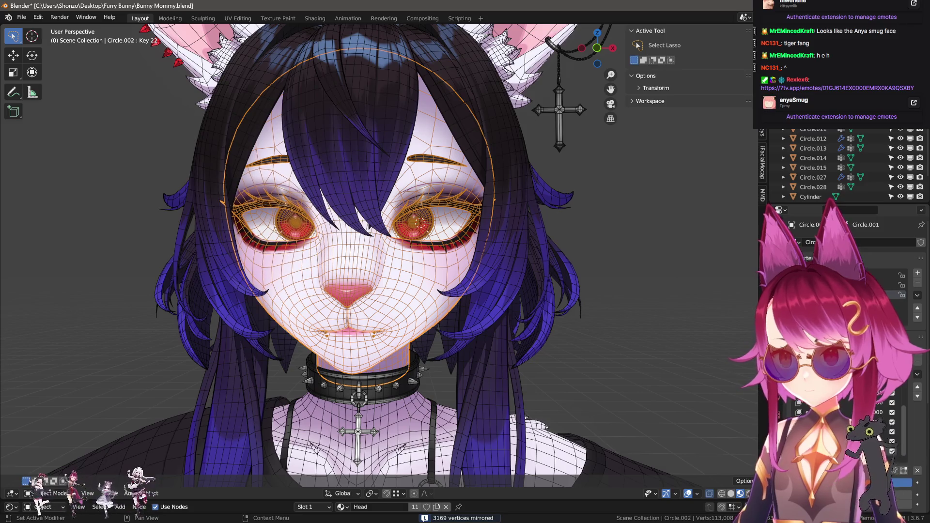
pyautogui.moveTo(524, 318); pyautogui.dragTo(530, 314, button='middle')
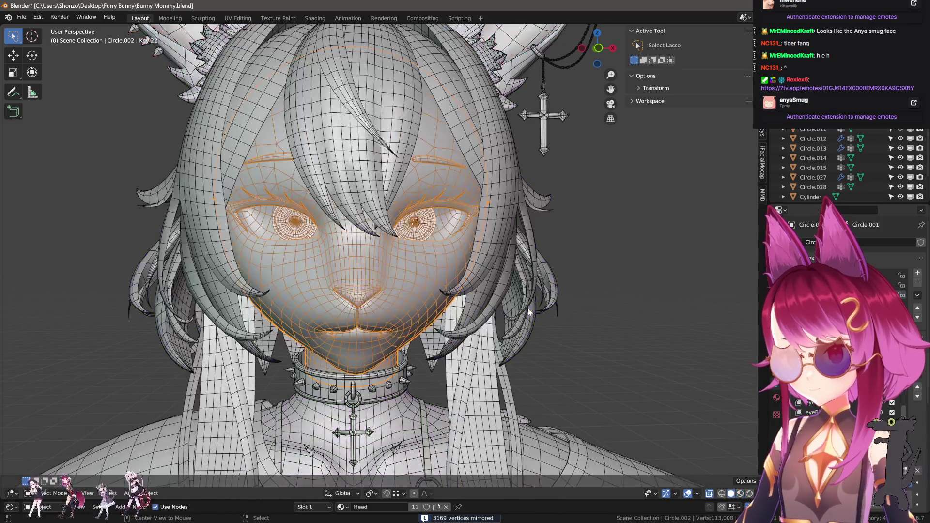
# - Turn off the wireframe overlay and switch the viewport shading mode
pyautogui.press('q')
pyautogui.click(546, 330)
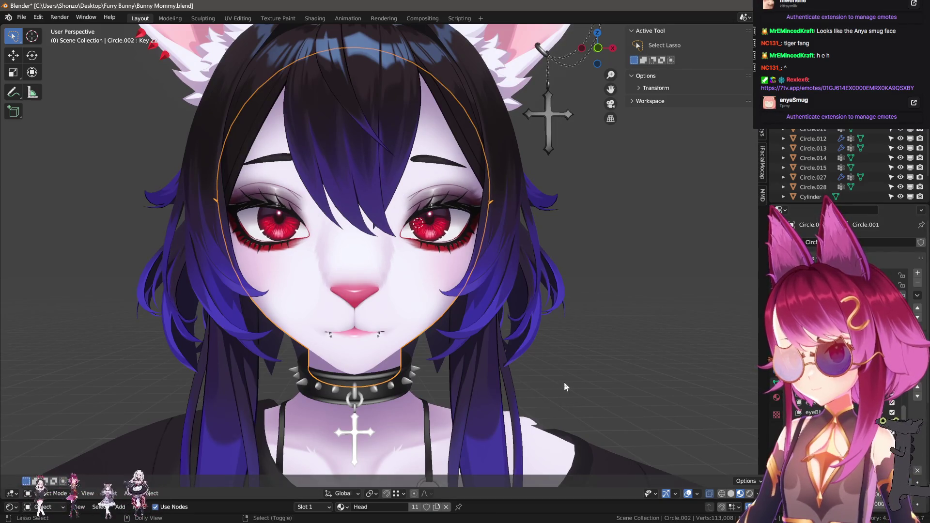
pyautogui.press('z')
pyautogui.press('z')
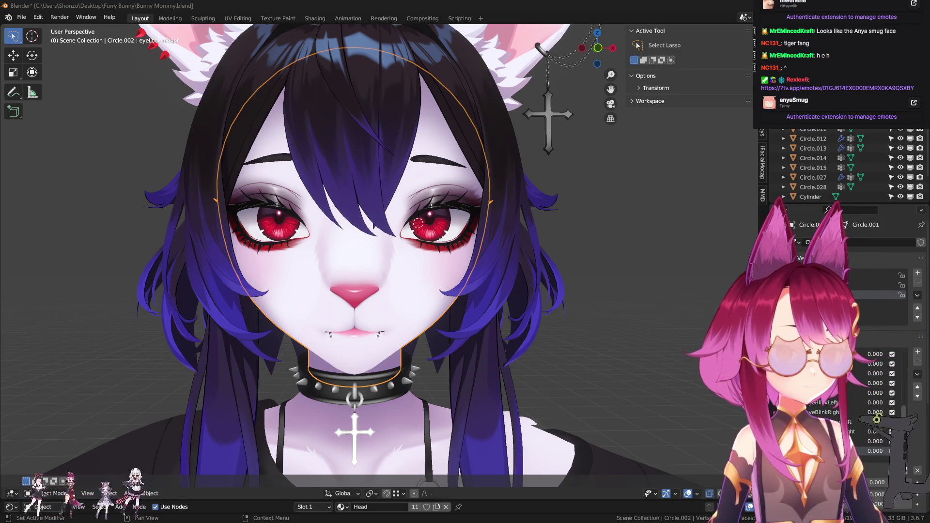
# - Add the eyeLookOutLeft shape key, reveal and select the iris, and rotate it outward on Z
pyautogui.click(917, 354)
pyautogui.moveTo(524, 275); pyautogui.dragTo(484, 281, button='middle')
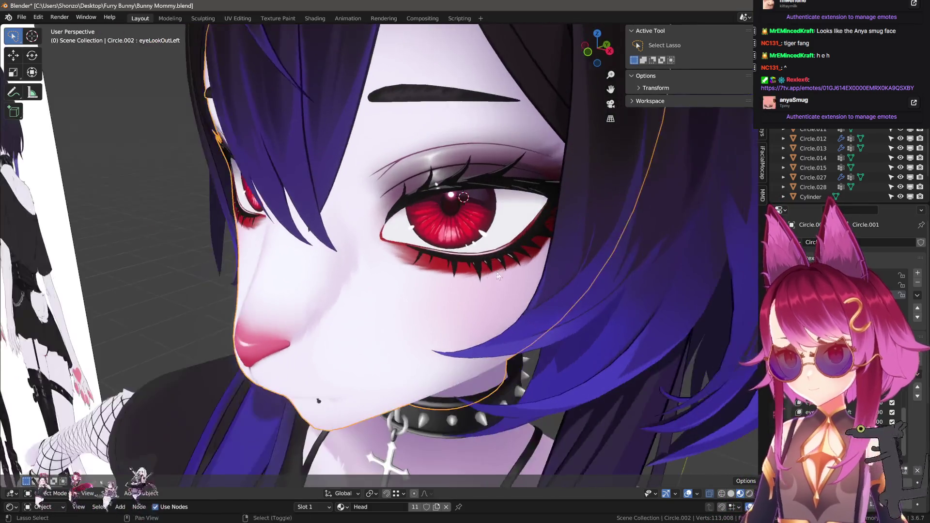
pyautogui.press('Tab')
pyautogui.scroll(5, 460, 287)
pyautogui.hotkey('alt', 'h')
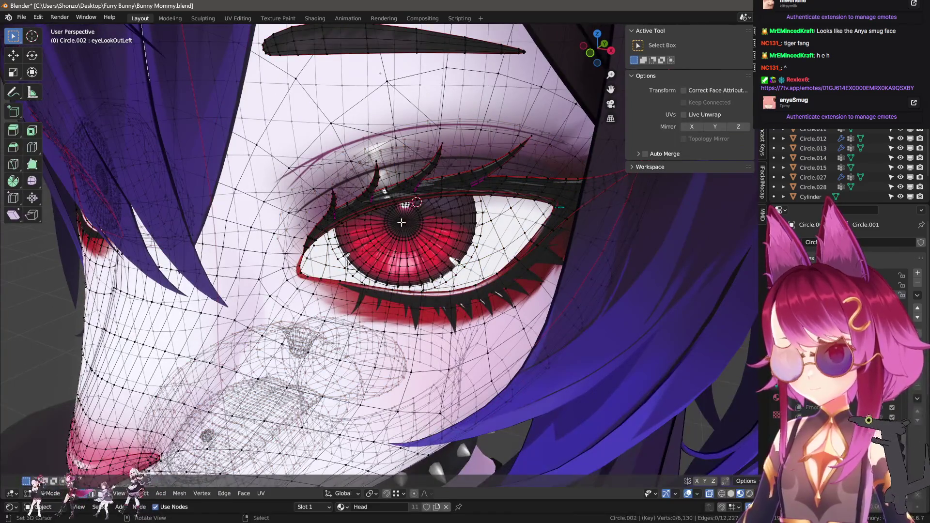
pyautogui.press('l')
pyautogui.moveTo(460, 251)
pyautogui.mouseDown(button='middle')
pyautogui.moveTo(489, 266)
pyautogui.moveTo(476, 216)
pyautogui.moveTo(644, 257)
pyautogui.mouseUp(button='middle')
pyautogui.press('r')
pyautogui.press('z')
pyautogui.click(487, 272)
# - Shrink the iris to 0.959 and shift it into its outward-looking position
pyautogui.press('g')
pyautogui.click(659, 258)
pyautogui.press('s')
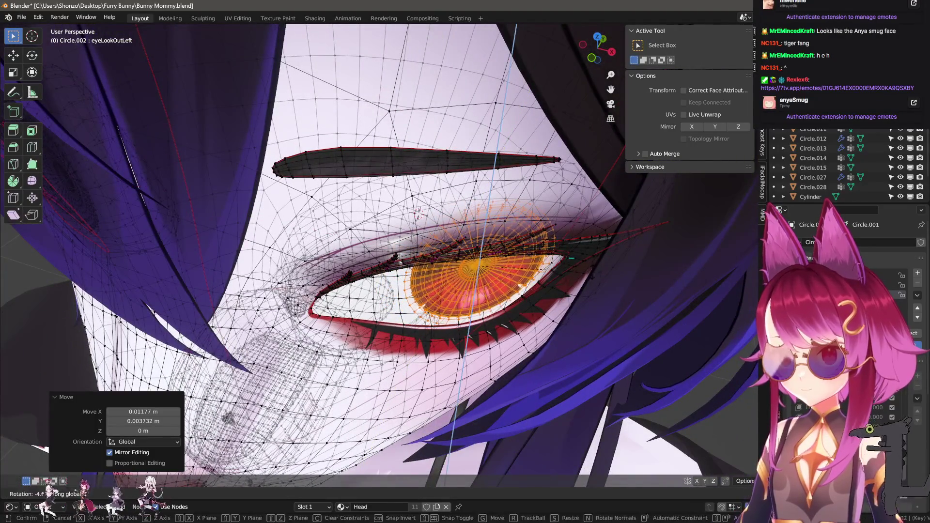
pyautogui.click(609, 279)
pyautogui.press('g')
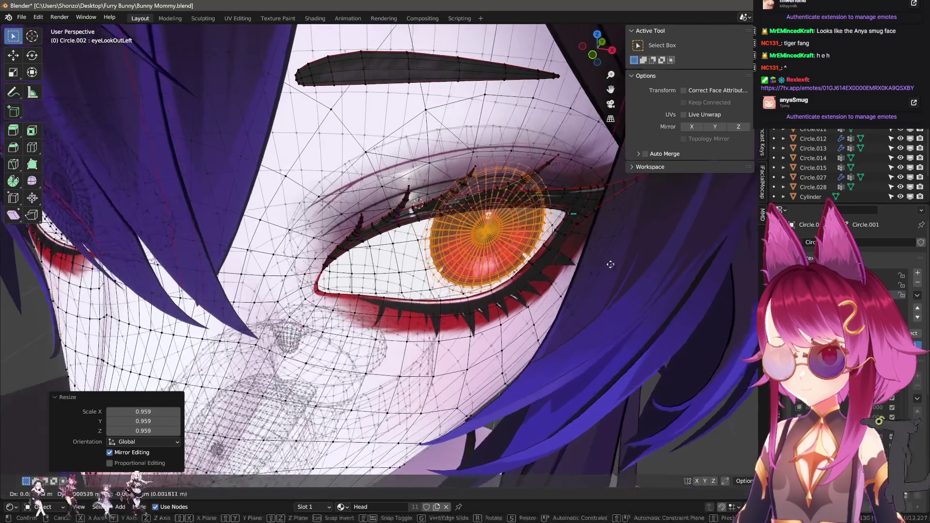
pyautogui.click(598, 278)
pyautogui.moveTo(598, 279); pyautogui.dragTo(599, 241, button='middle')
pyautogui.scroll(-3, 599, 241)
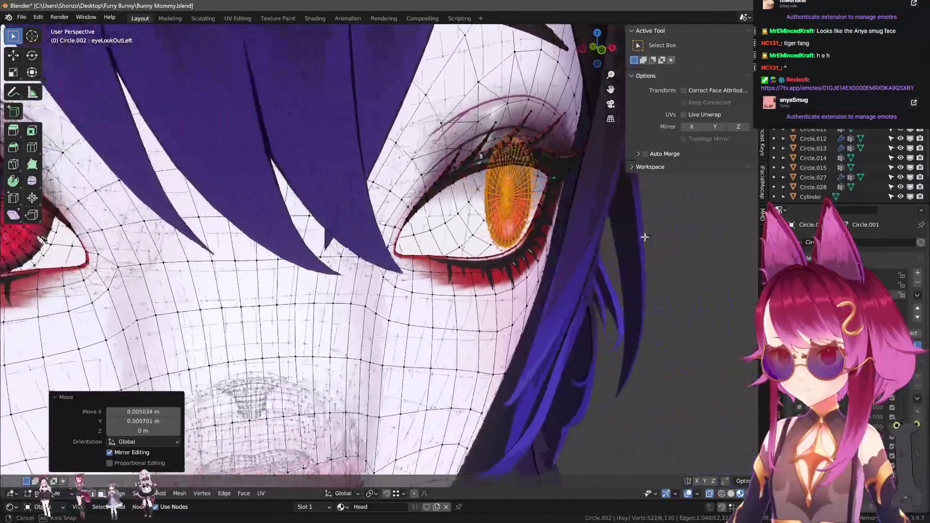
pyautogui.scroll(-4, 648, 247)
pyautogui.press('Tab')
pyautogui.moveTo(583, 276)
pyautogui.mouseDown(button='middle')
pyautogui.moveTo(497, 280)
pyautogui.moveTo(497, 291)
pyautogui.mouseUp(button='middle')
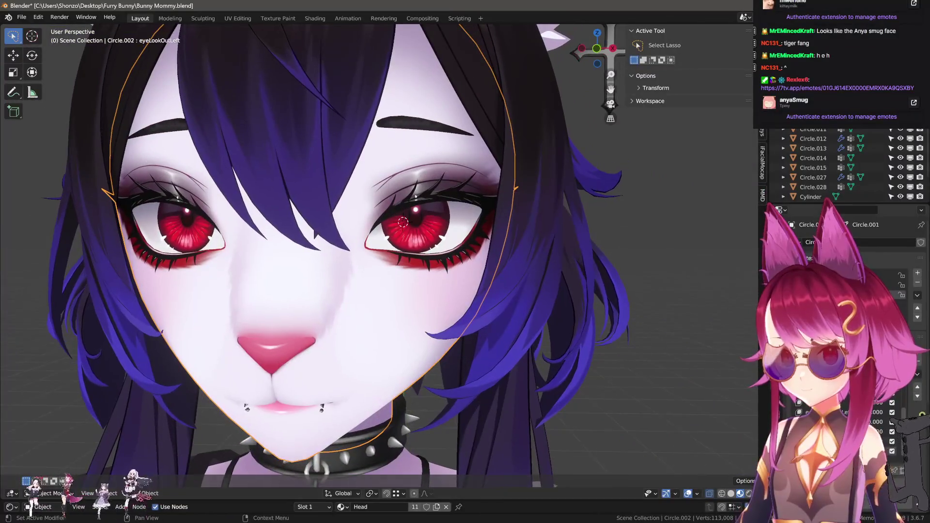
# - Sculpt the isolated face around the eye with the brush radius set to 311 px
pyautogui.press('Tab')
pyautogui.scroll(8, 403, 222)
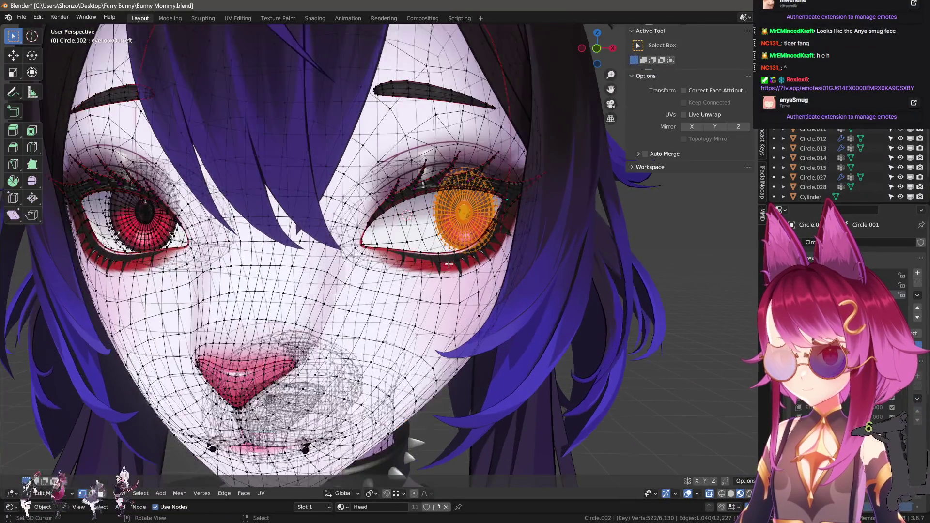
pyautogui.press('Tab')
pyautogui.scroll(-8, 382, 228)
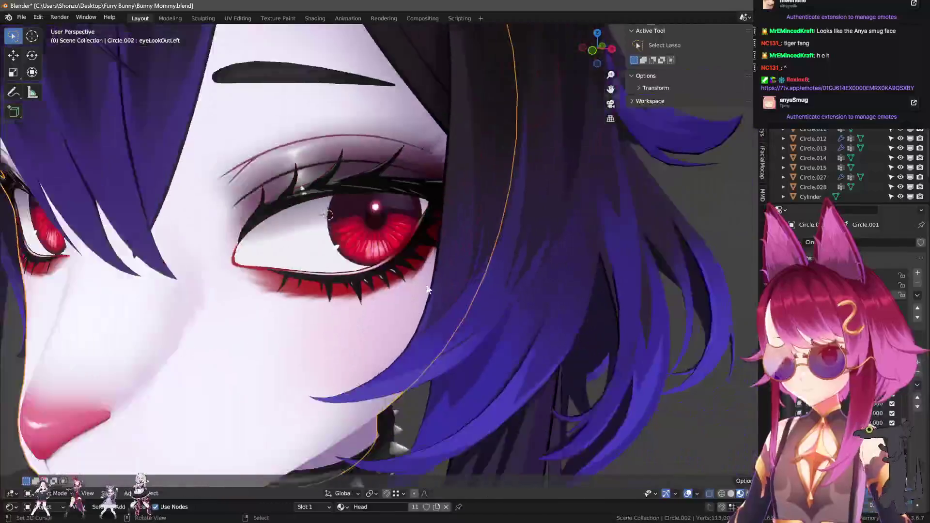
pyautogui.press('q')
pyautogui.click(383, 228)
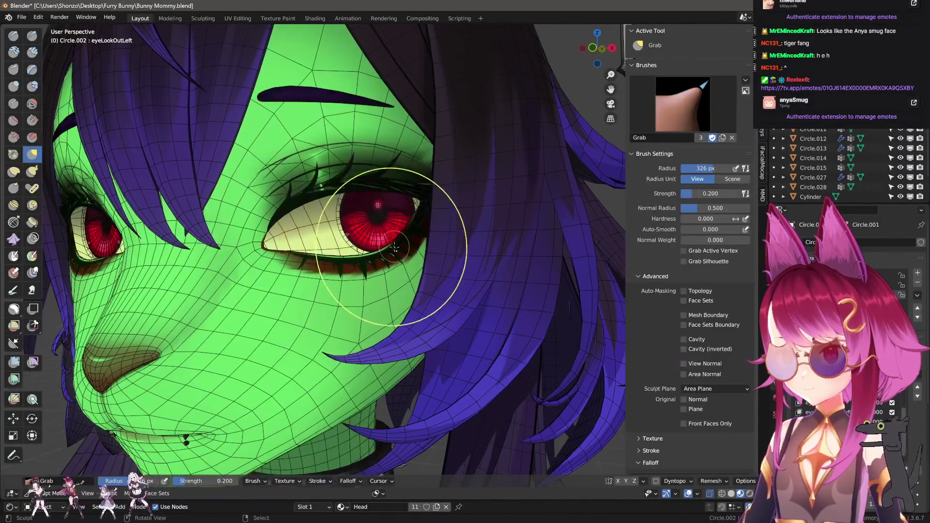
pyautogui.press('h')
pyautogui.scroll(-3, 399, 260)
pyautogui.moveTo(399, 260); pyautogui.dragTo(400, 257, button='middle')
pyautogui.press('f')
pyautogui.click(396, 259)
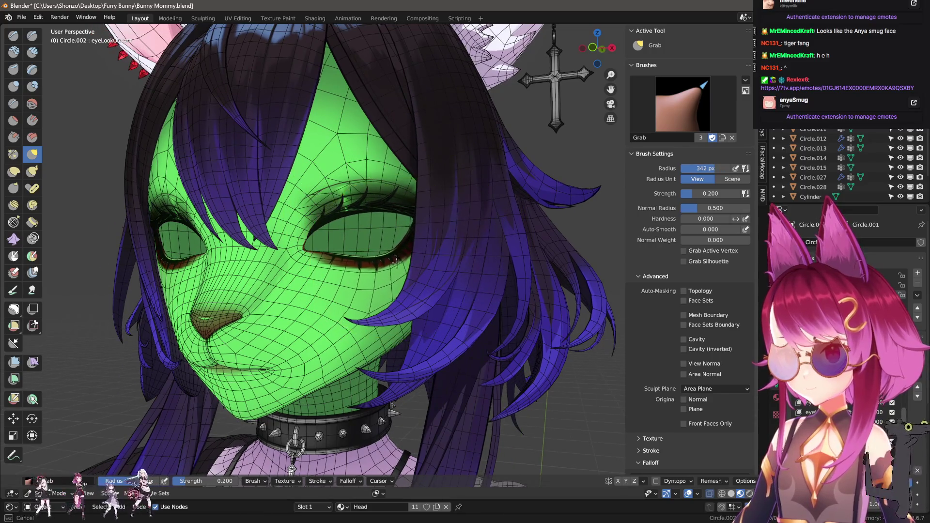
pyautogui.press('f')
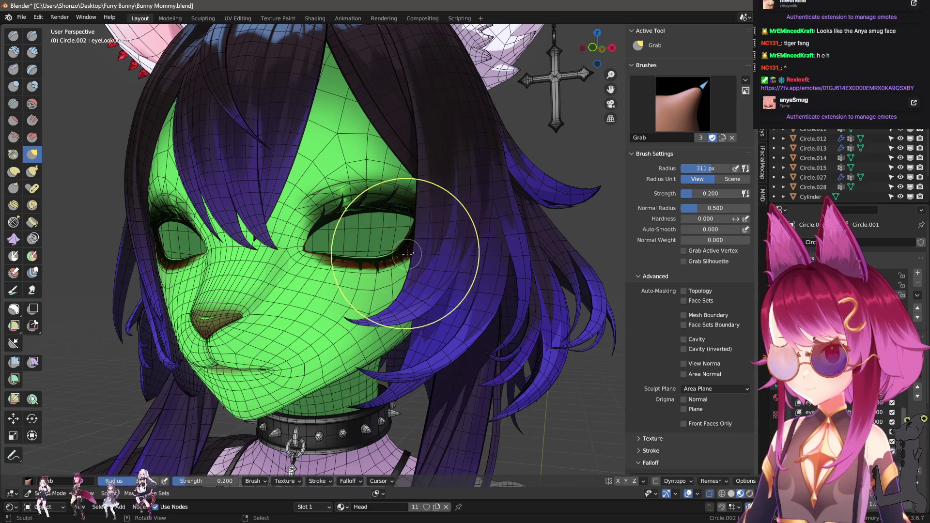
pyautogui.click(417, 271)
pyautogui.moveTo(416, 271)
pyautogui.mouseDown(button='middle')
pyautogui.moveTo(425, 277)
pyautogui.moveTo(382, 271)
pyautogui.mouseUp(button='middle')
# - Return to Object Mode and turn off the wireframe overlay to review the face
pyautogui.hotkey('ctrl', 'Tab')
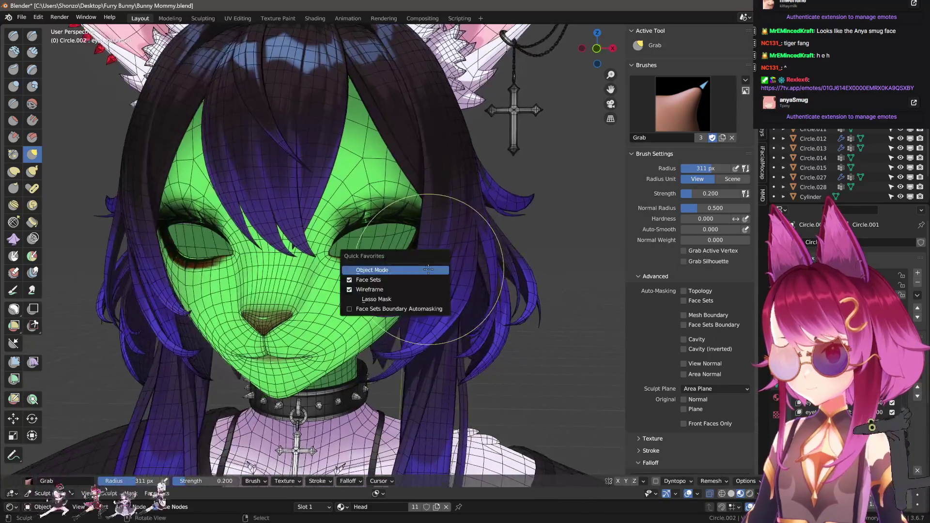
pyautogui.click(373, 273)
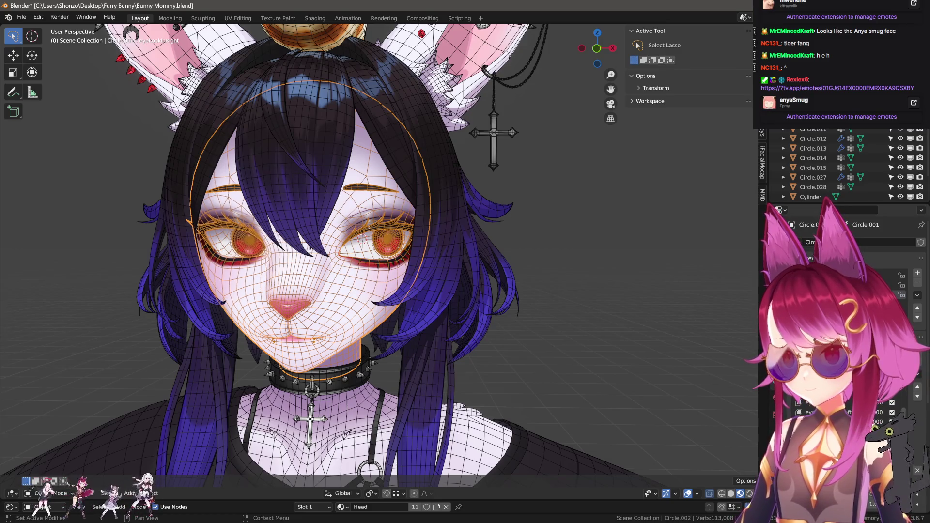
pyautogui.hotkey('ctrl', 'Tab')
pyautogui.click(452, 314)
pyautogui.keyDown('shift'); pyautogui.moveTo(480, 310); pyautogui.dragTo(522, 304, button='middle'); pyautogui.keyUp('shift')
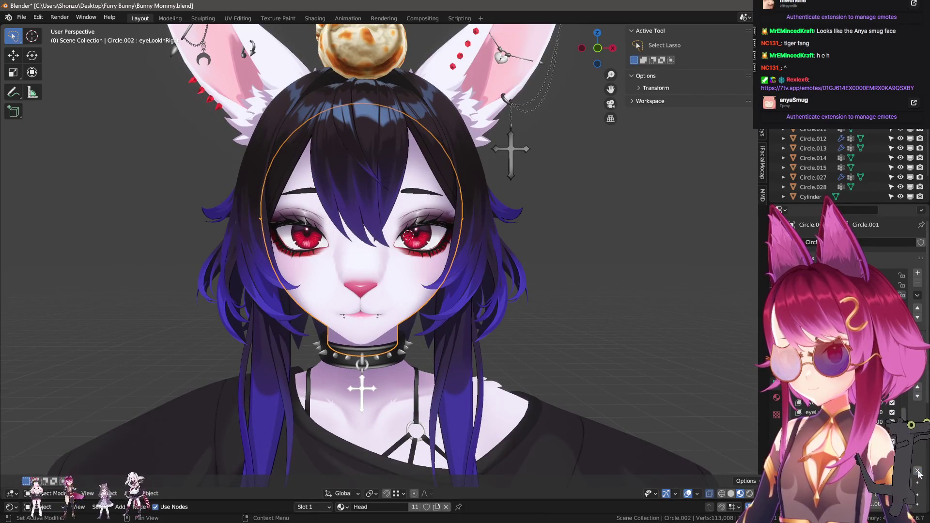
pyautogui.scroll(6, 463, 284)
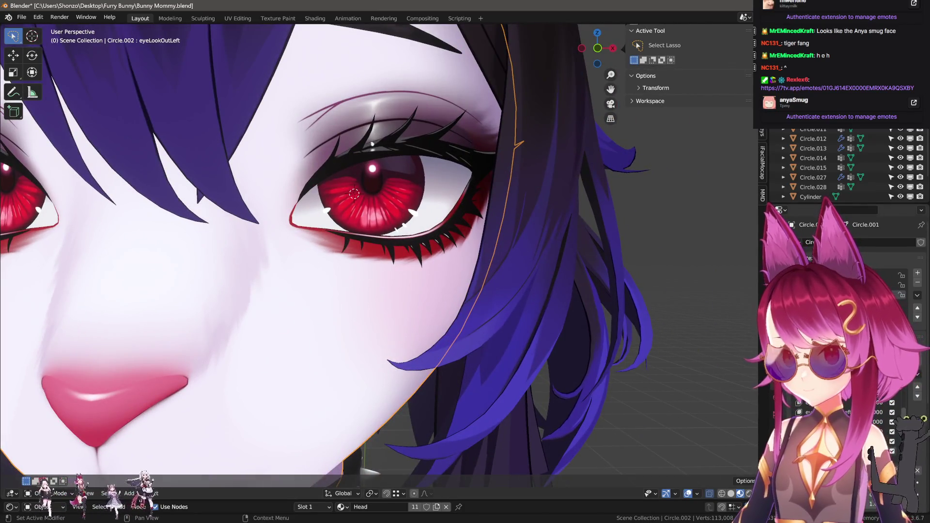
pyautogui.scroll(-8, 487, 302)
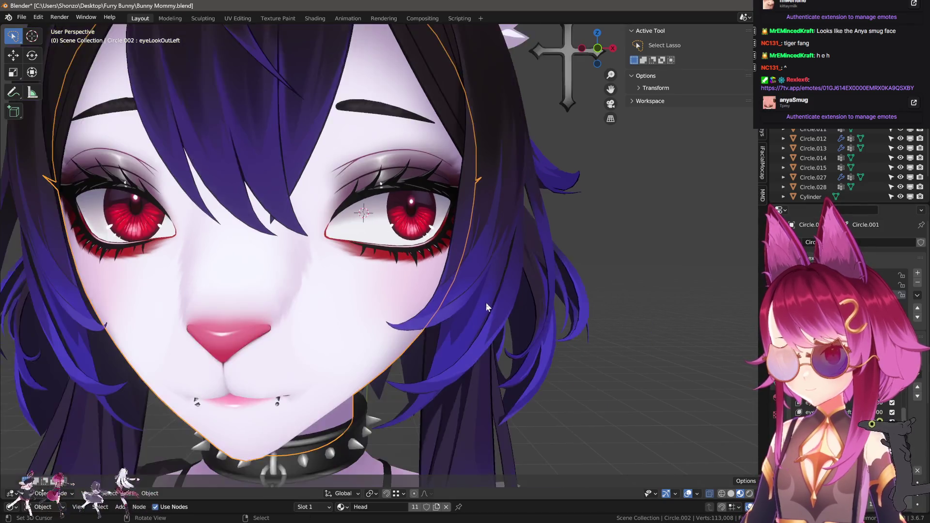
pyautogui.moveTo(487, 302); pyautogui.dragTo(496, 325, button='middle')
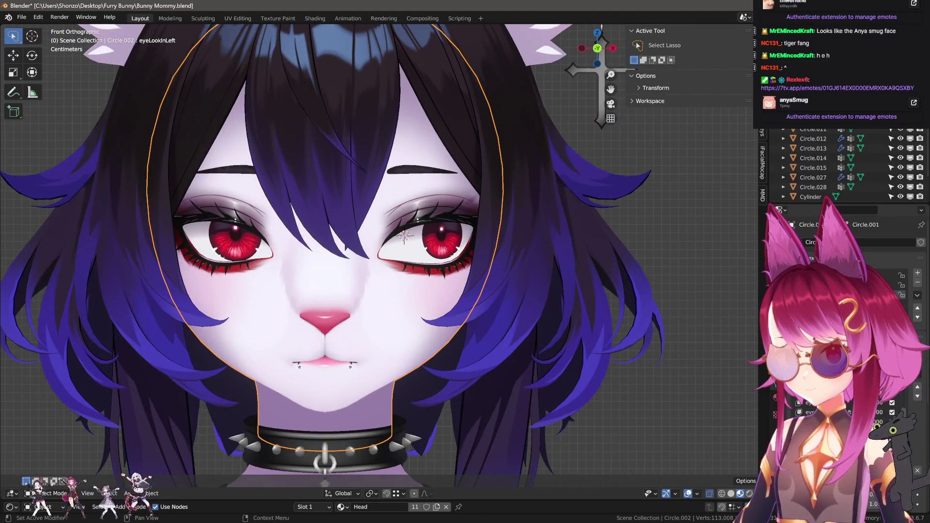
# - Test the eyeLookInRight and eyeLookInLeft shape keys by scrubbing their values
pyautogui.moveTo(893, 422); pyautogui.dragTo(885, 425)
pyautogui.press('Tab')
pyautogui.scroll(4, 469, 275)
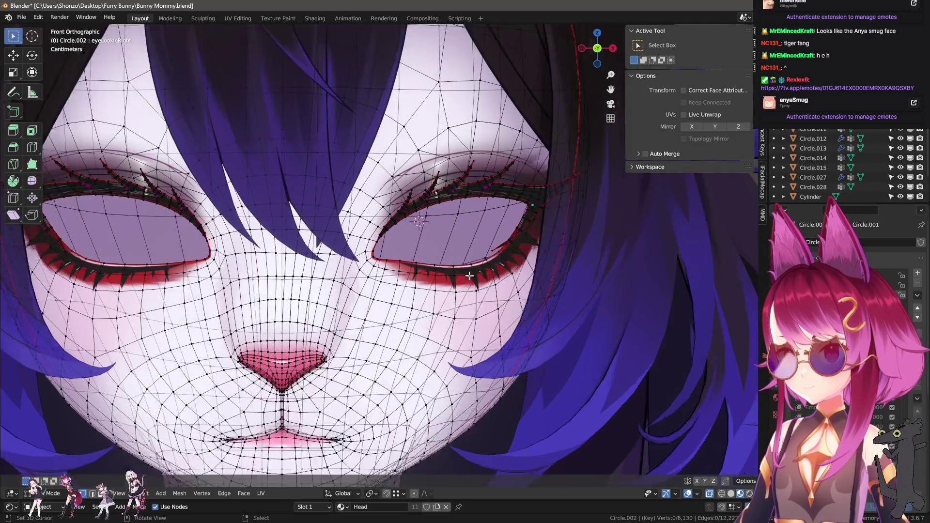
pyautogui.scroll(-3, 469, 276)
pyautogui.press('l')
pyautogui.scroll(3, 443, 280)
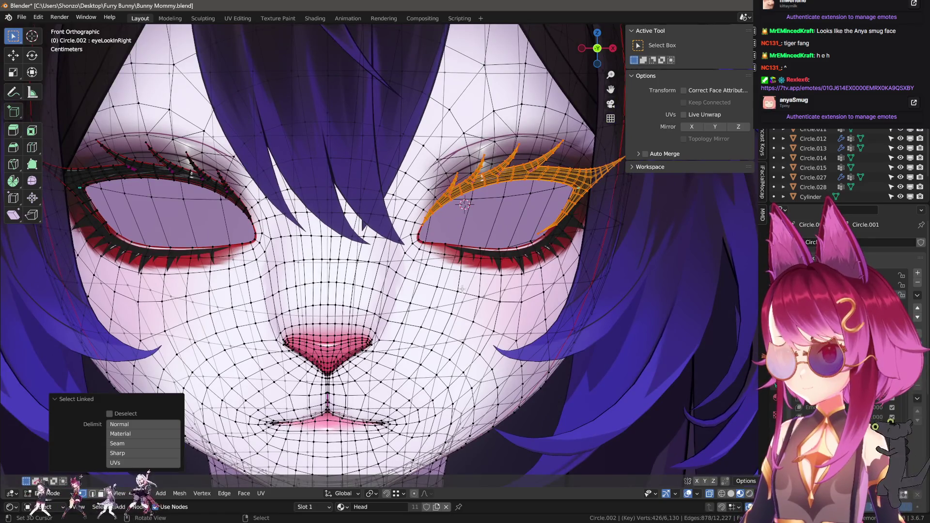
pyautogui.click(833, 417)
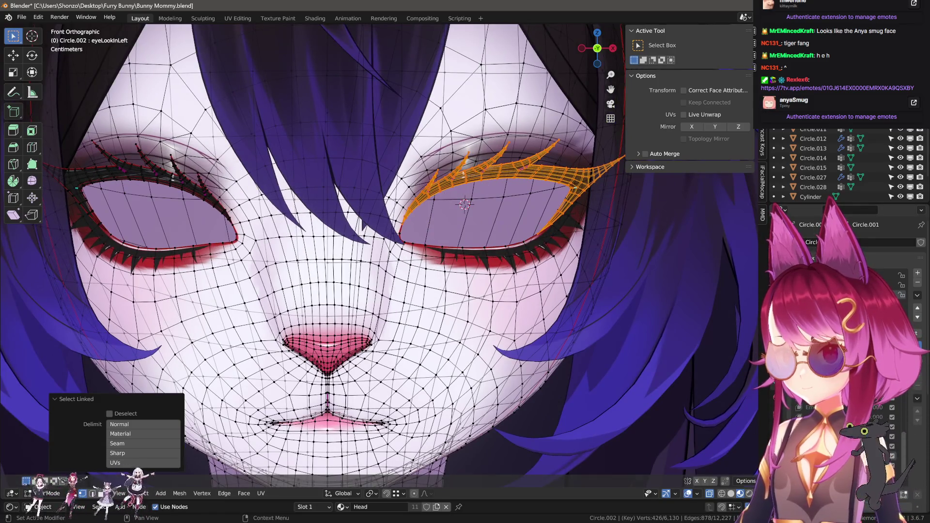
pyautogui.press('Tab')
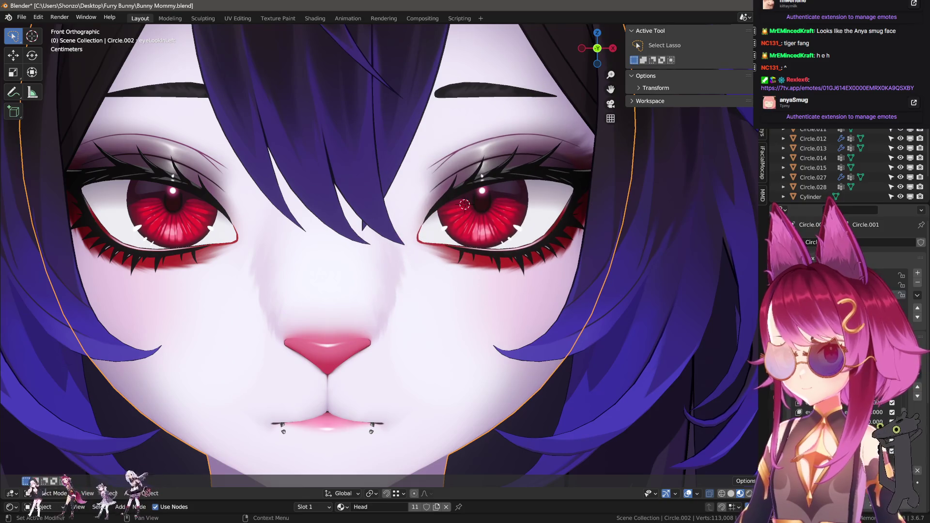
pyautogui.moveTo(919, 428); pyautogui.dragTo(862, 419)
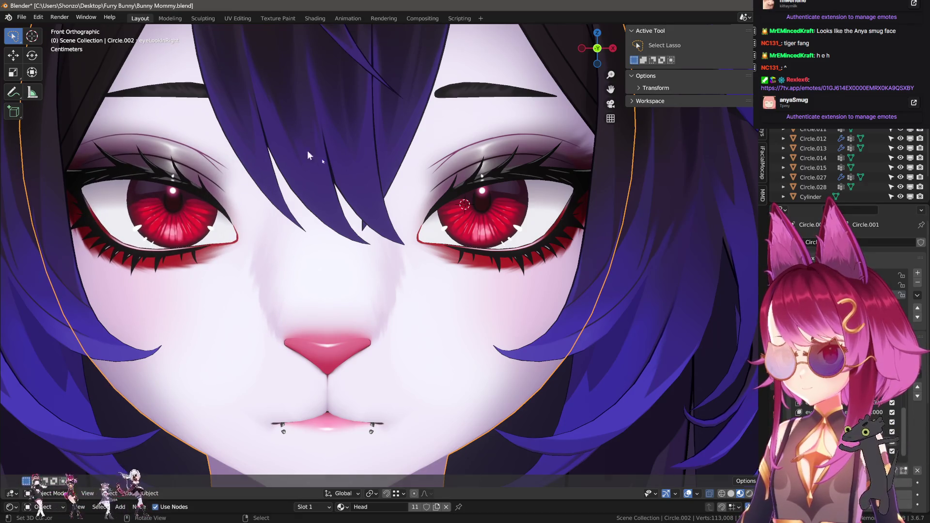
# - Select the linked eyebrow and an eye-corner vertex, then go back to Object Mode
pyautogui.press('Tab')
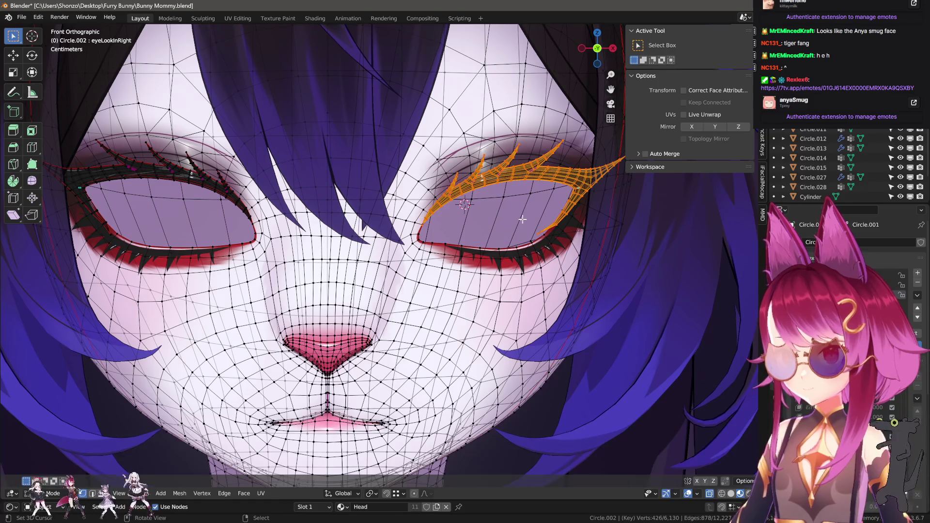
pyautogui.press('l')
pyautogui.rightClick(555, 220)
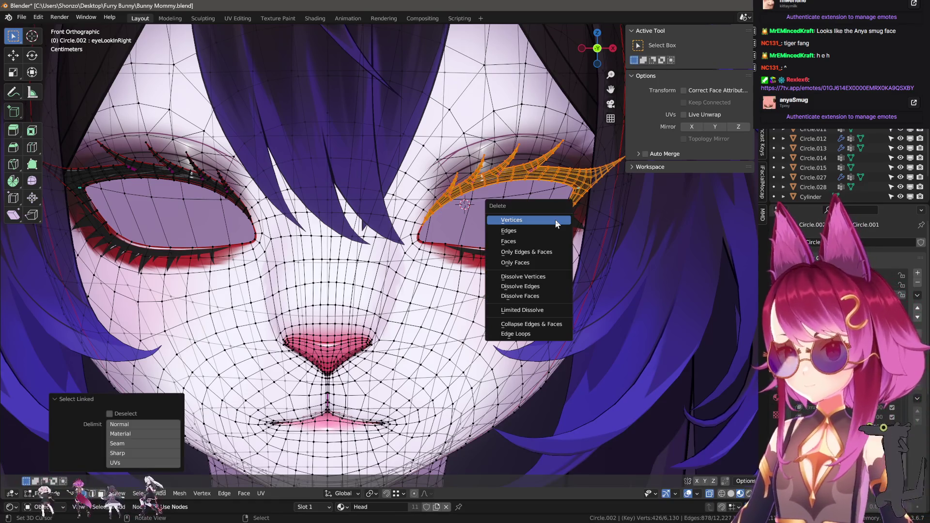
pyautogui.scroll(6, 359, 269)
pyautogui.scroll(2, 359, 269)
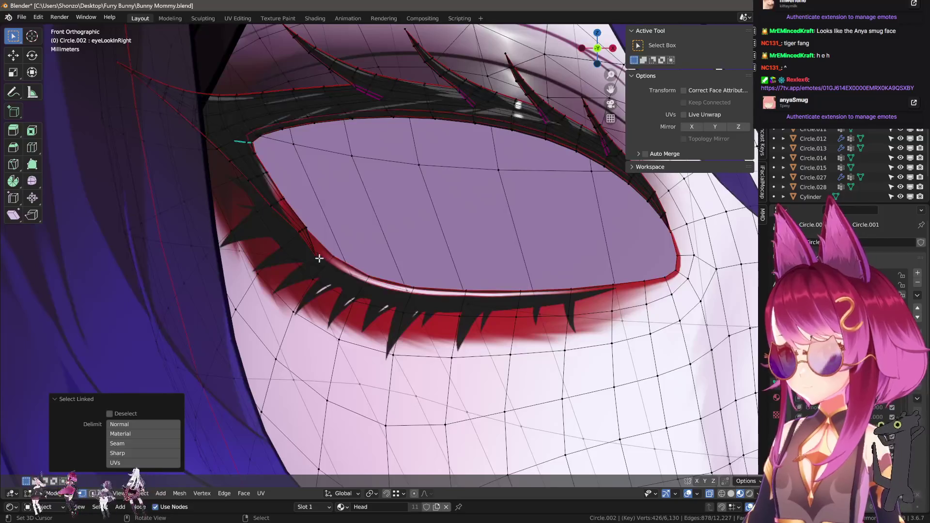
pyautogui.click(323, 266)
pyautogui.press('Tab')
pyautogui.scroll(-3, 443, 306)
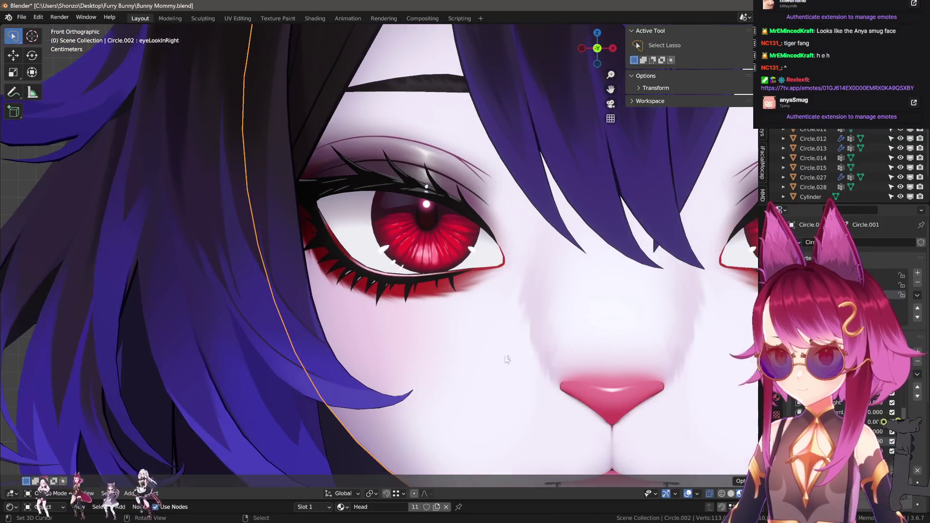
# - Create Key 23 with New Shape from Mix and preview the eyeLookOutLeft pose
pyautogui.scroll(-4, 578, 369)
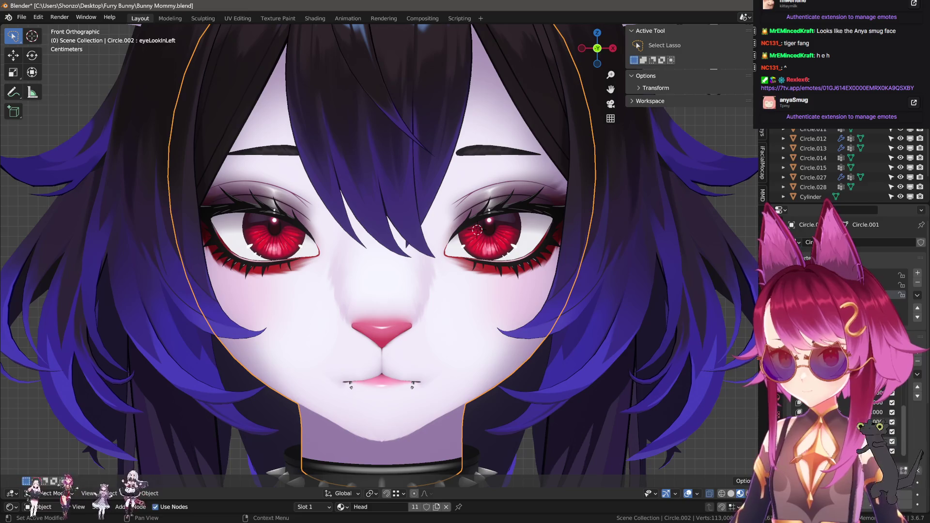
pyautogui.click(918, 374)
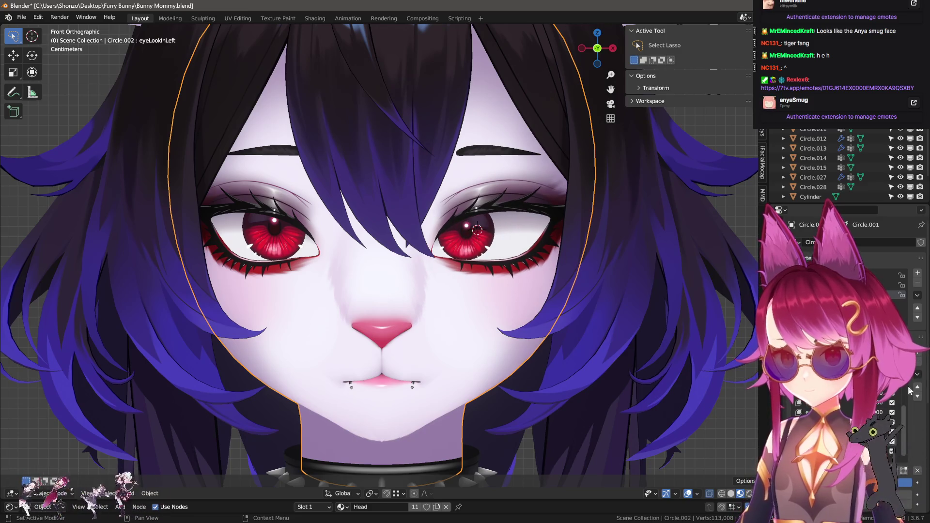
pyautogui.click(899, 389)
pyautogui.click(918, 362)
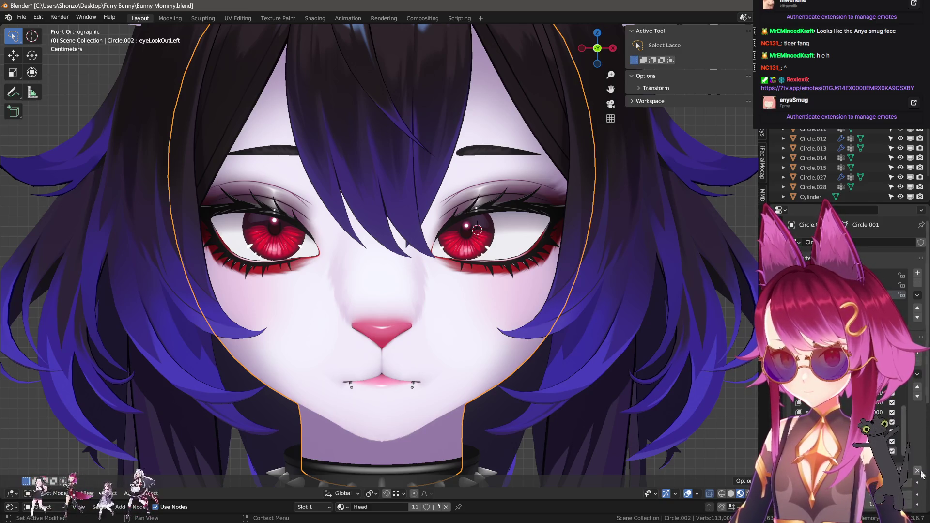
pyautogui.click(893, 422)
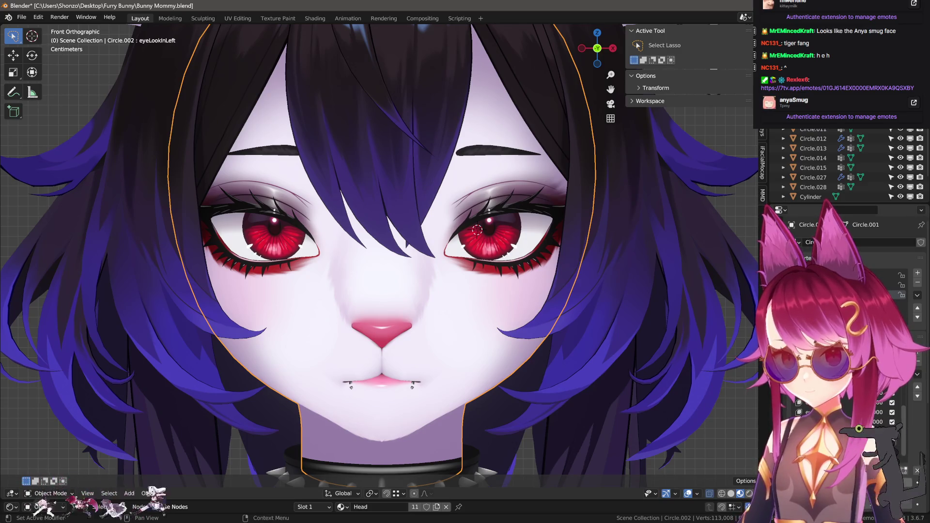
pyautogui.click(892, 421)
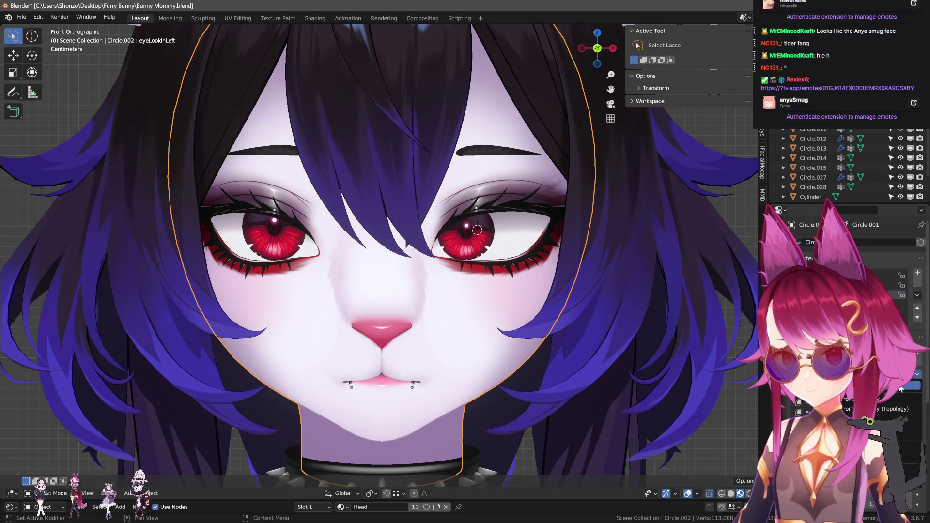
# - Mirror Key 23 onto the opposite side (3169 vertices) and reset the eye preview
pyautogui.click(902, 389)
pyautogui.click(920, 375)
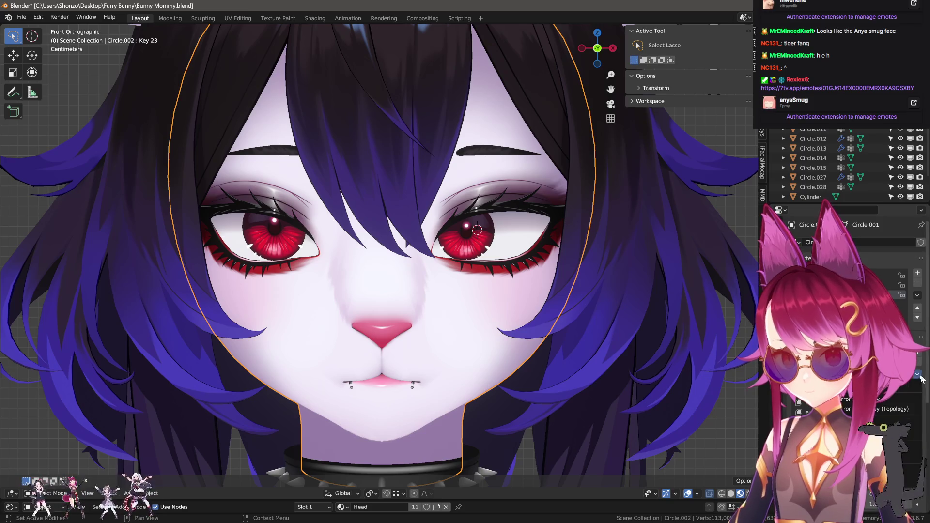
pyautogui.click(878, 400)
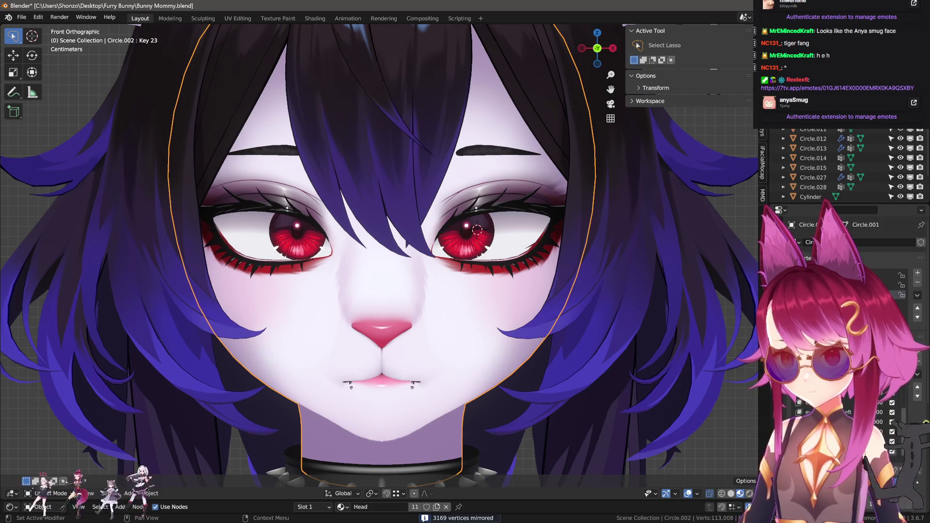
pyautogui.click(918, 471)
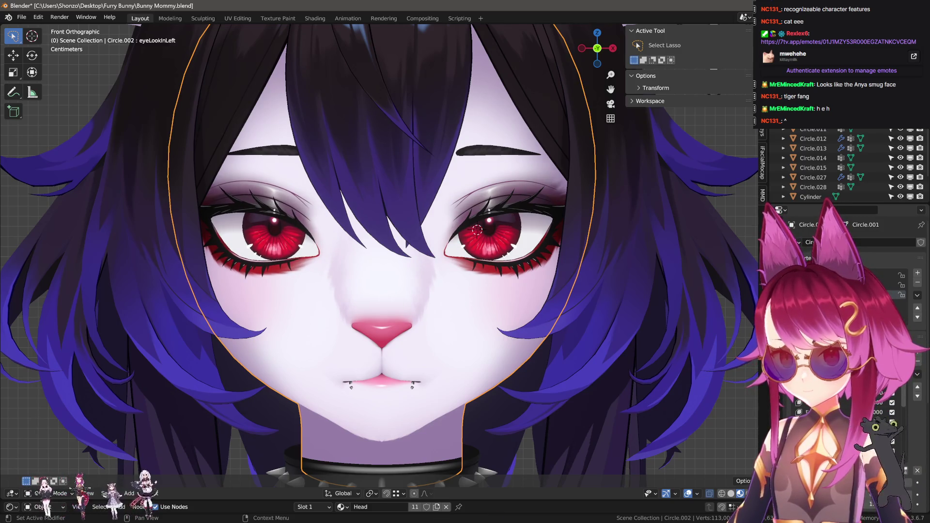
# - Select the linked face mesh with X mirror enabled and move it along X
pyautogui.press('Tab')
pyautogui.press('l')
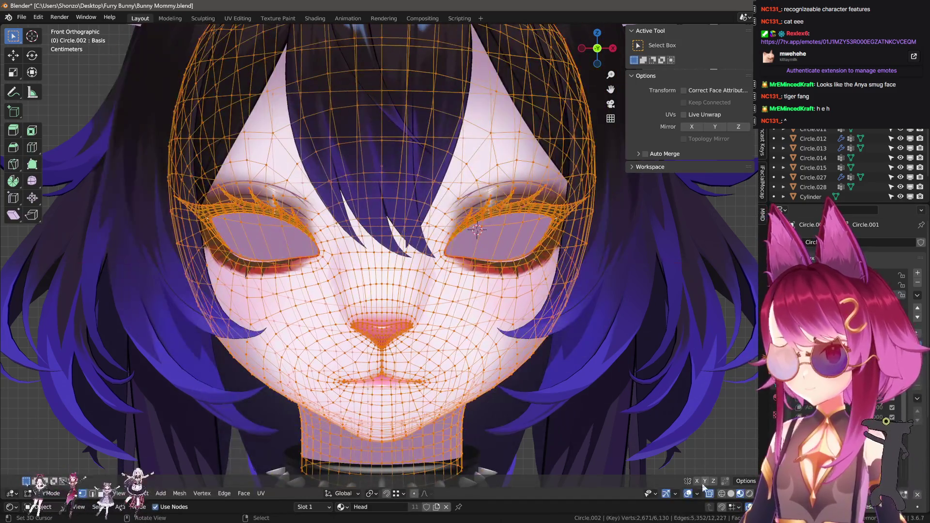
pyautogui.click(697, 482)
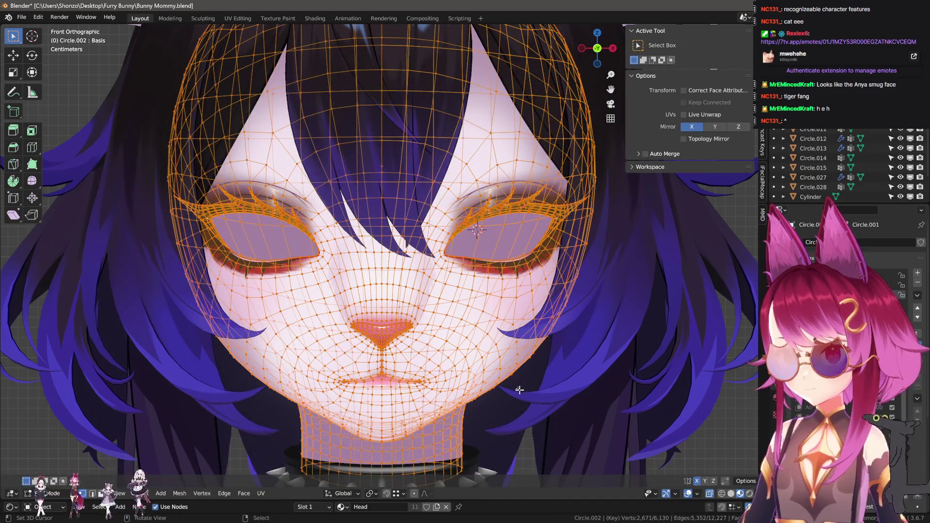
pyautogui.press('g')
pyautogui.press('x')
pyautogui.scroll(5, 558, 389)
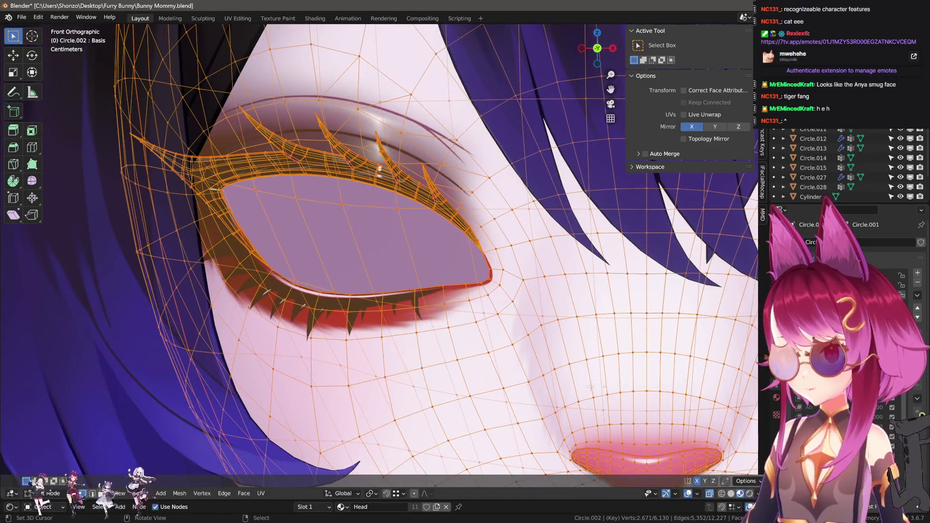
pyautogui.keyDown('ctrl'); pyautogui.hscroll(-5, 421, 376); pyautogui.keyUp('ctrl')
pyautogui.click(427, 356)
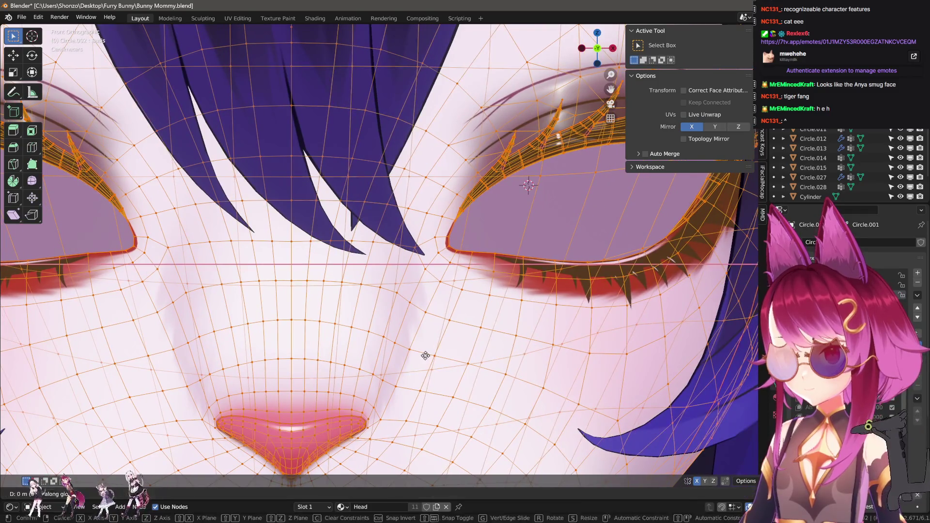
# - Select an eye-corner vertex in vertex select mode and turn X mirror back off
pyautogui.scroll(6, 427, 356)
pyautogui.scroll(4, 426, 357)
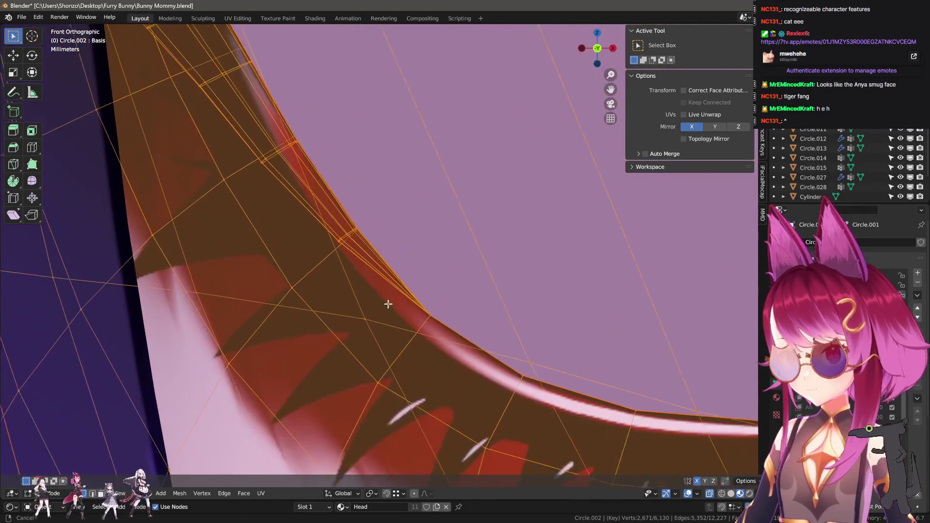
pyautogui.click(415, 308)
pyautogui.moveTo(415, 307)
pyautogui.mouseDown(button='middle')
pyautogui.moveTo(373, 322)
pyautogui.moveTo(535, 308)
pyautogui.moveTo(356, 288)
pyautogui.mouseUp(button='middle')
pyautogui.hotkey('ctrl', 'Tab')
pyautogui.click(345, 293)
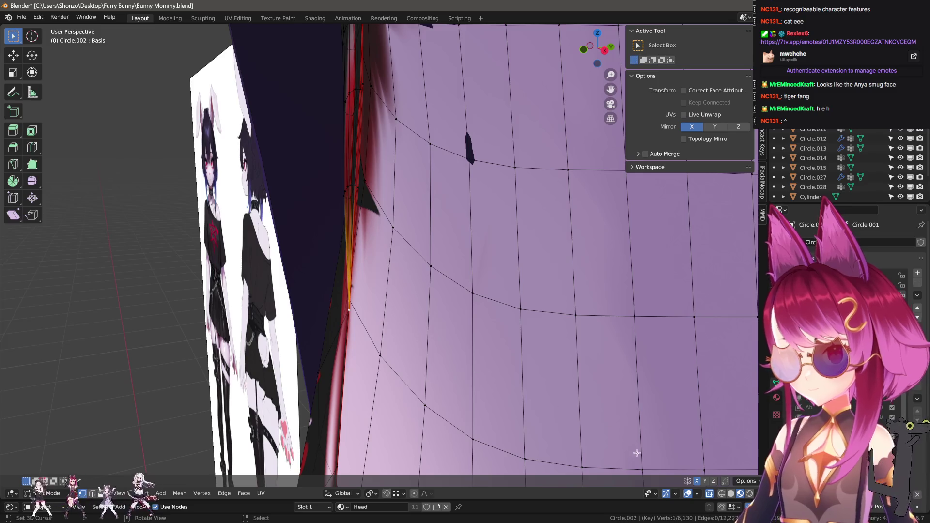
pyautogui.click(698, 482)
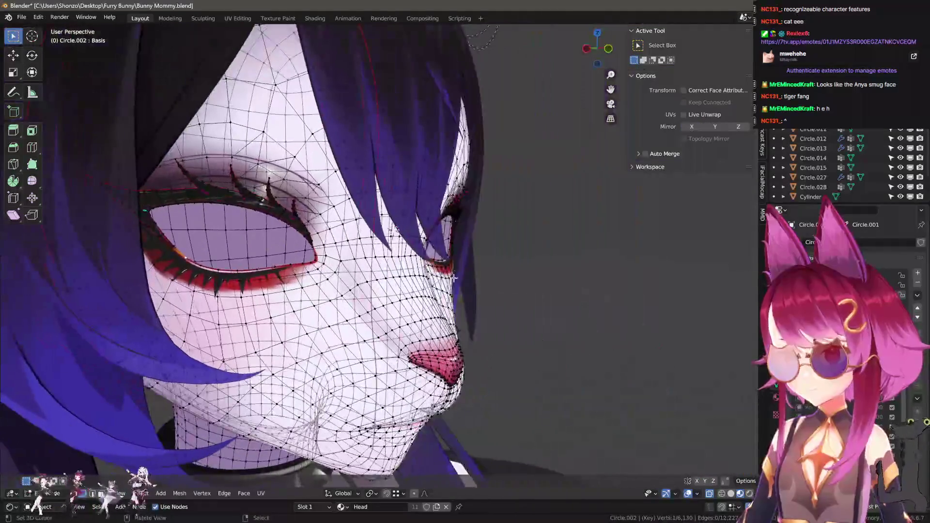
pyautogui.scroll(8, 524, 262)
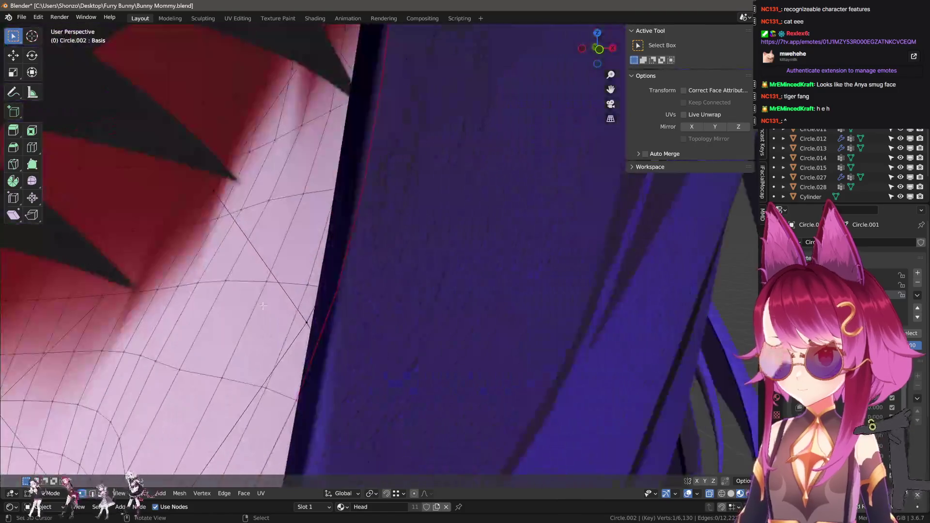
pyautogui.moveTo(523, 262)
pyautogui.keyDown('shift'); pyautogui.mouseDown(button='middle')
pyautogui.moveTo(220, 314)
pyautogui.moveTo(433, 291)
pyautogui.moveTo(436, 257)
pyautogui.mouseUp(button='middle'); pyautogui.keyUp('shift')
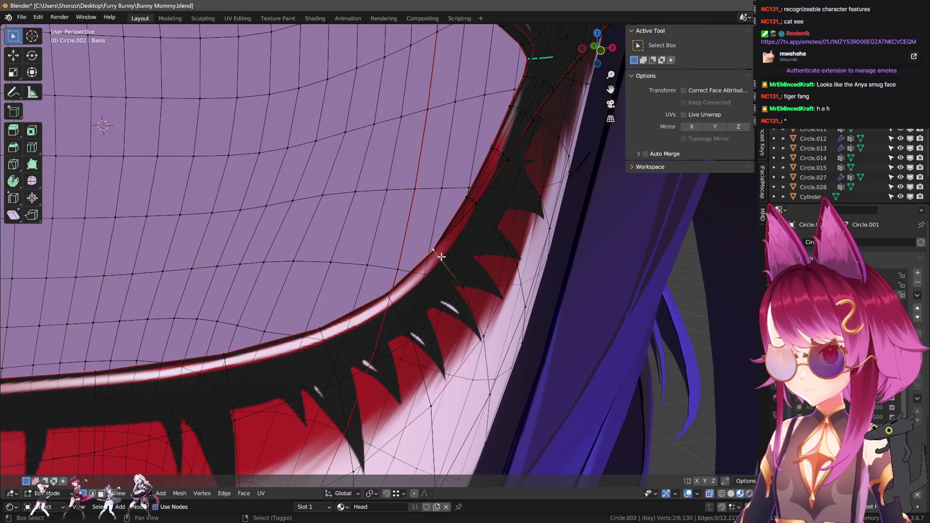
# - Nudge two lower-eyelid corner vertices −0.000186 m along Y and return to Object Mode
pyautogui.keyDown('shift'); pyautogui.click(435, 255); pyautogui.keyUp('shift')
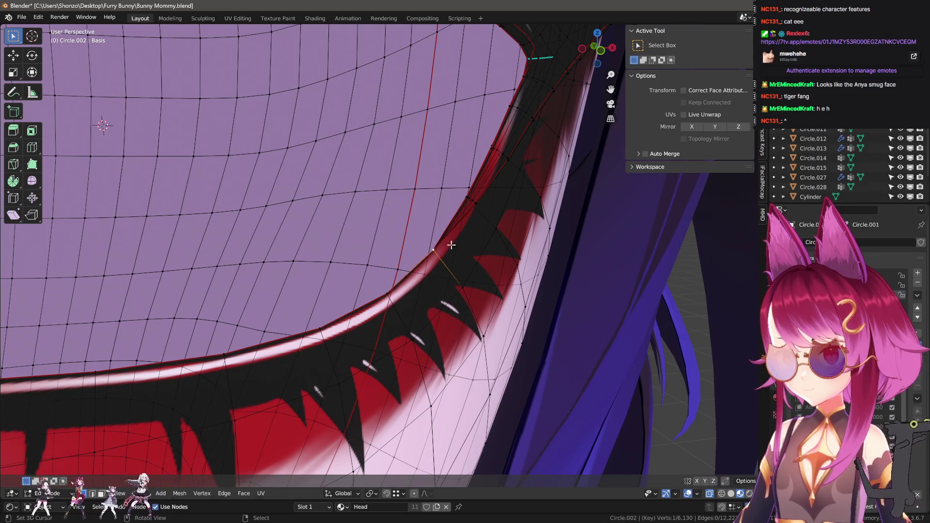
pyautogui.click(450, 243)
pyautogui.moveTo(450, 243)
pyautogui.mouseDown(button='middle')
pyautogui.moveTo(503, 293)
pyautogui.moveTo(510, 260)
pyautogui.moveTo(370, 278)
pyautogui.moveTo(416, 318)
pyautogui.mouseUp(button='middle')
pyautogui.keyDown('shift'); pyautogui.click(543, 311); pyautogui.keyUp('shift')
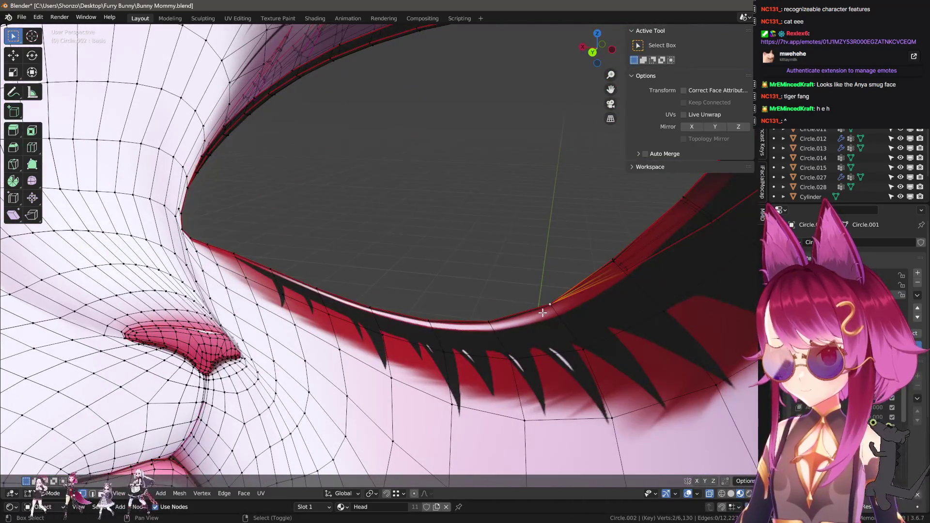
pyautogui.press('g')
pyautogui.press('y')
pyautogui.click(525, 310)
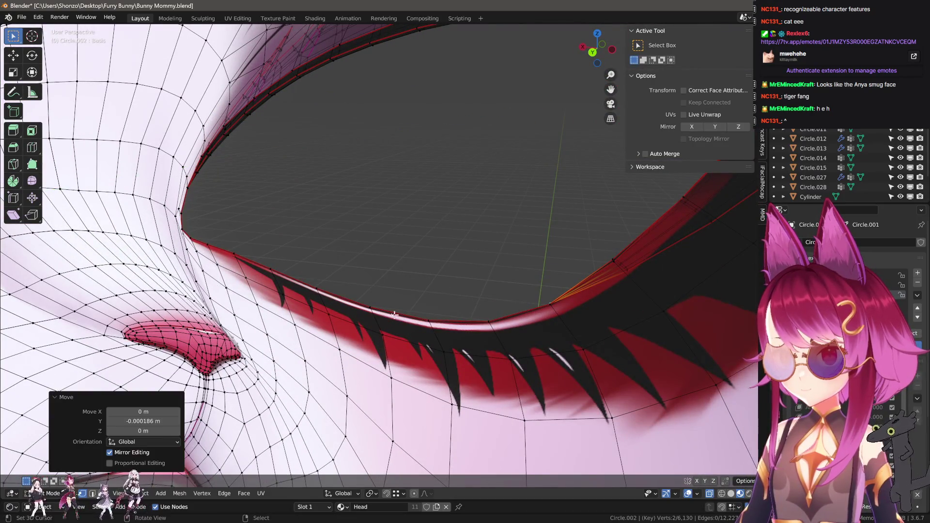
pyautogui.moveTo(525, 310)
pyautogui.mouseDown(button='middle')
pyautogui.moveTo(504, 300)
pyautogui.moveTo(582, 361)
pyautogui.mouseUp(button='middle')
pyautogui.scroll(3, 568, 352)
pyautogui.press('Tab')
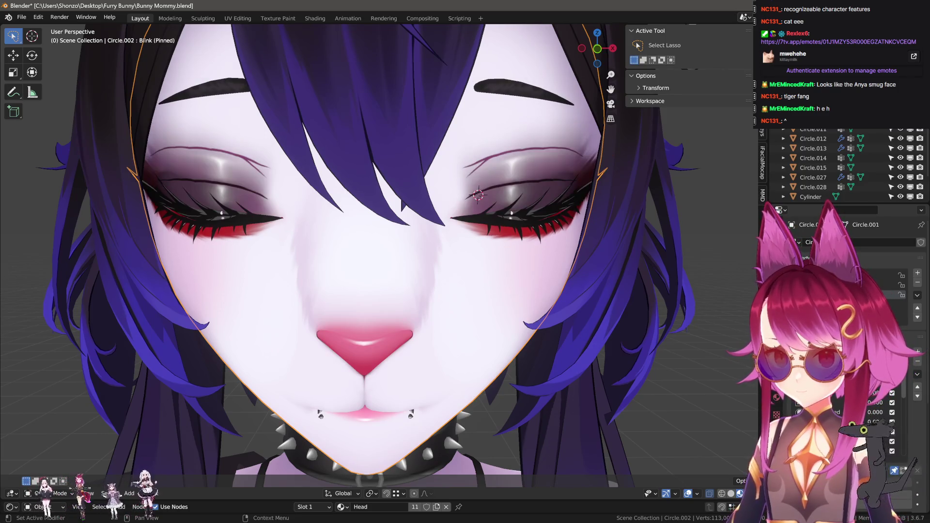
# - Preview the Oh and Emote smug shape keys
pyautogui.click(882, 427)
pyautogui.click(882, 437)
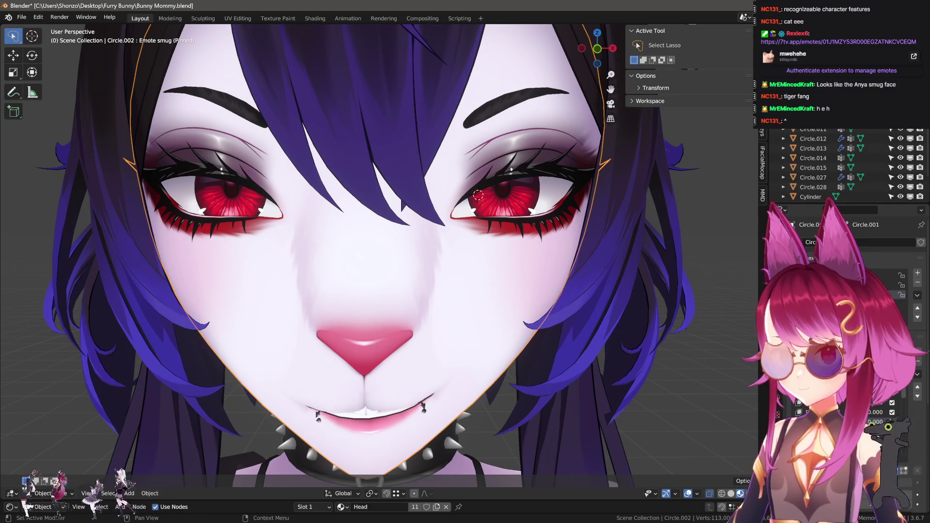
pyautogui.press('Tab')
pyautogui.press('Tab')
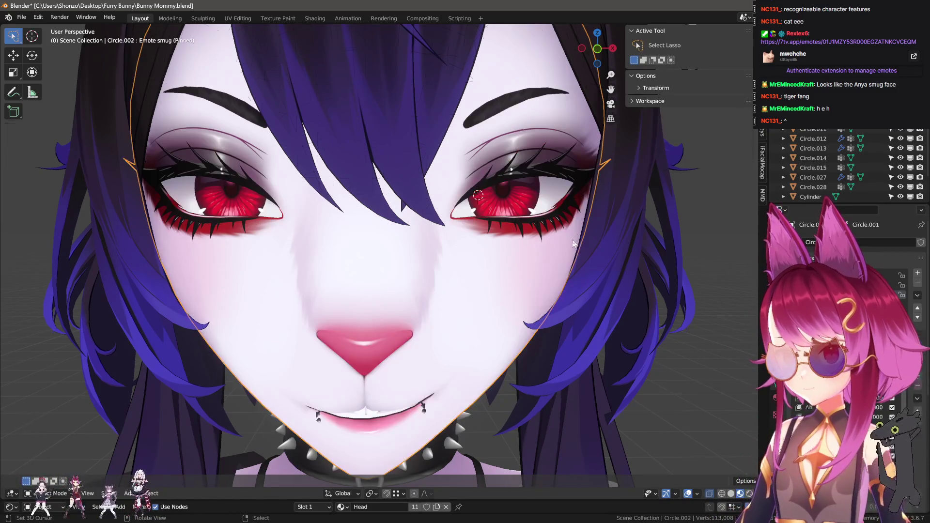
pyautogui.scroll(8, 501, 255)
pyautogui.press('Tab')
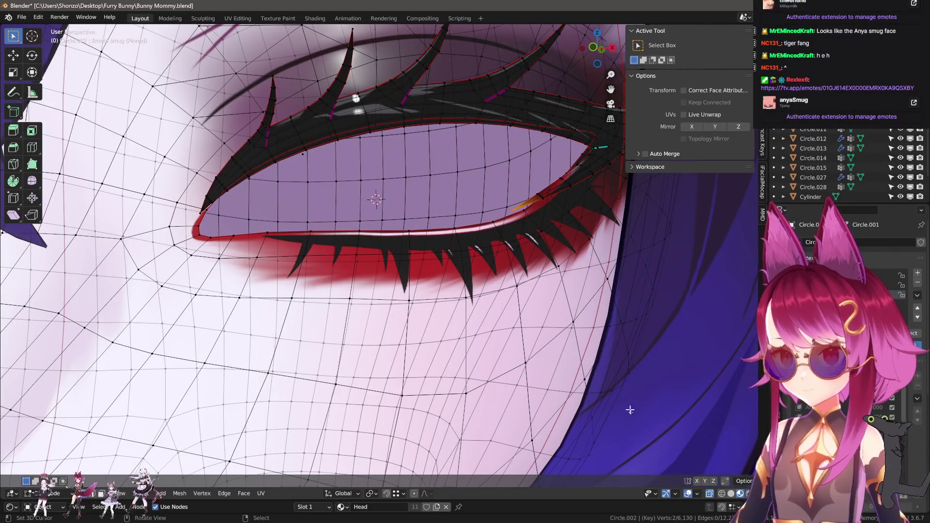
# - Reshape the smug eye area with two X-mirrored, soft-falloff vertex moves
pyautogui.hotkey('shift', 'x')
pyautogui.press('g')
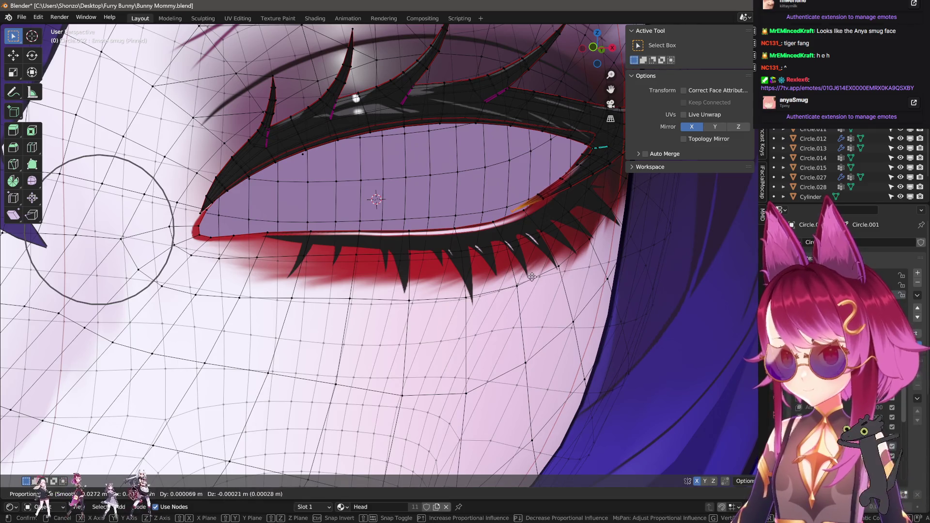
pyautogui.click(527, 277)
pyautogui.moveTo(527, 278)
pyautogui.mouseDown(button='middle')
pyautogui.moveTo(390, 289)
pyautogui.moveTo(433, 293)
pyautogui.mouseUp(button='middle')
pyautogui.scroll(-5, 391, 289)
pyautogui.press('g')
pyautogui.click(433, 293)
pyautogui.press('Tab')
pyautogui.scroll(-3, 433, 293)
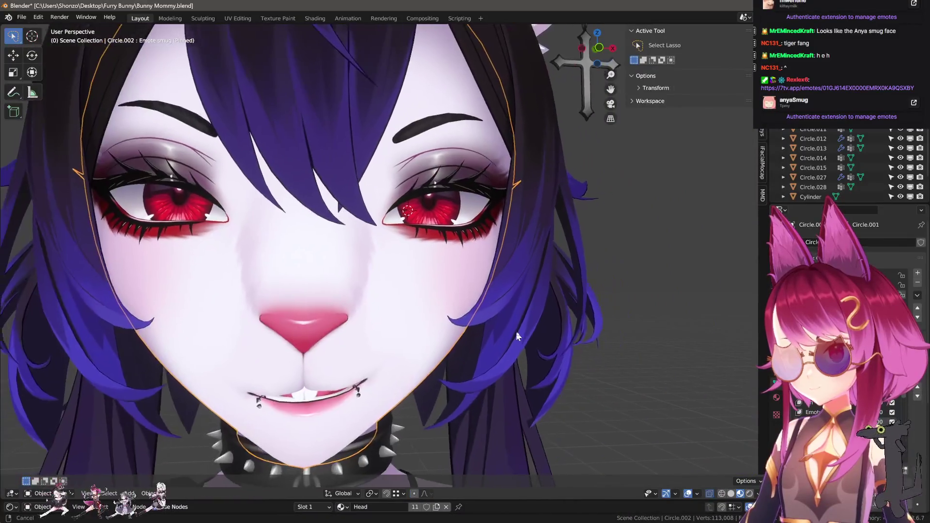
pyautogui.moveTo(516, 332); pyautogui.dragTo(526, 329, button='middle')
# - Step through Emote smile and sad, then soft-move vertices on the Emote Lewd shape
pyautogui.press('Down')
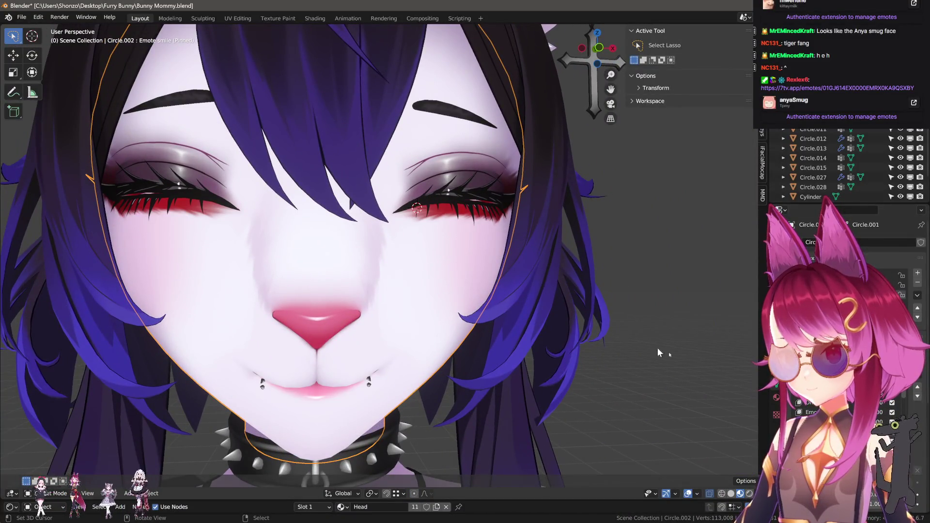
pyautogui.press('Down')
pyautogui.press('Down')
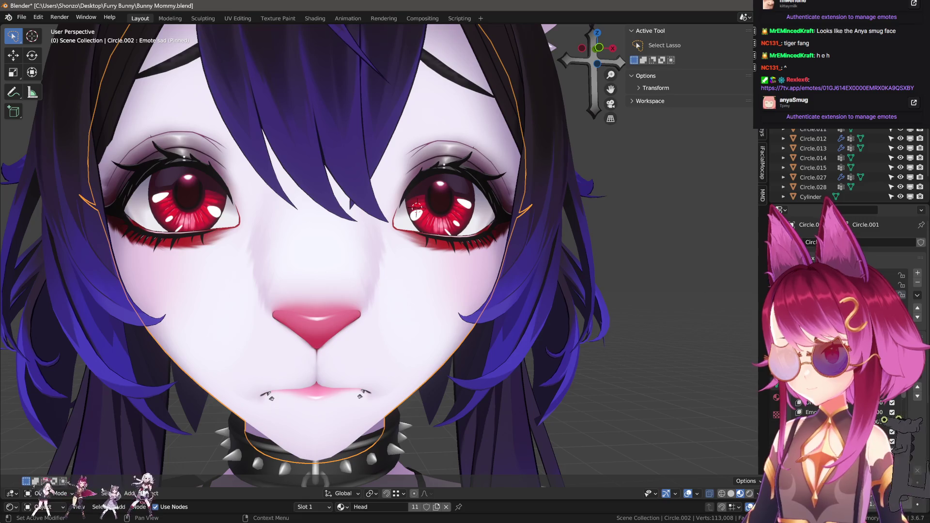
pyautogui.press('Down')
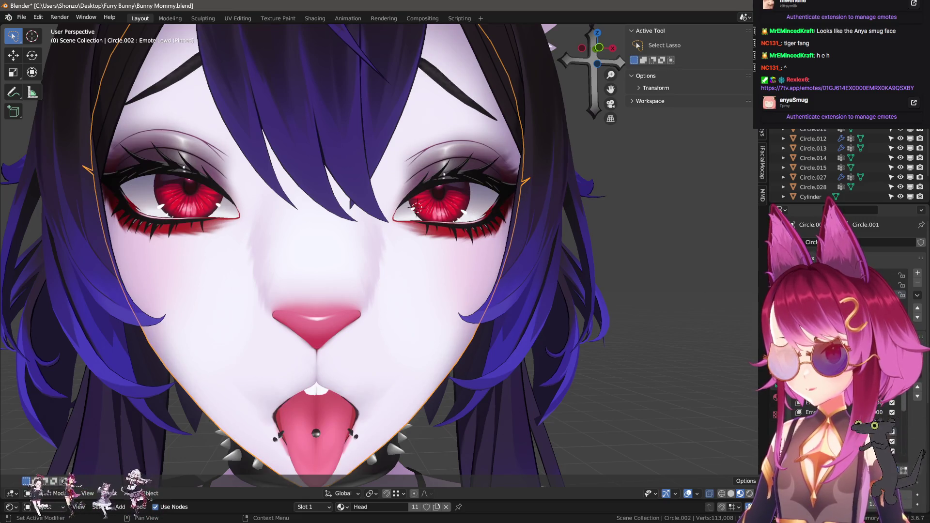
pyautogui.press('Tab')
pyautogui.scroll(3, 526, 246)
pyautogui.moveTo(526, 247); pyautogui.dragTo(533, 242, button='middle')
pyautogui.scroll(2, 526, 246)
pyautogui.press('g')
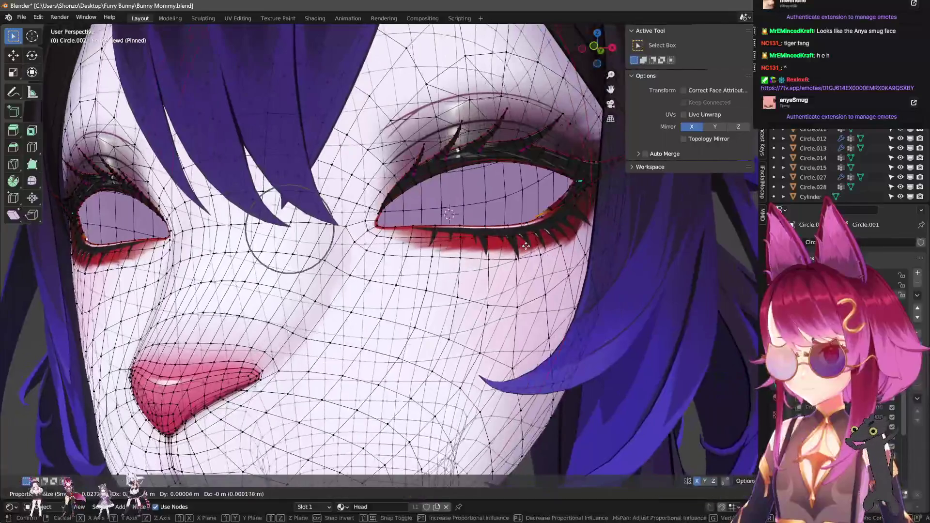
pyautogui.click(526, 246)
pyautogui.press('Tab')
pyautogui.scroll(-4, 533, 298)
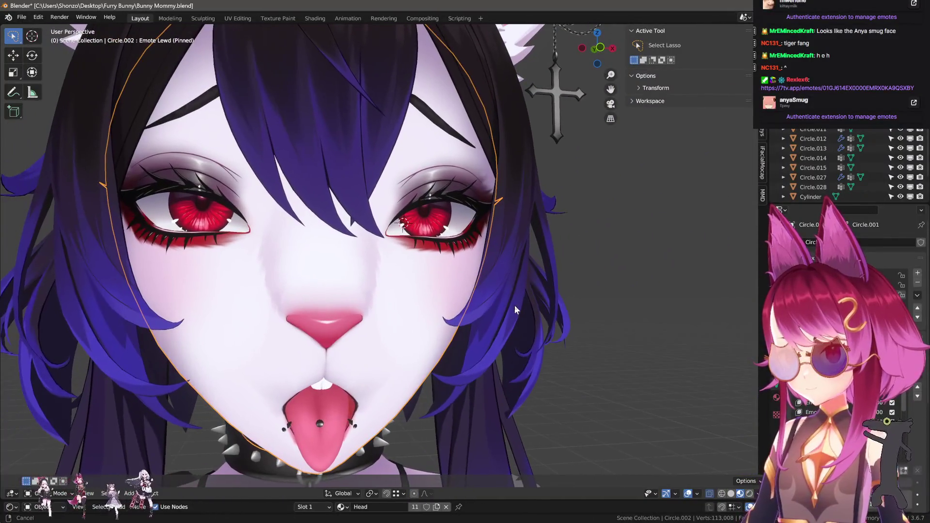
# - Nudge the Emote Lewd vertices vertically along Z and check the face
pyautogui.press('Tab')
pyautogui.press('g')
pyautogui.press('z')
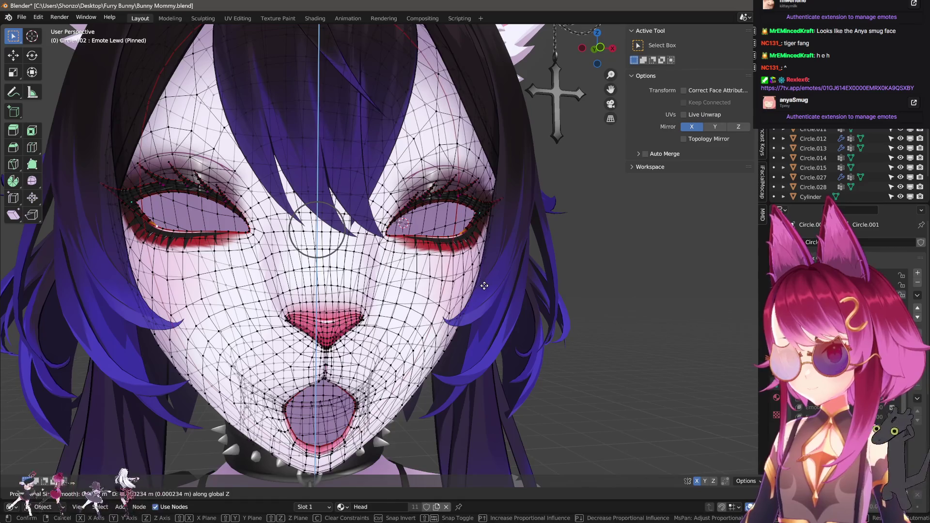
pyautogui.click(485, 286)
pyautogui.press('Tab')
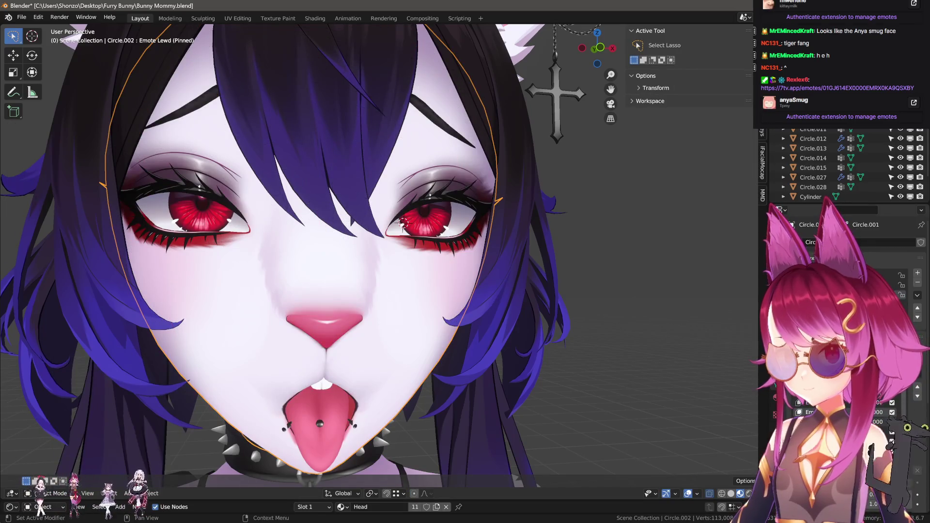
# - Preview Emote shocked, derp, beluga, blep, cute, eyeBlinkLeft and eyeBlinkRight shape keys
pyautogui.click(824, 412)
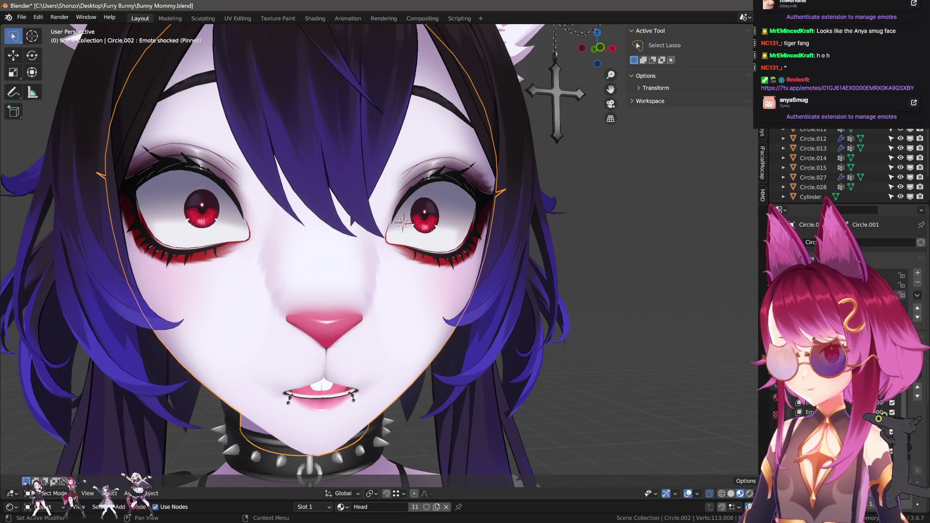
pyautogui.click(824, 422)
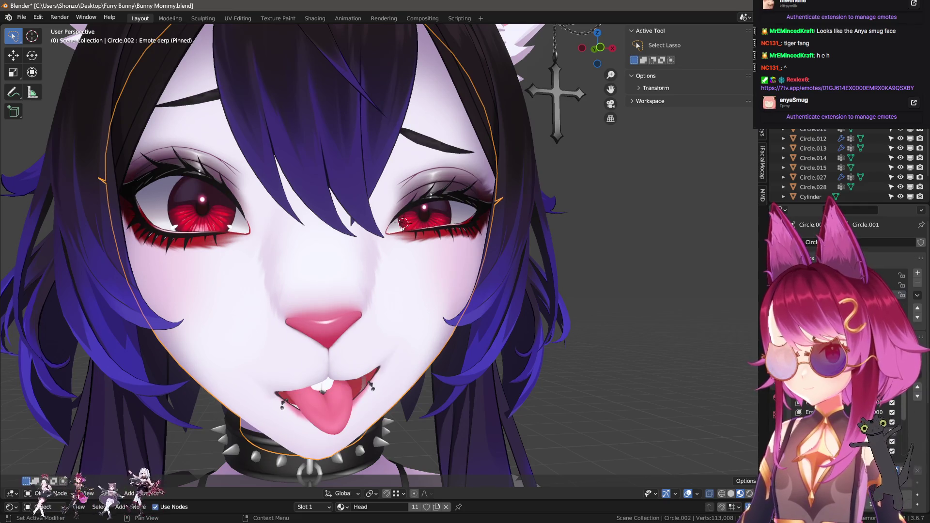
pyautogui.click(824, 431)
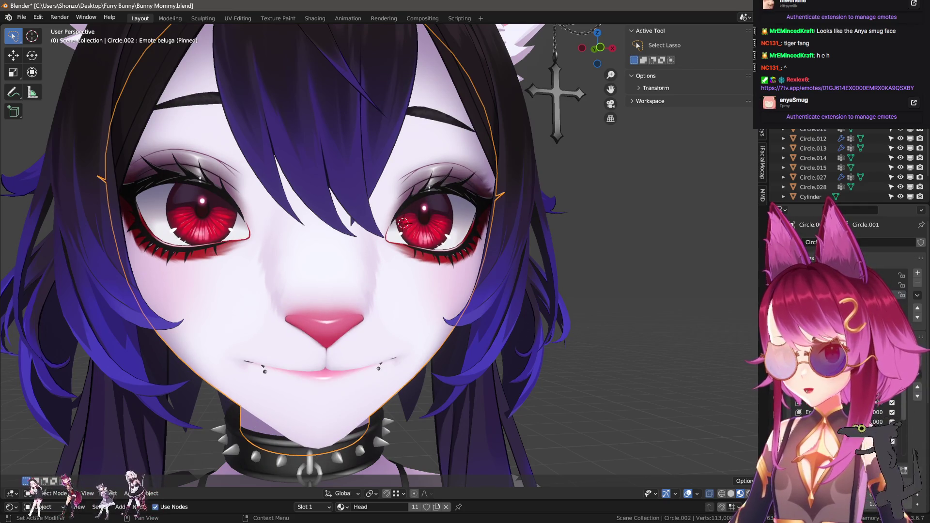
pyautogui.click(824, 441)
pyautogui.click(824, 451)
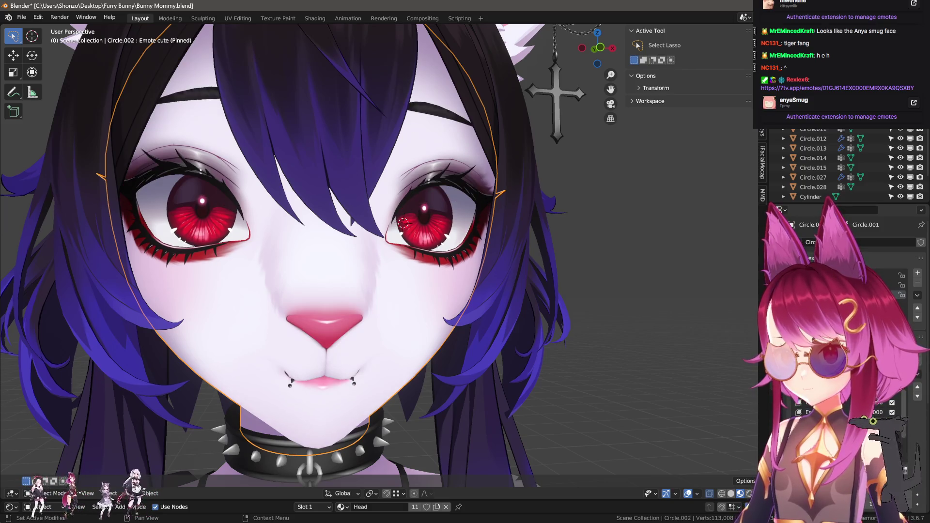
pyautogui.click(824, 460)
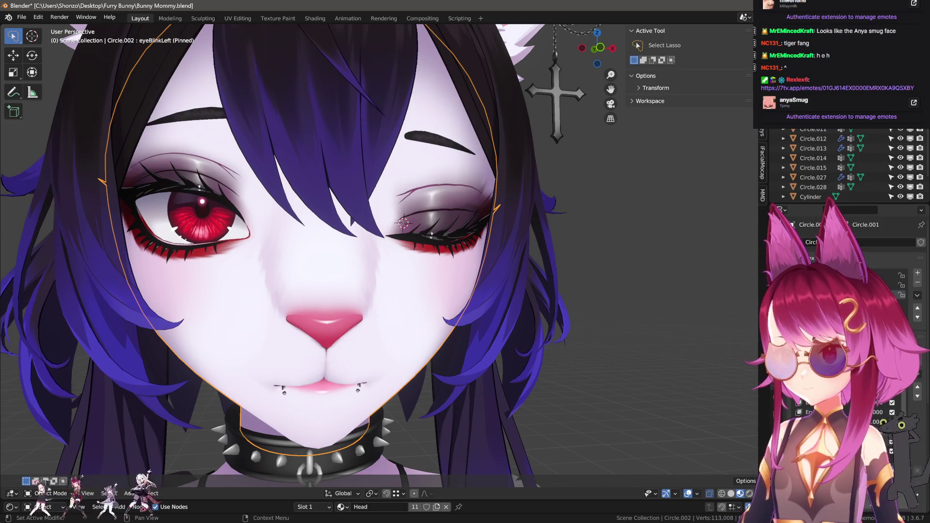
pyautogui.click(824, 470)
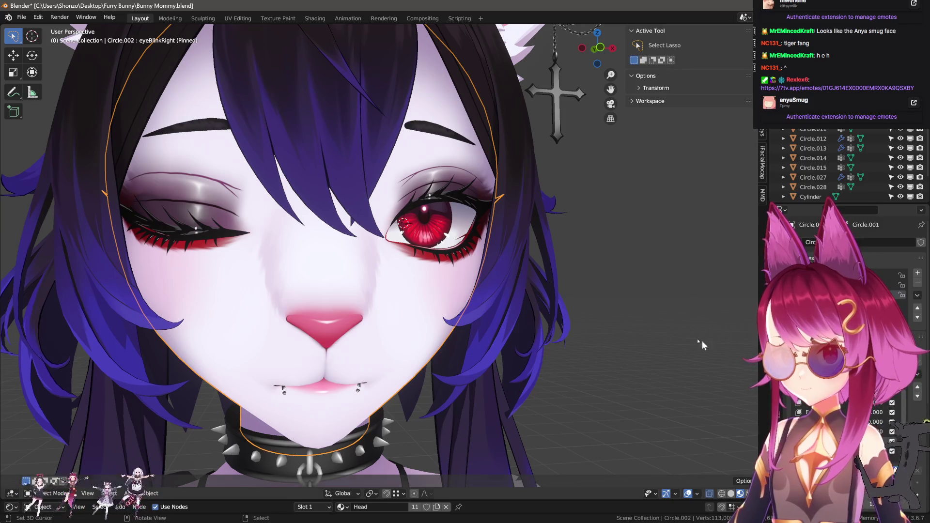
pyautogui.scroll(-3, 517, 257)
pyautogui.press('Tab')
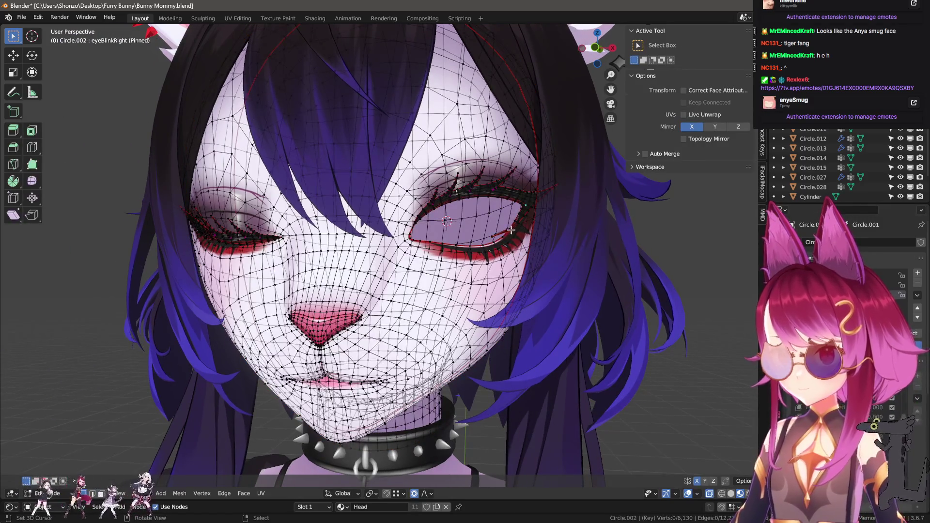
# - Delete the right eyelash vertices and return to Object Mode
pyautogui.hotkey('ctrl', 'l')
pyautogui.press('x')
pyautogui.click(514, 229)
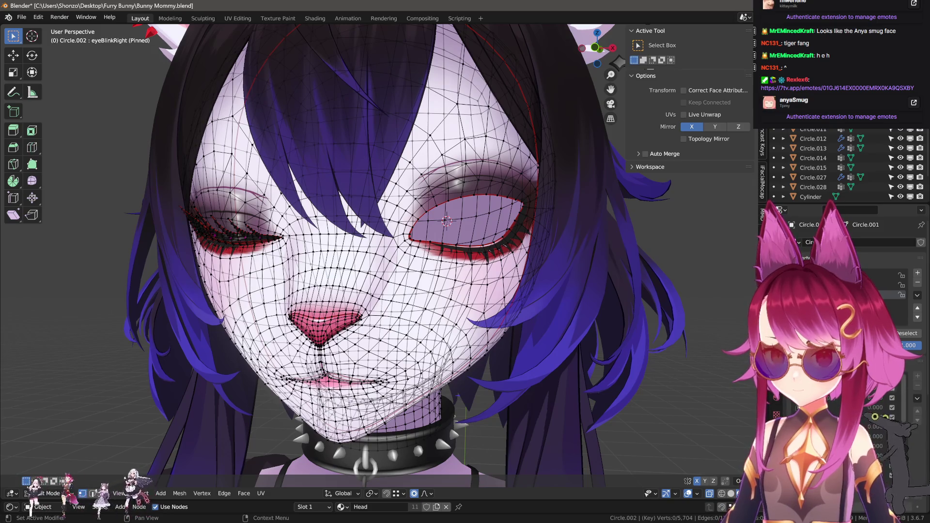
pyautogui.press('Tab')
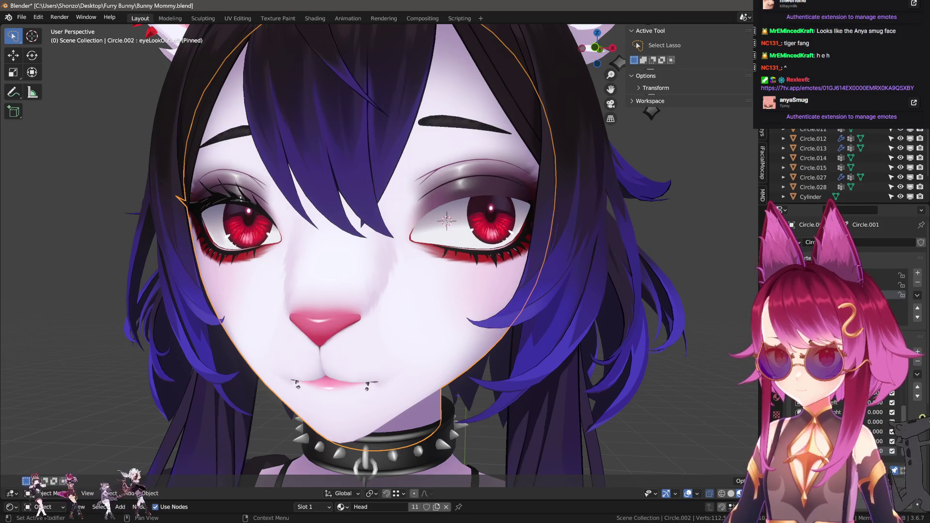
# - Make eyeLookInLeft active and unpinned, then separate the left eyelash into its own object
pyautogui.click(824, 403)
pyautogui.click(904, 470)
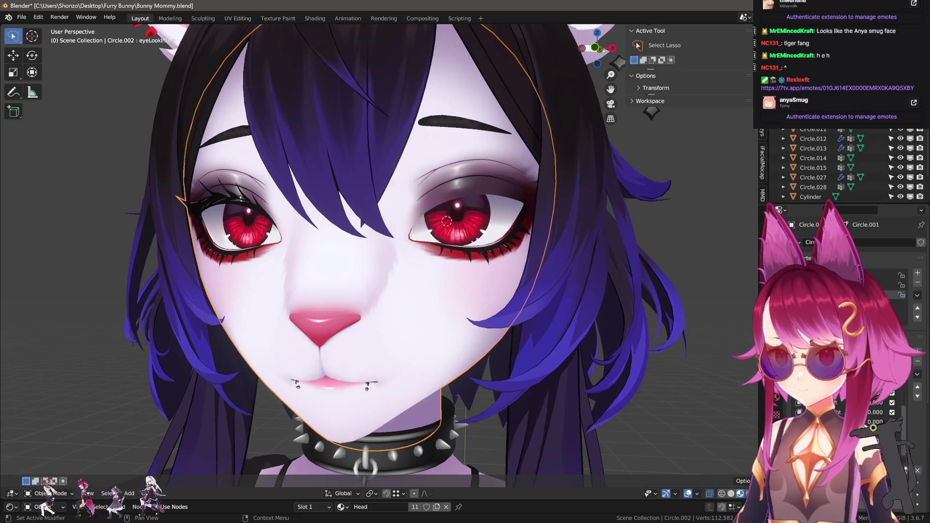
pyautogui.press('Tab')
pyautogui.press('l')
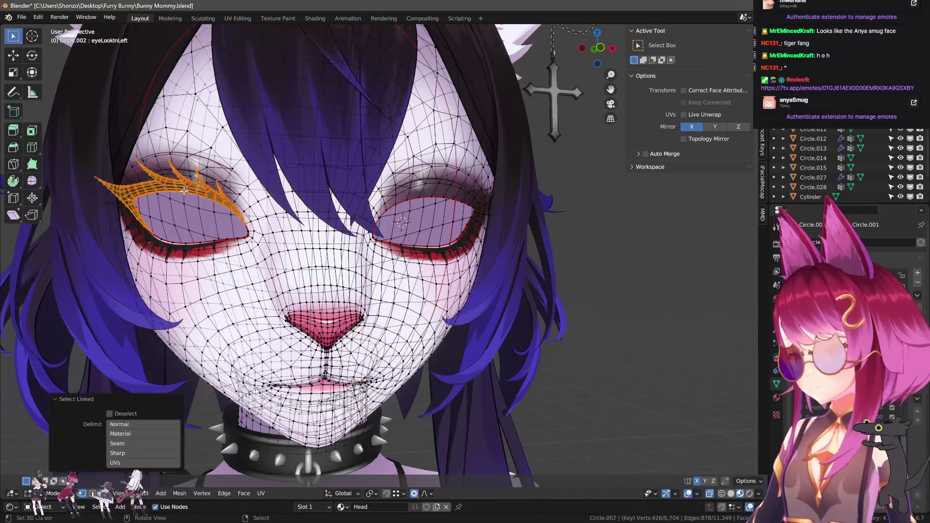
pyautogui.press('p')
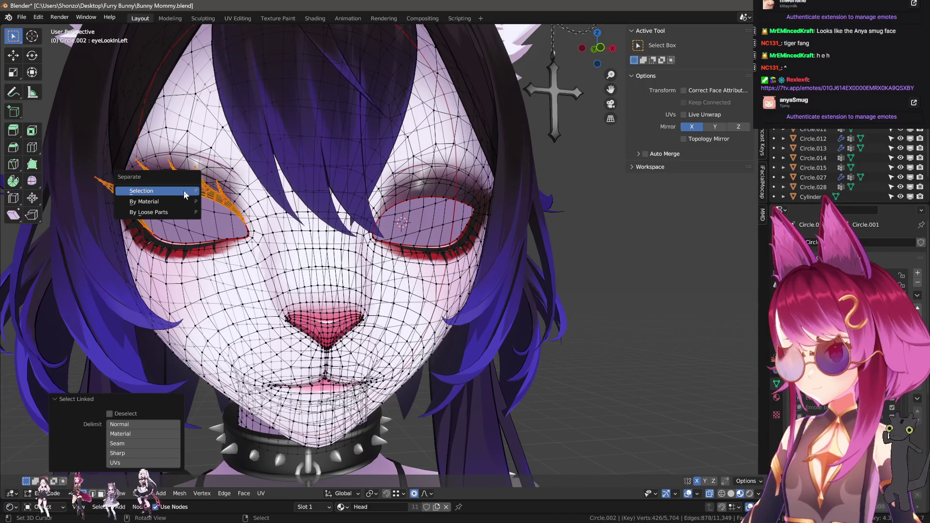
pyautogui.click(184, 190)
pyautogui.press('Tab')
# - Select the separated eyelash object and duplicate it in place
pyautogui.click(158, 204)
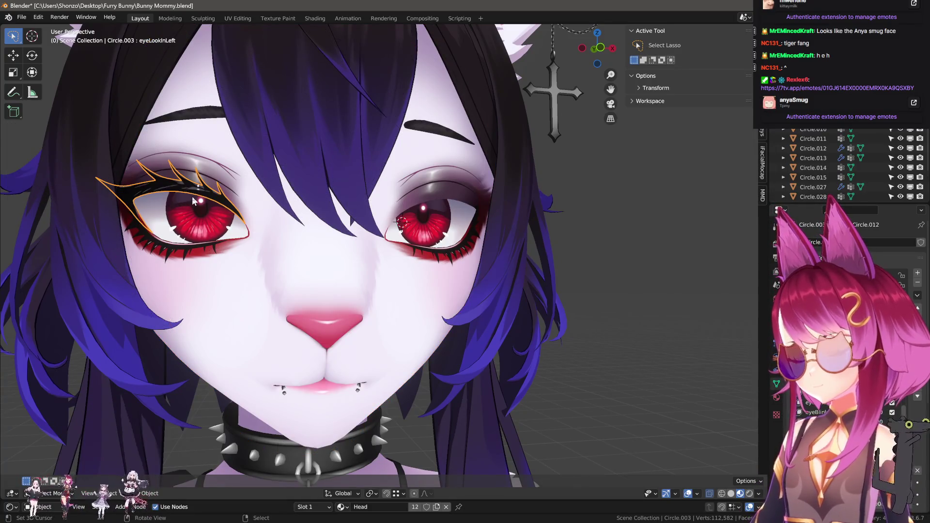
pyautogui.hotkey('shift', 'd')
pyautogui.press('Escape')
# - Mirror the duplicate eyelash across X onto the right eye and join both eyelashes into the head
pyautogui.hotkey('ctrl', 'm')
pyautogui.press('x')
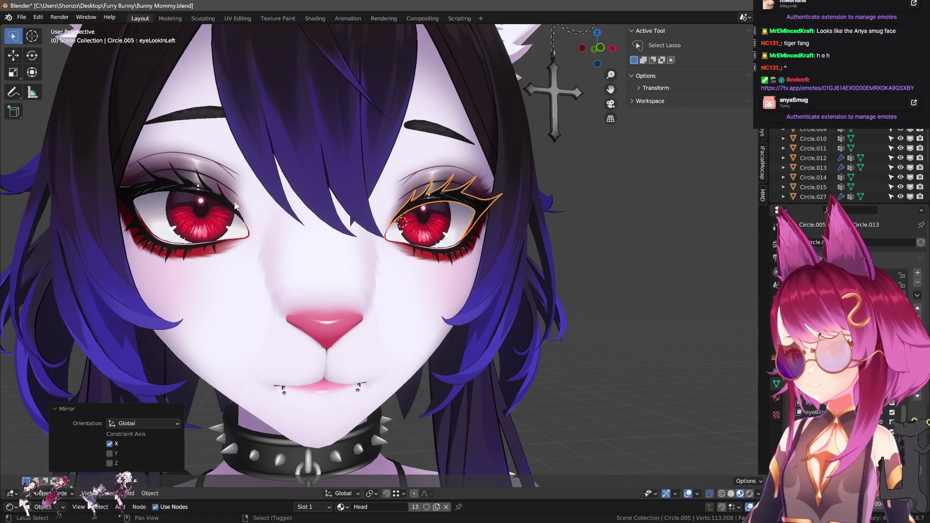
pyautogui.moveTo(200, 197); pyautogui.dragTo(436, 218, button='middle')
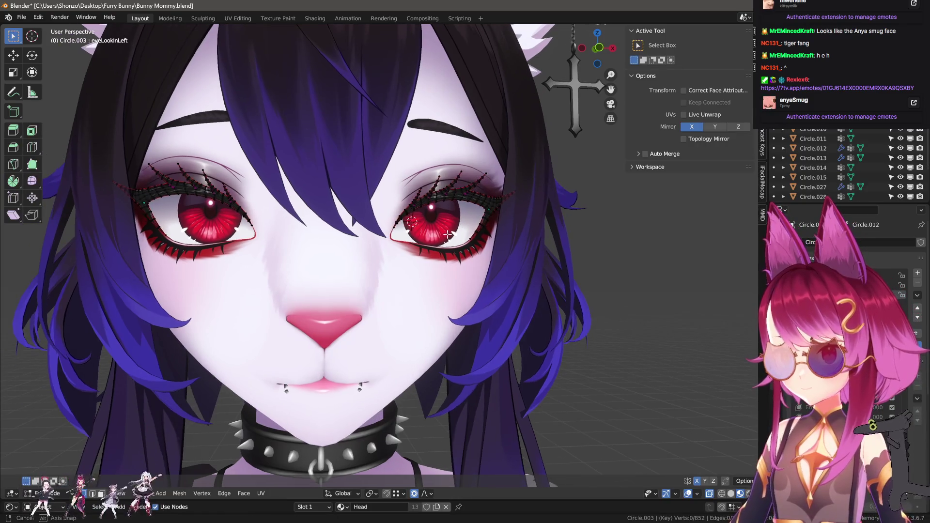
pyautogui.keyDown('shift'); pyautogui.click(436, 217); pyautogui.keyUp('shift')
pyautogui.hotkey('ctrl', 'j')
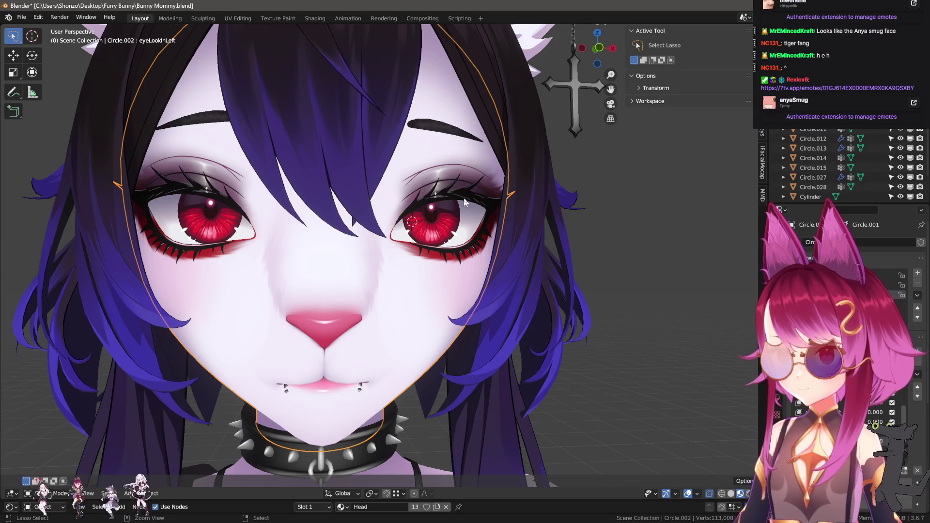
# - Recalculate the eyelash normals, then test and undo an eyeLookInLeft value change
pyautogui.press('Tab')
pyautogui.hotkey('shift', 'n')
pyautogui.press('Tab')
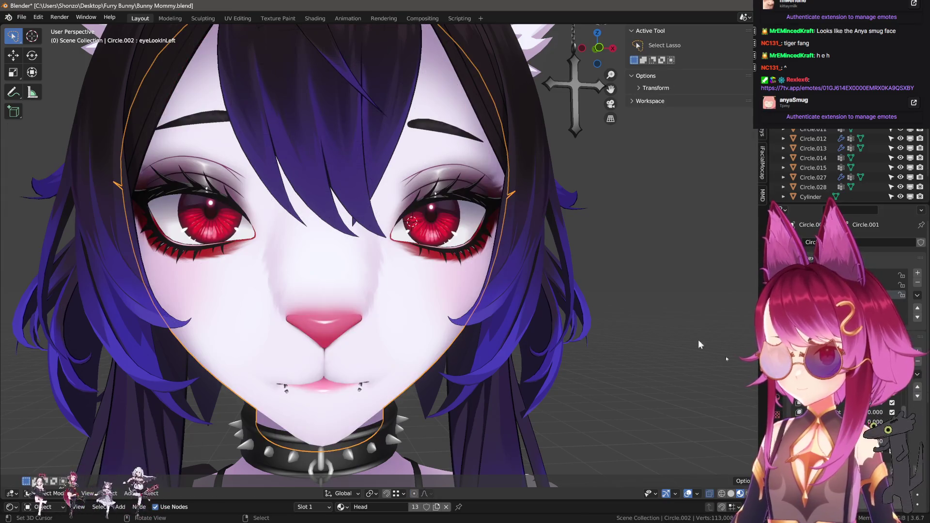
pyautogui.moveTo(888, 422); pyautogui.dragTo(875, 416)
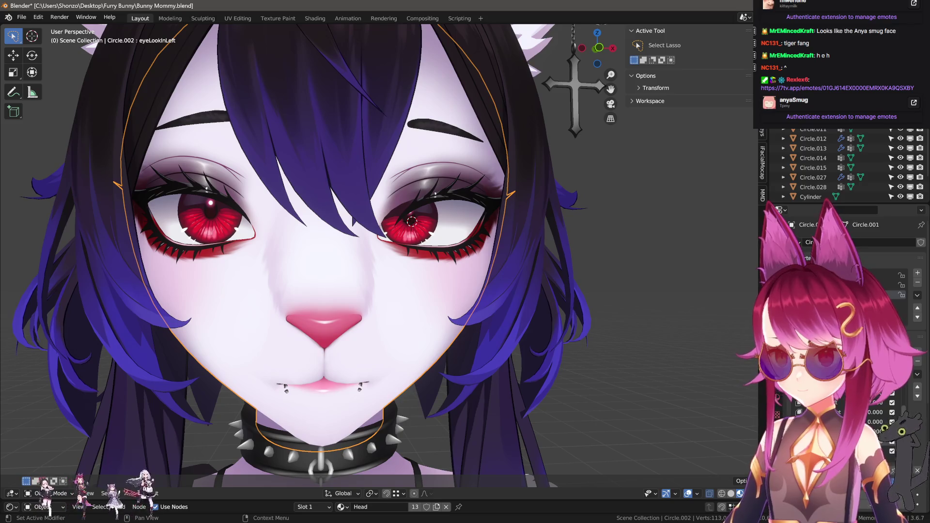
pyautogui.hotkey('ctrl', 'z')
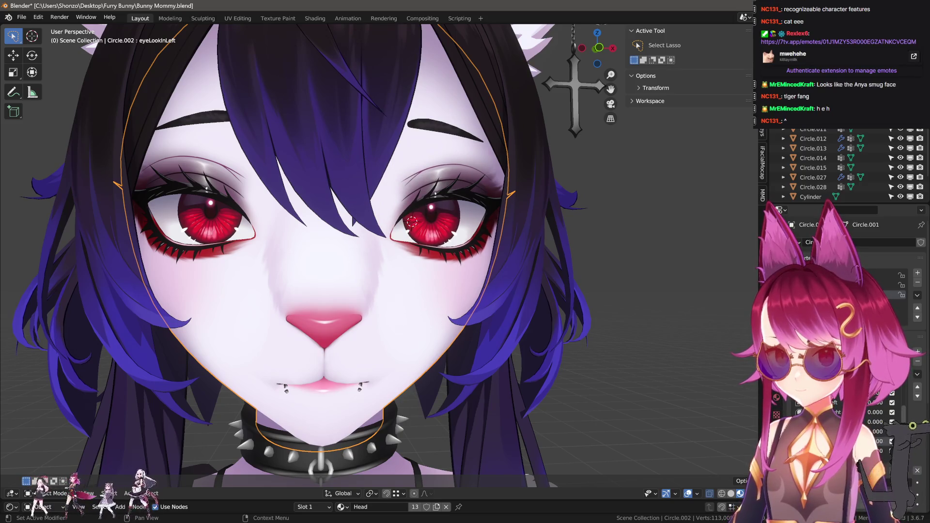
pyautogui.press('KP_Decimal')
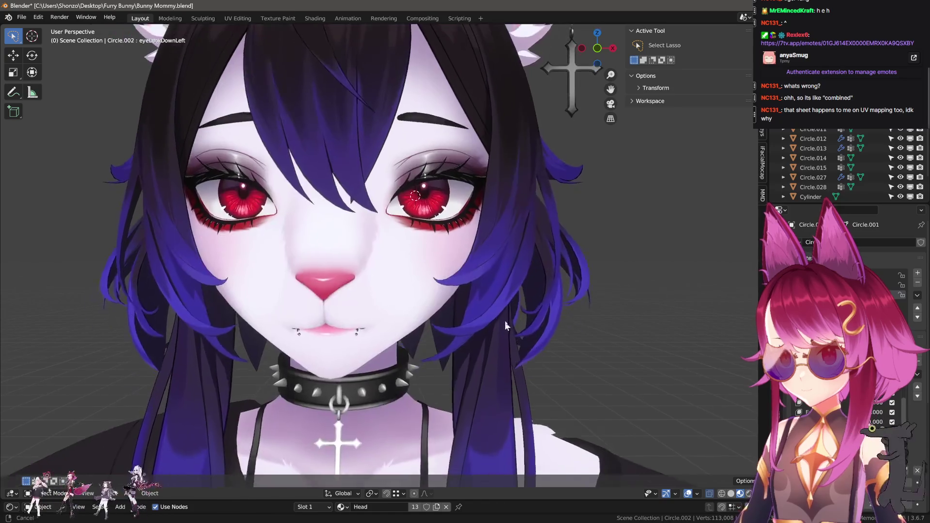
# - From eyeLookDownLeft, create a new shape from mix, mirror it, and add another shape key
pyautogui.moveTo(877, 422)
pyautogui.mouseDown()
pyautogui.moveTo(864, 429)
pyautogui.moveTo(895, 430)
pyautogui.mouseUp()
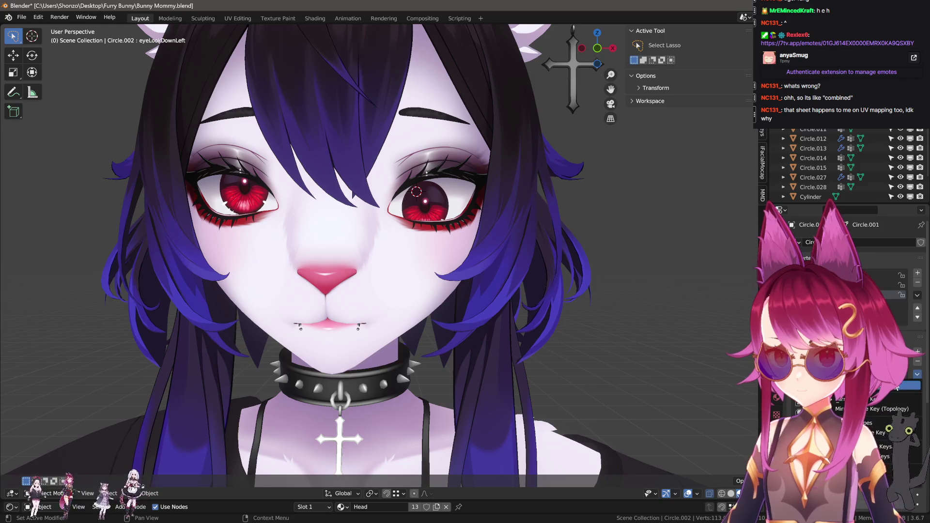
pyautogui.click(897, 386)
pyautogui.click(852, 398)
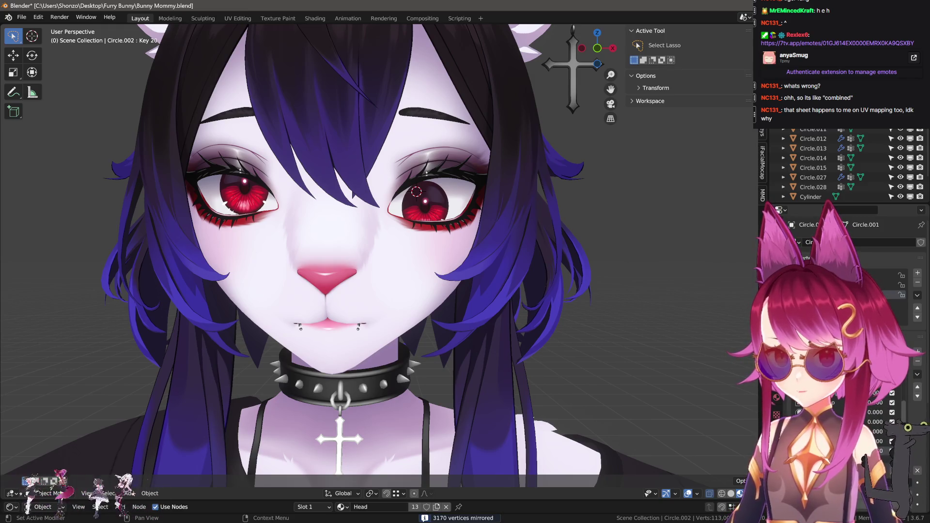
pyautogui.moveTo(494, 320); pyautogui.dragTo(509, 335, button='middle')
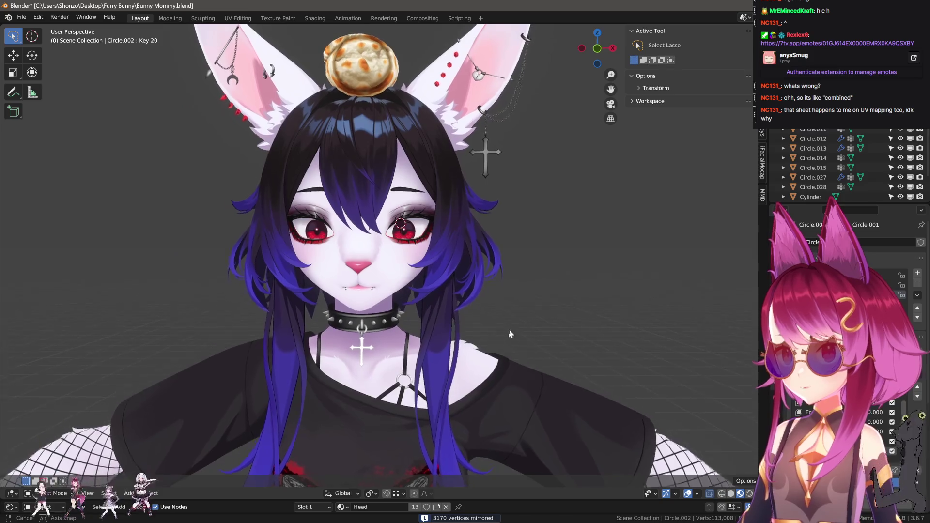
pyautogui.scroll(3, 508, 332)
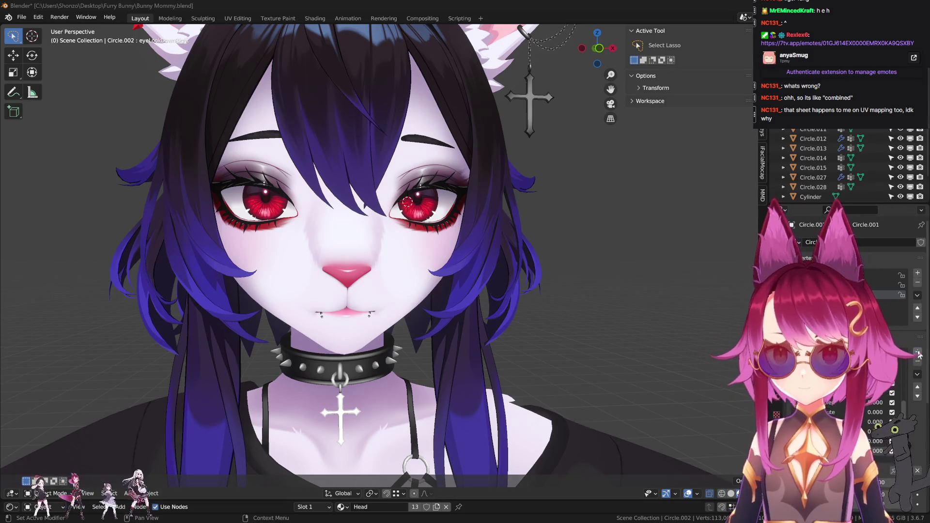
pyautogui.click(834, 441)
# - Enter Edit Mode on the head mesh and deselect all vertices
pyautogui.moveTo(587, 318)
pyautogui.mouseDown(button='middle')
pyautogui.moveTo(393, 275)
pyautogui.moveTo(391, 286)
pyautogui.moveTo(526, 406)
pyautogui.moveTo(387, 233)
pyautogui.mouseUp(button='middle')
pyautogui.press('Tab')
pyautogui.scroll(6, 395, 284)
pyautogui.hotkey('alt', 'a')
pyautogui.scroll(-8, 391, 275)
# - Turn on X-mirror editing and select three cheek faces below the eye
pyautogui.click(697, 482)
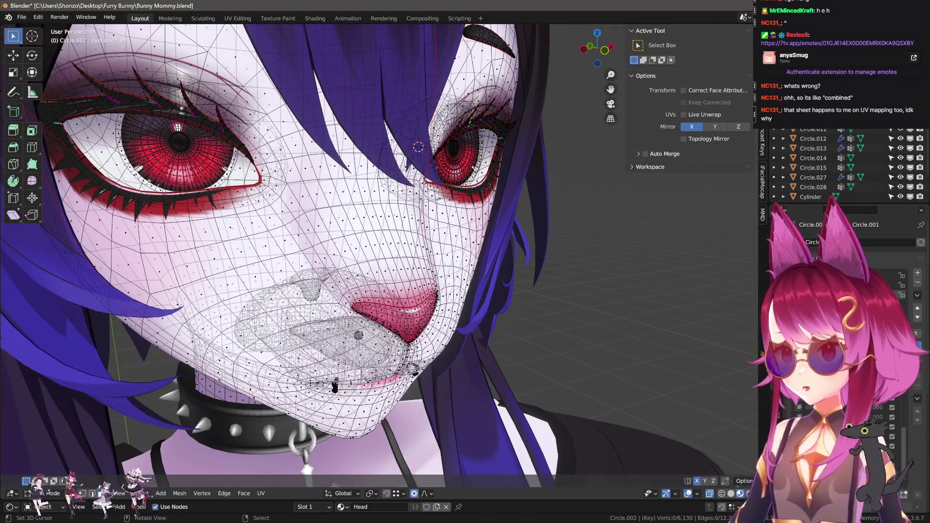
pyautogui.scroll(5, 436, 291)
pyautogui.moveTo(271, 252); pyautogui.dragTo(230, 277, button='middle')
pyautogui.click(230, 278)
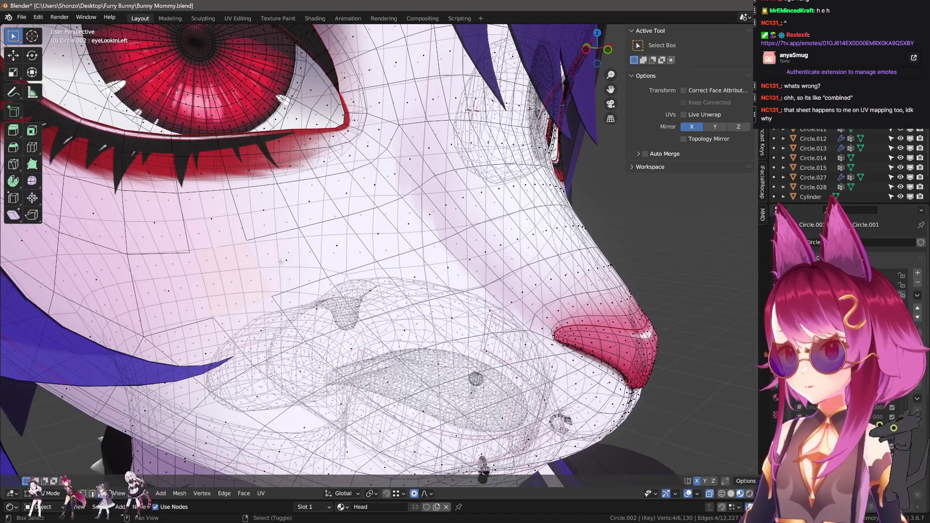
pyautogui.keyDown('shift'); pyautogui.click(334, 249); pyautogui.keyUp('shift')
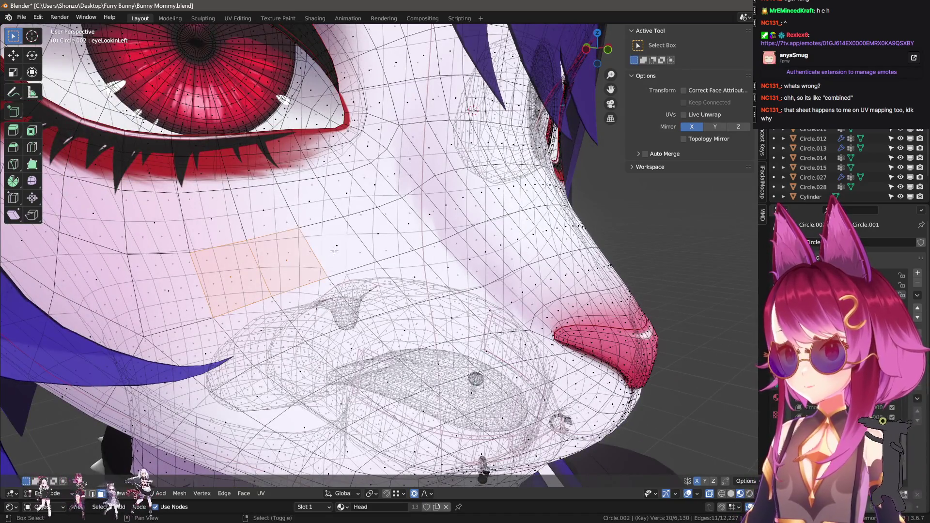
pyautogui.keyDown('shift'); pyautogui.click(308, 202); pyautogui.keyUp('shift')
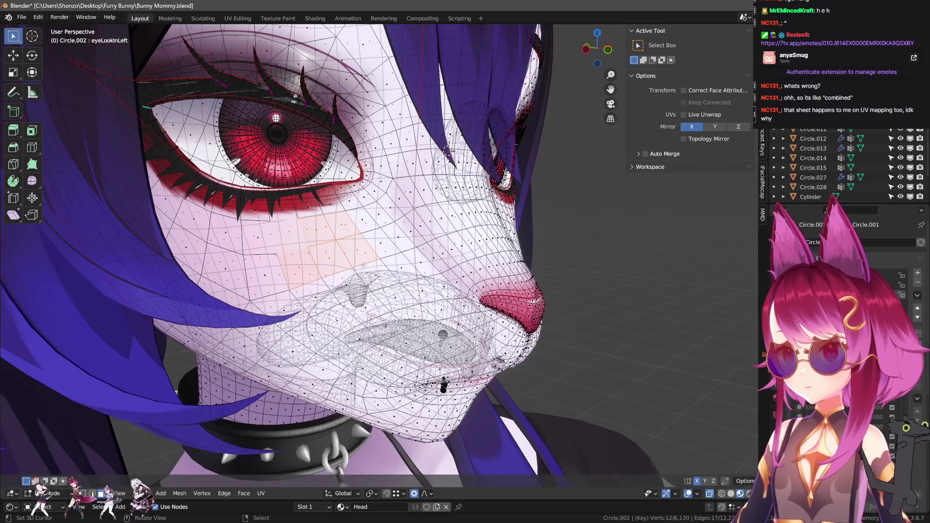
# - Try duplicating the cheek faces in place, then undo it
pyautogui.press('g')
pyautogui.moveTo(310, 209)
pyautogui.mouseDown(button='middle')
pyautogui.moveTo(398, 233)
pyautogui.moveTo(300, 228)
pyautogui.mouseUp(button='middle')
pyautogui.rightClick(399, 233)
pyautogui.scroll(-3, 301, 228)
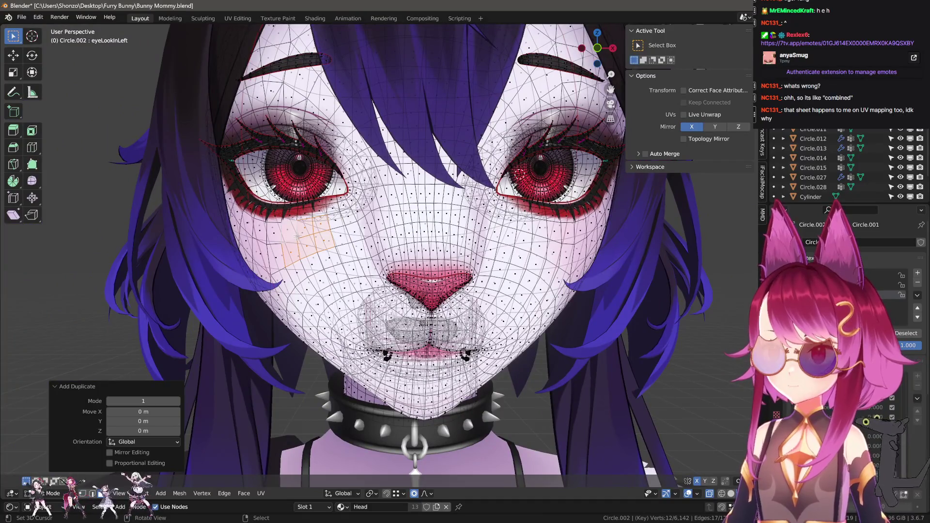
pyautogui.hotkey('ctrl', 'z')
pyautogui.hotkey('ctrl', 'z')
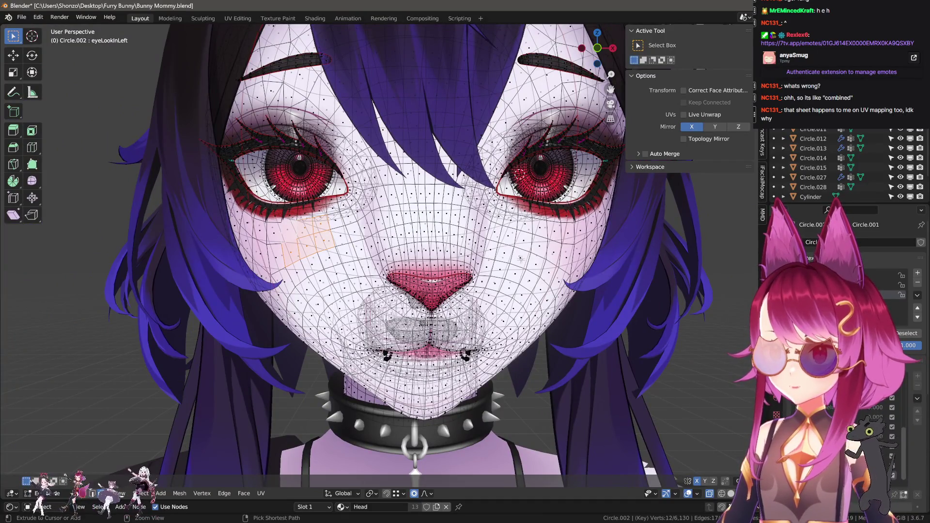
# - Run Select Mirror with Extend and duplicate the faces on both cheeks in place
pyautogui.press('F3')
pyautogui.write('se mirror')
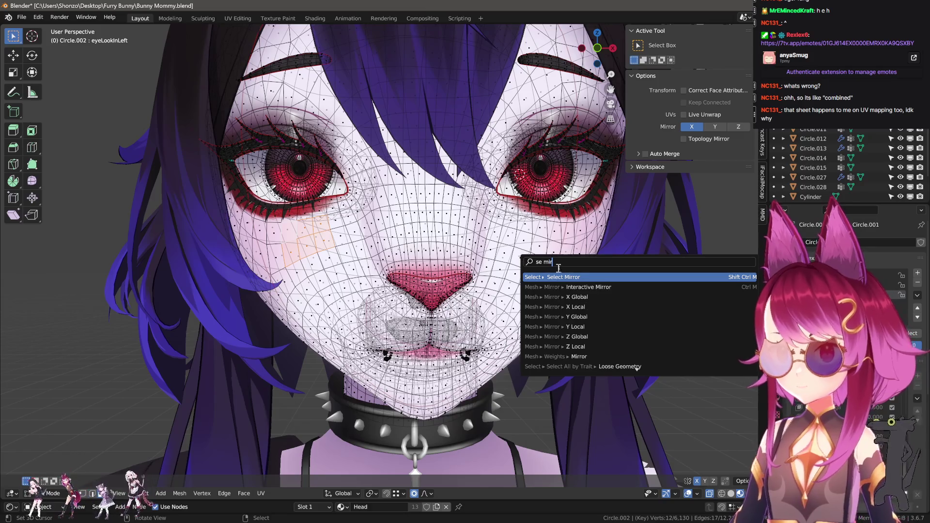
pyautogui.press('Return')
pyautogui.click(109, 463)
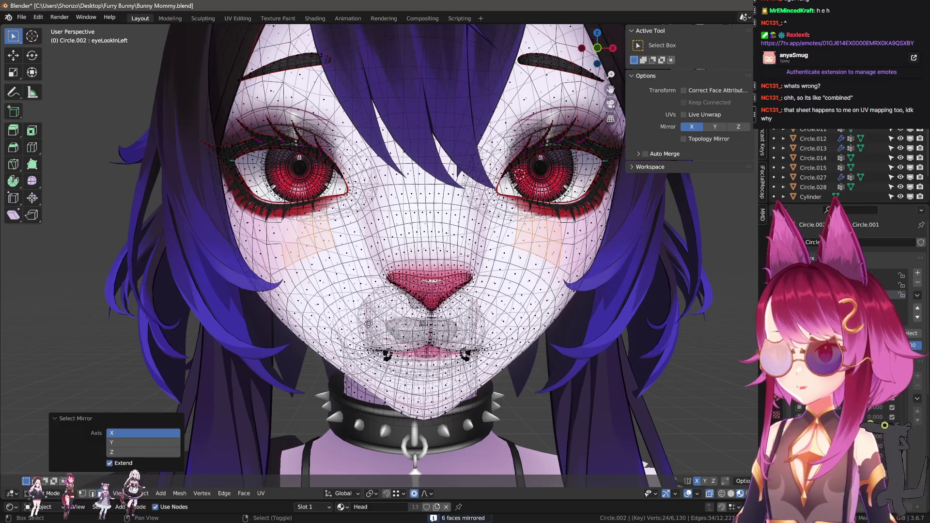
pyautogui.hotkey('shift', 'd')
pyautogui.press('Escape')
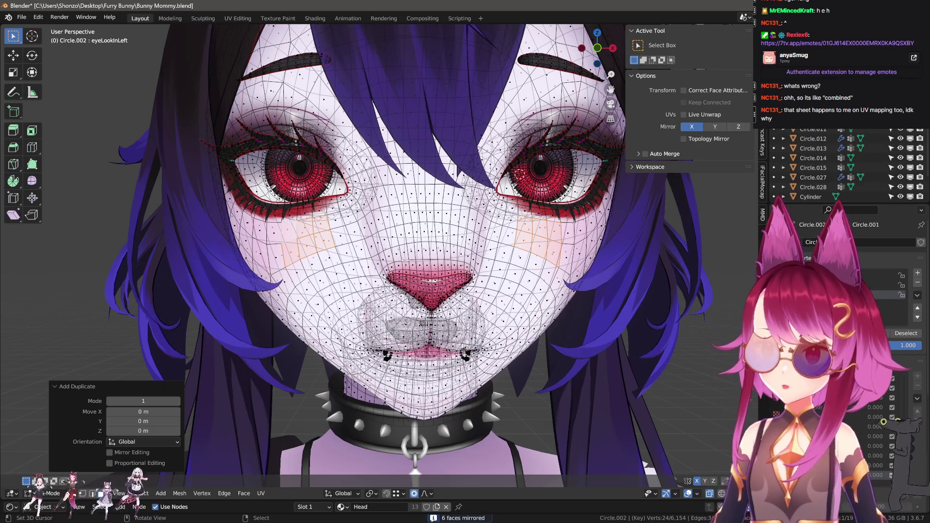
pyautogui.moveTo(406, 262); pyautogui.dragTo(413, 257, button='middle')
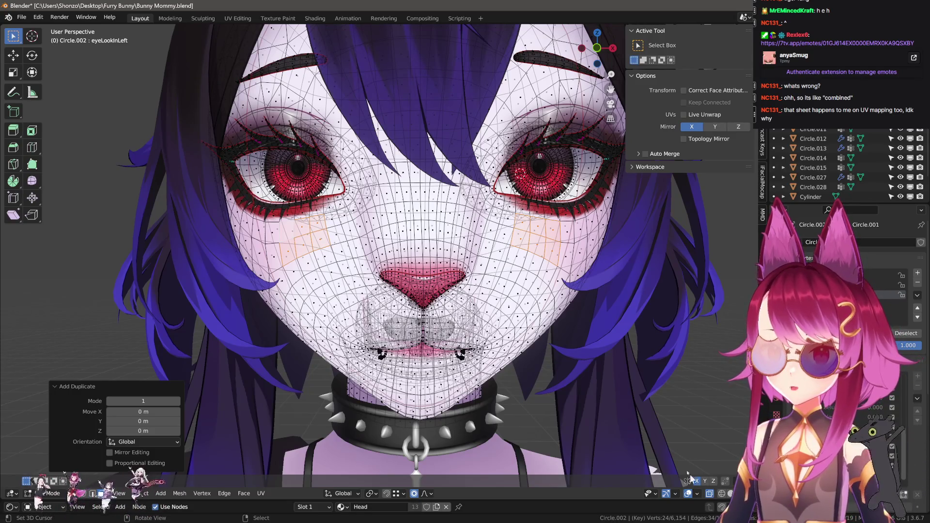
pyautogui.moveTo(531, 250); pyautogui.dragTo(481, 291, button='middle')
# - Start and cancel two soft-falloff moves of the cheek patches
pyautogui.press('g')
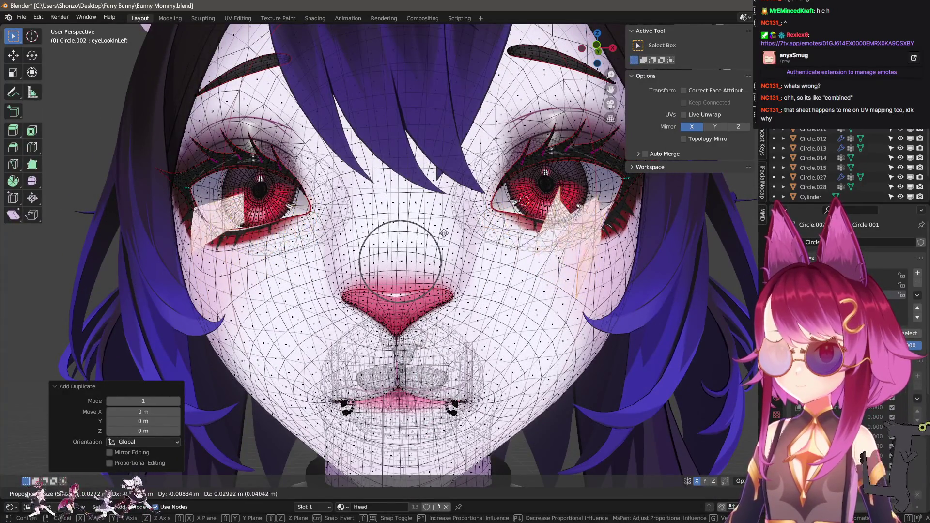
pyautogui.moveTo(422, 239)
pyautogui.press('Escape')
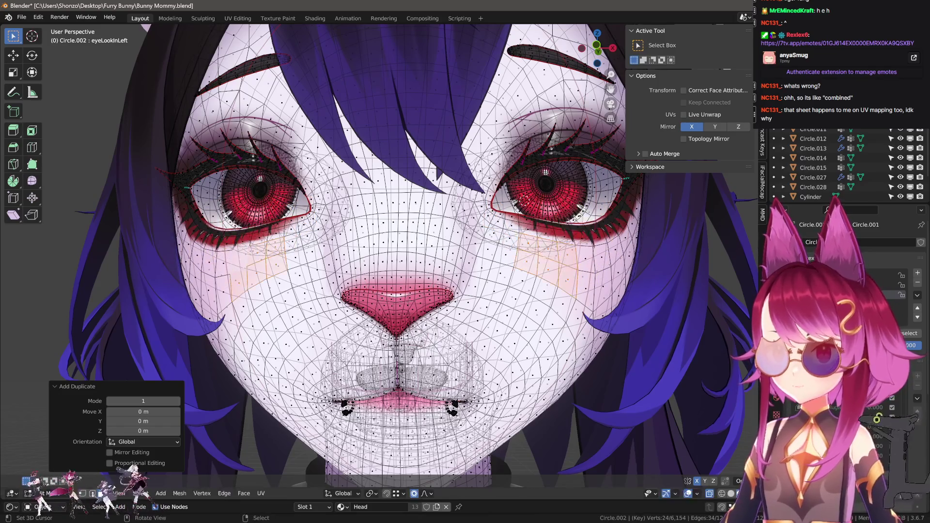
pyautogui.press('g')
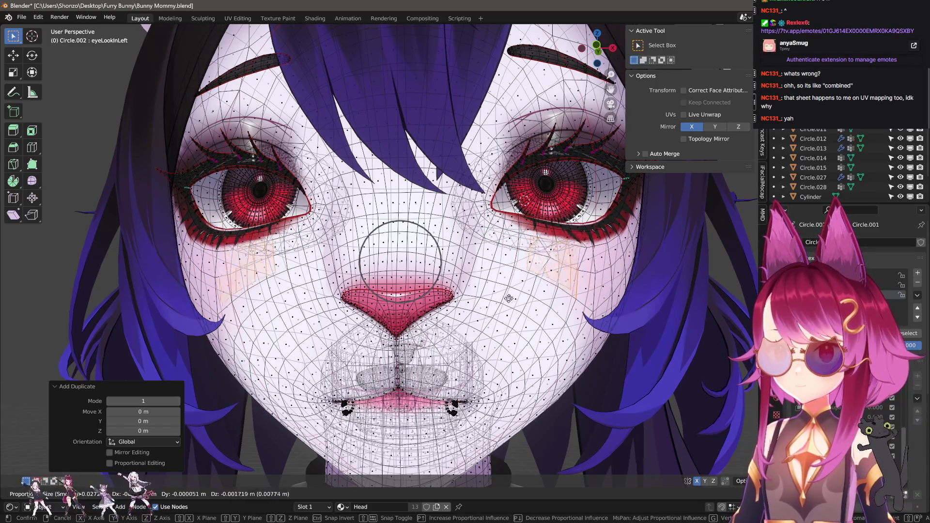
pyautogui.press('Escape')
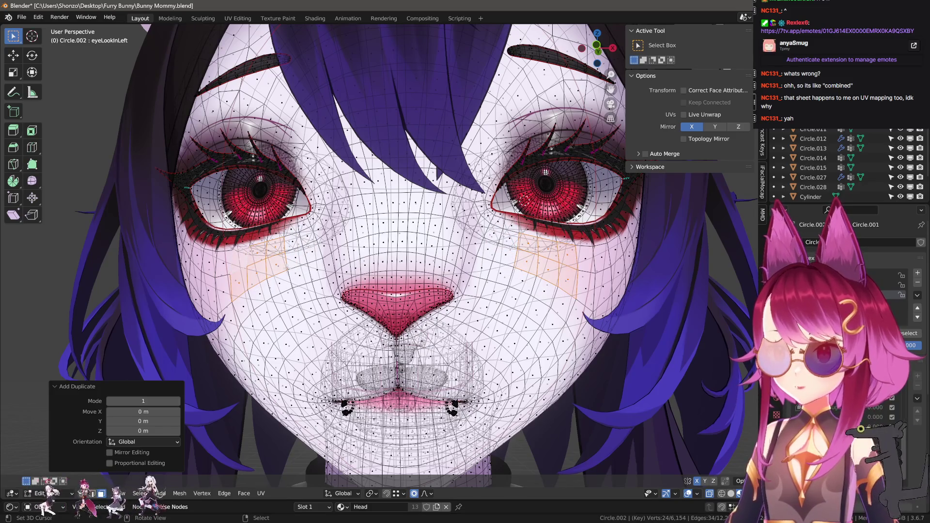
pyautogui.scroll(2, 314, 294)
pyautogui.moveTo(272, 290); pyautogui.dragTo(314, 294, button='middle')
pyautogui.scroll(2, 314, 295)
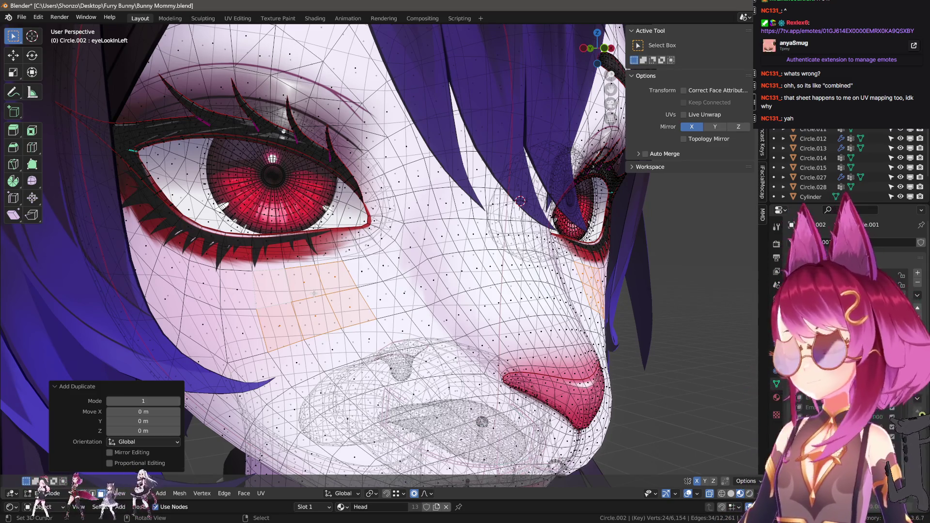
pyautogui.moveTo(368, 295)
pyautogui.mouseDown(button='middle')
pyautogui.moveTo(385, 291)
pyautogui.moveTo(378, 269)
pyautogui.mouseUp(button='middle')
pyautogui.scroll(-3, 375, 270)
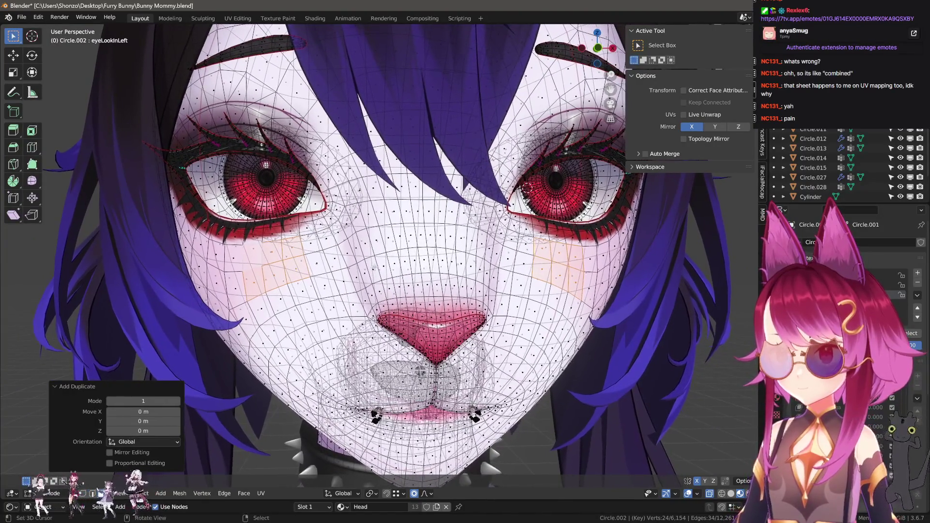
# - Cancel more cheek-patch moves, undo the duplication, and re-duplicate the faces in place
pyautogui.press('g')
pyautogui.press('Escape')
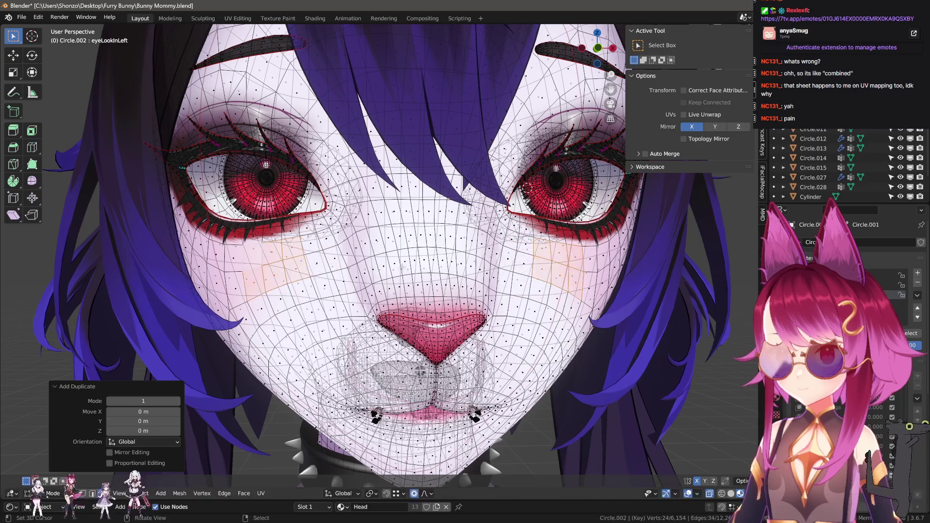
pyautogui.press('g')
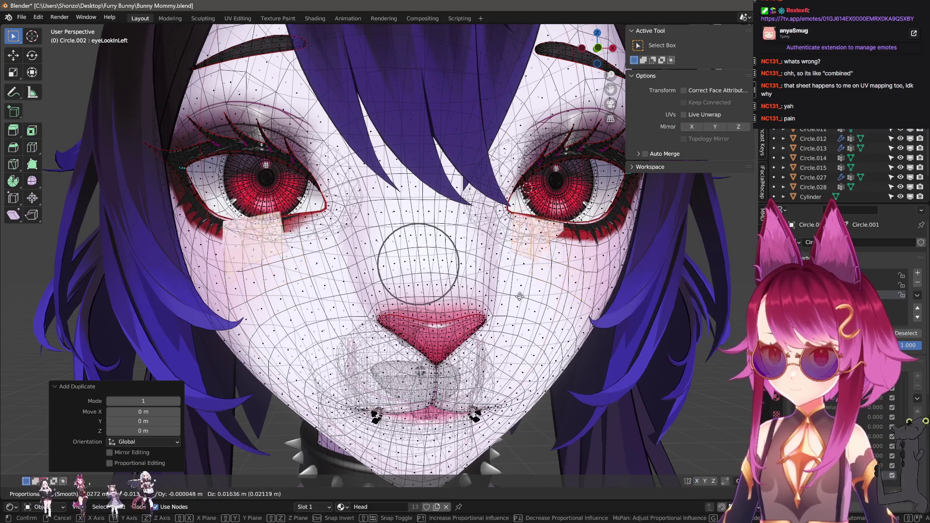
pyautogui.press('Escape')
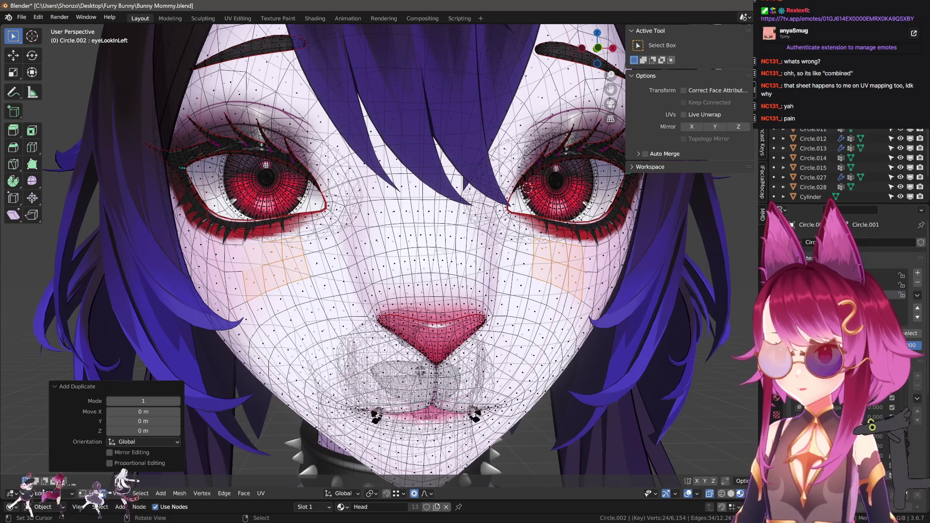
pyautogui.press('c')
pyautogui.hotkey('ctrl', 'z')
pyautogui.press('Escape')
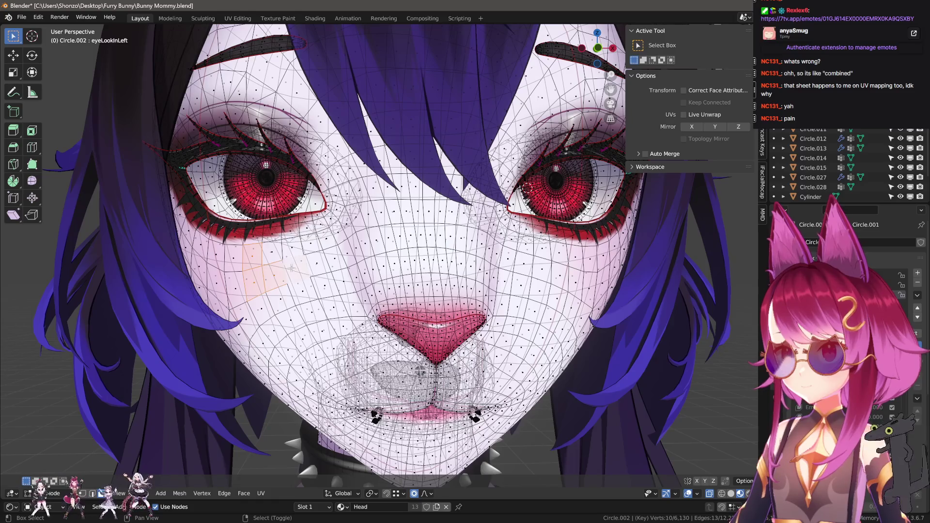
pyautogui.hotkey('shift', 'd')
pyautogui.press('Escape')
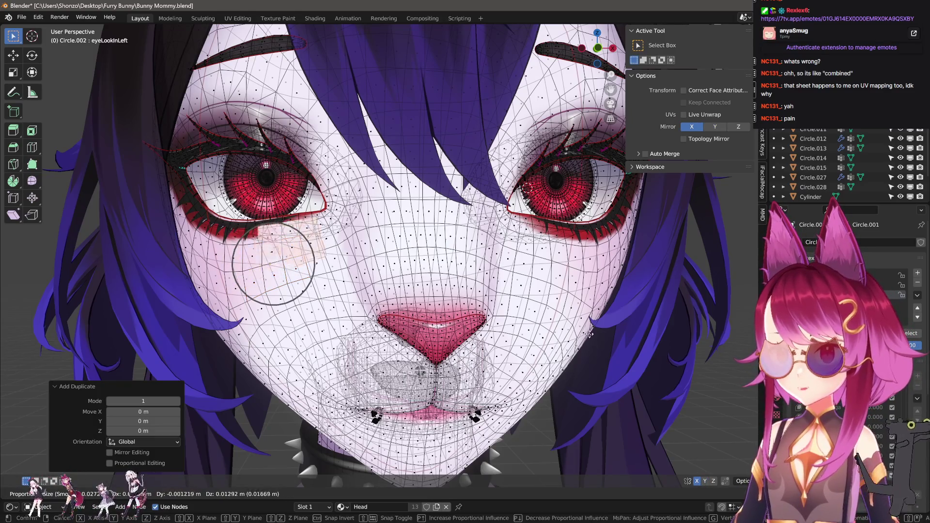
# - Move the duplicated face patch lower on the cheek
pyautogui.moveTo(271, 175); pyautogui.dragTo(145, 203, button='middle')
pyautogui.moveTo(356, 444)
pyautogui.mouseDown(button='middle')
pyautogui.moveTo(338, 438)
pyautogui.moveTo(387, 424)
pyautogui.moveTo(385, 401)
pyautogui.moveTo(445, 257)
pyautogui.mouseUp(button='middle')
pyautogui.press('g')
pyautogui.click(472, 257)
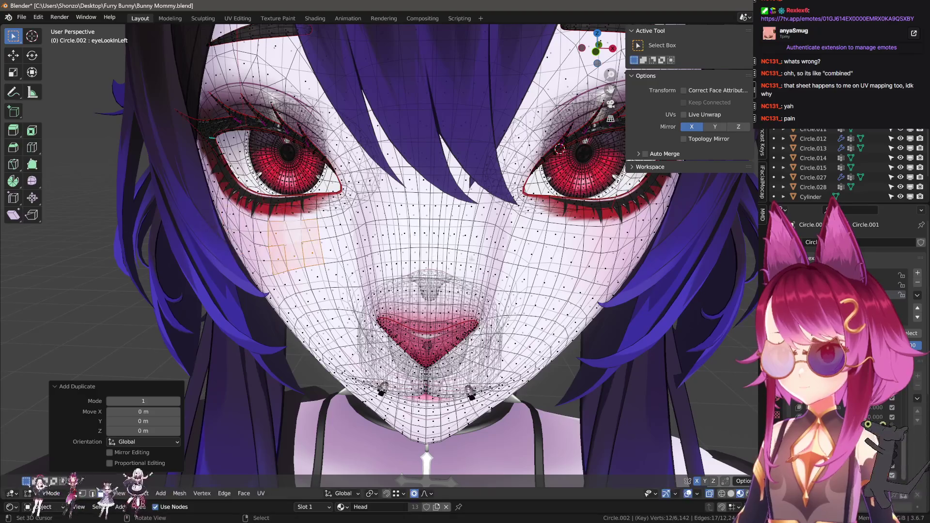
# - Circle-select face vertices in front view and cancel a proportional-falloff move
pyautogui.press('ctrl+KP_1')
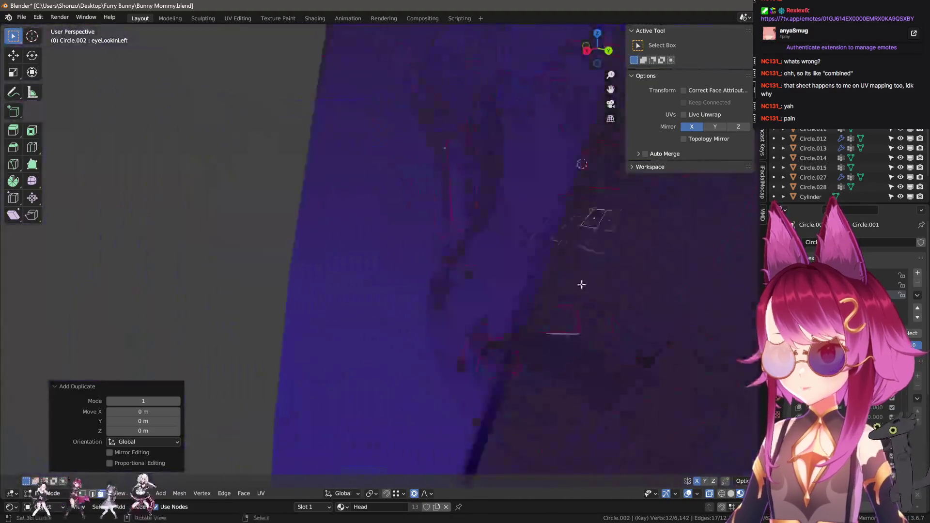
pyautogui.press('KP_1')
pyautogui.press('c')
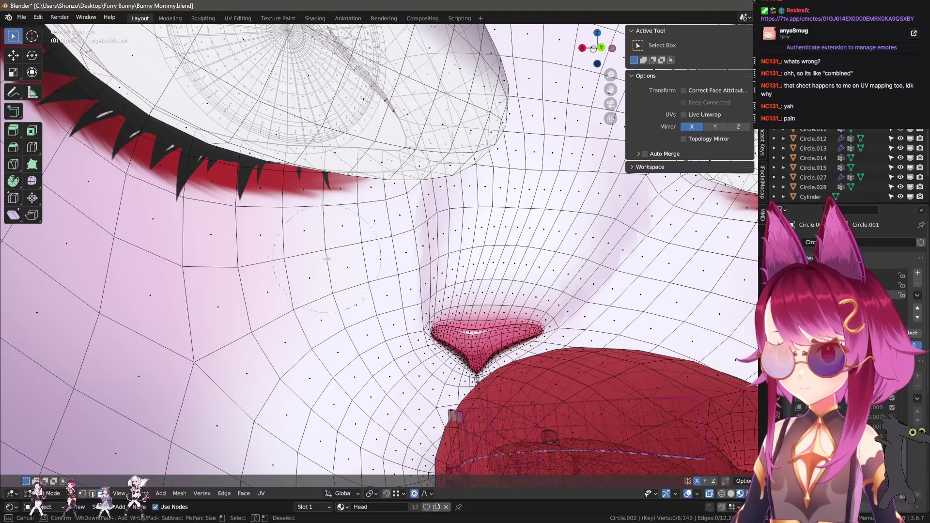
pyautogui.scroll(-5, 295, 279)
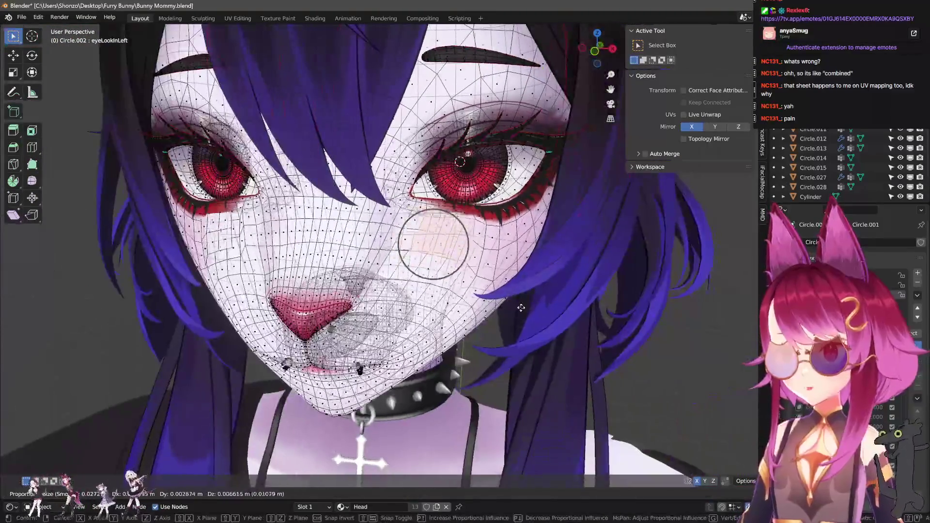
pyautogui.scroll(2, 574, 155)
pyautogui.press('g')
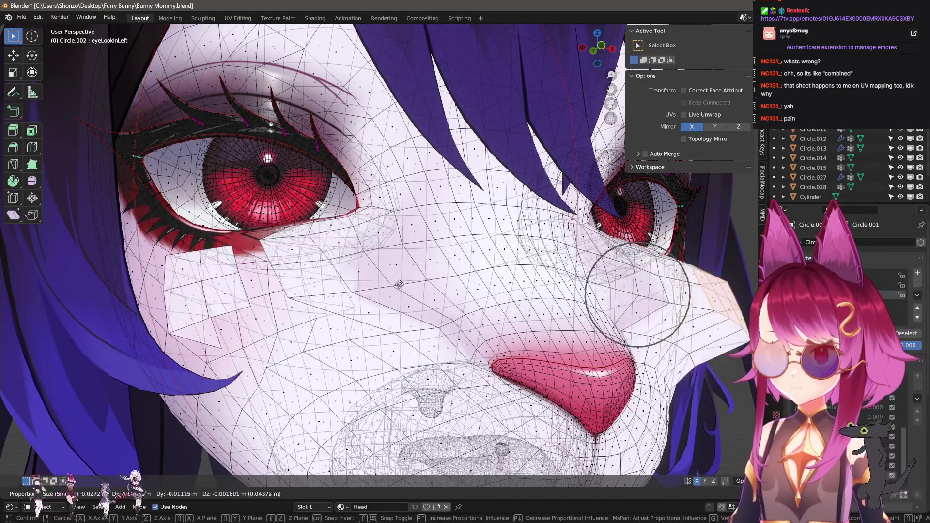
pyautogui.press('Escape')
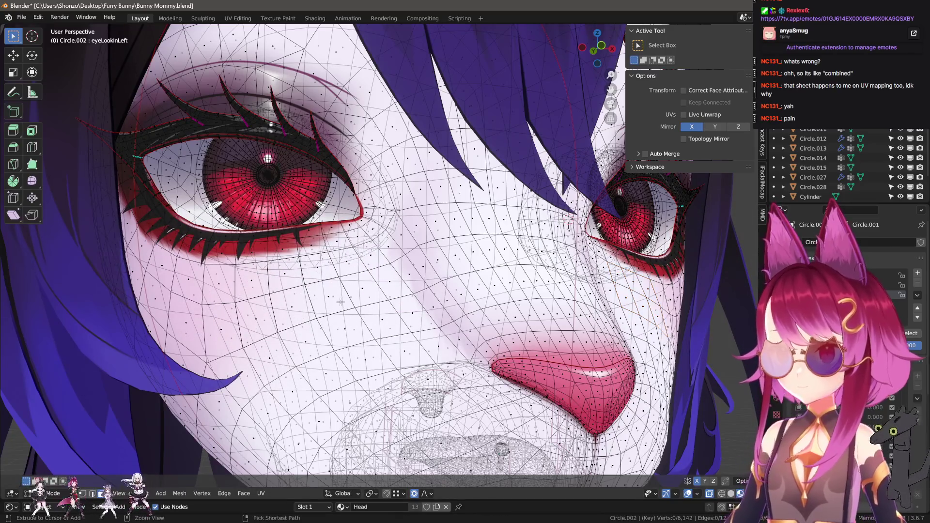
# - Select and frame the eye mesh, check it in Object Mode, then clear the selection
pyautogui.press('a')
pyautogui.press('KP_Decimal')
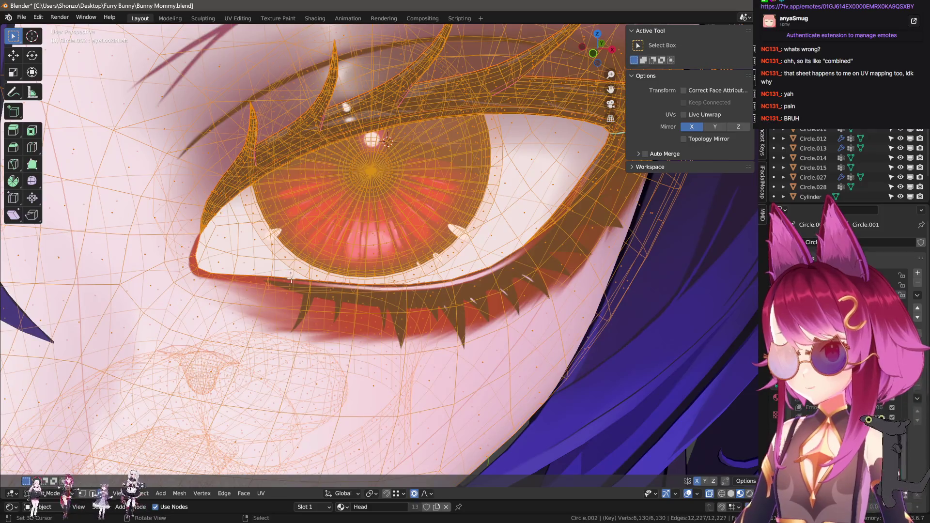
pyautogui.press('Tab')
pyautogui.scroll(-8, 294, 283)
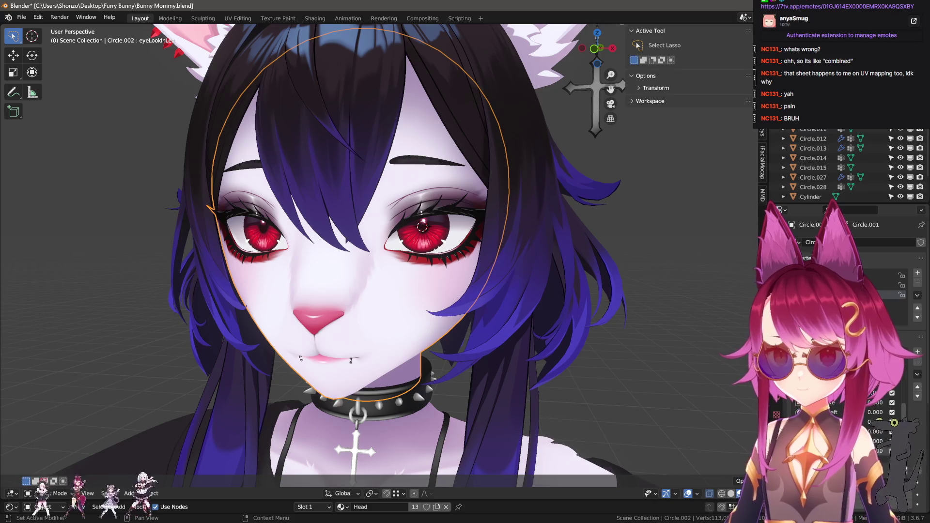
pyautogui.press('Tab')
pyautogui.scroll(6, 422, 227)
pyautogui.hotkey('alt', 'a')
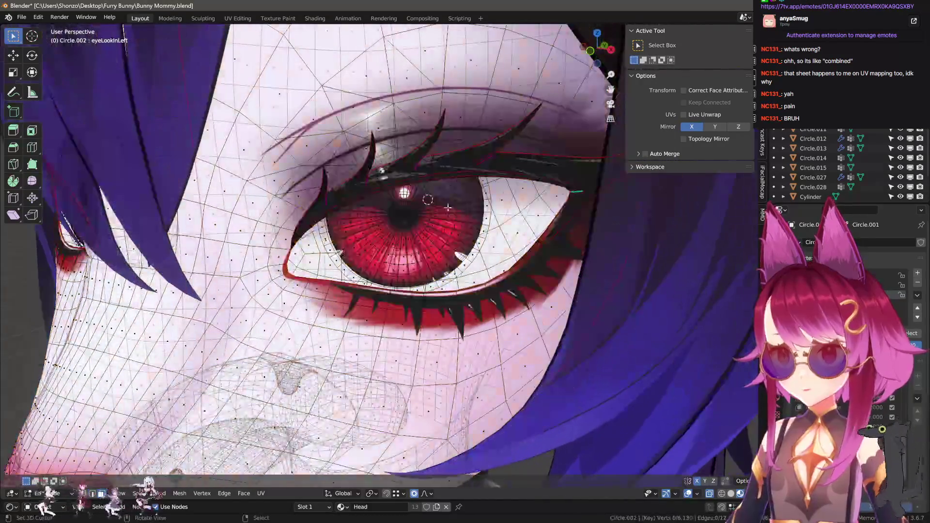
# - Select the linked eye geometry and rotate it inward about Z
pyautogui.moveTo(422, 226)
pyautogui.mouseDown(button='middle')
pyautogui.moveTo(534, 207)
pyautogui.moveTo(412, 299)
pyautogui.mouseUp(button='middle')
pyautogui.press('l')
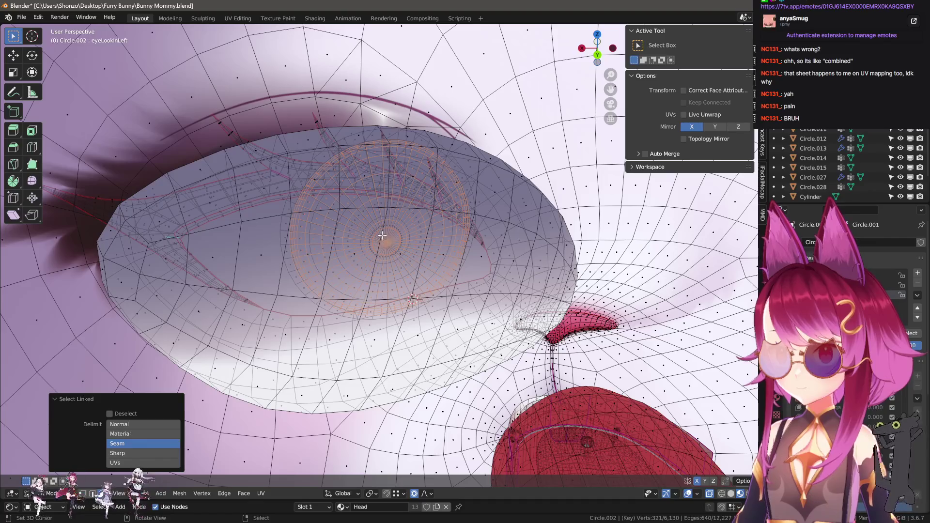
pyautogui.hotkey('ctrl', 'l')
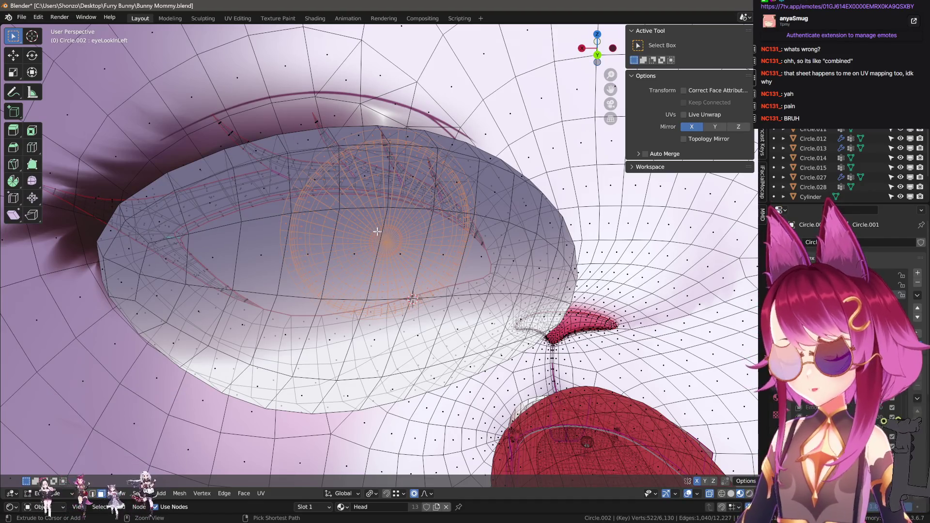
pyautogui.moveTo(375, 228); pyautogui.dragTo(440, 245, button='middle')
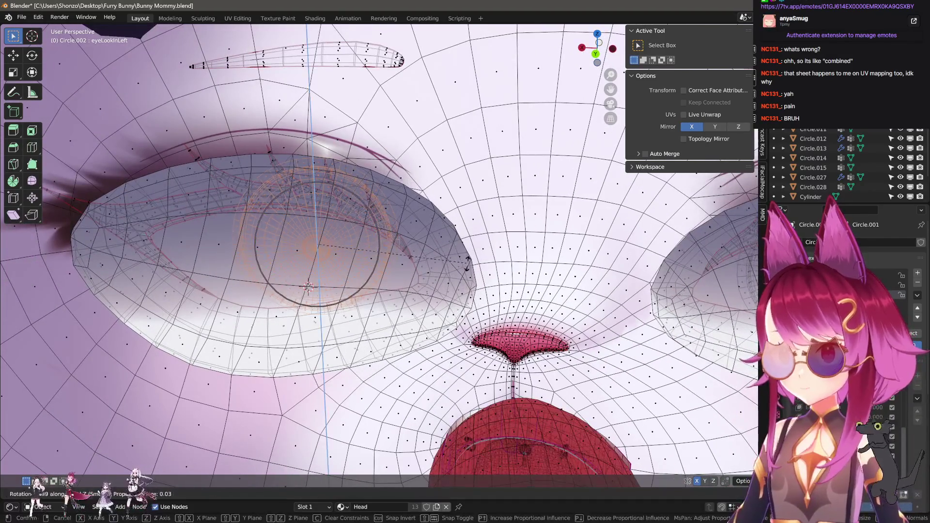
pyautogui.press('r')
pyautogui.press('z')
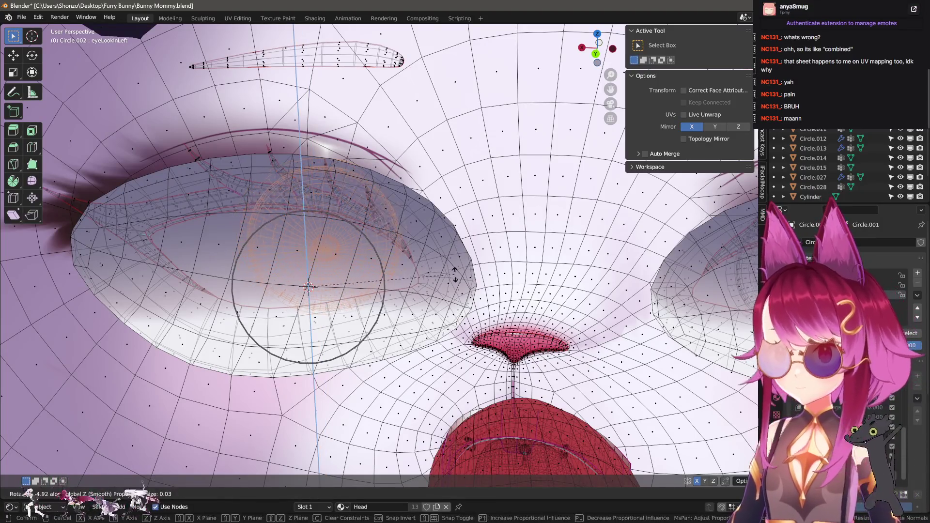
pyautogui.click(455, 281)
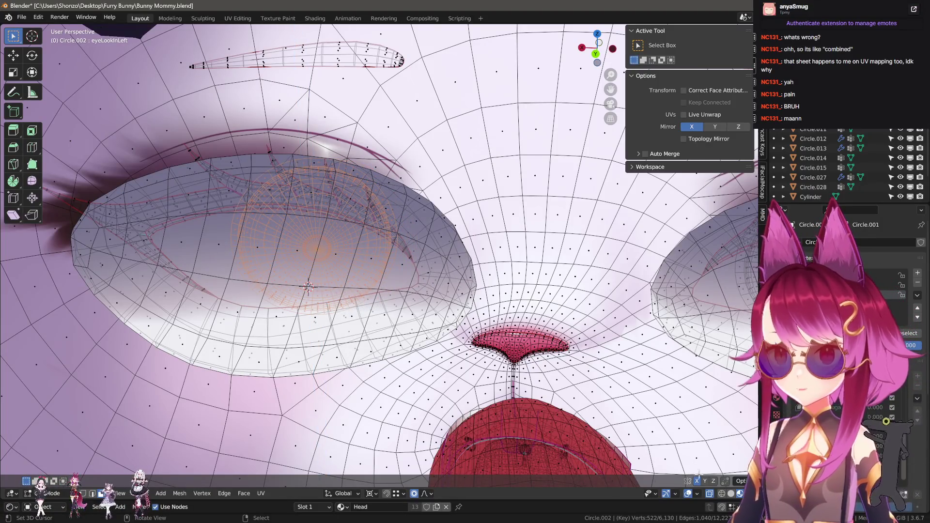
# - Turn off X-mirror editing and nudge the eye with proportional falloff
pyautogui.click(692, 126)
pyautogui.press('r')
pyautogui.click(347, 280)
pyautogui.moveTo(348, 280); pyautogui.dragTo(500, 276, button='middle')
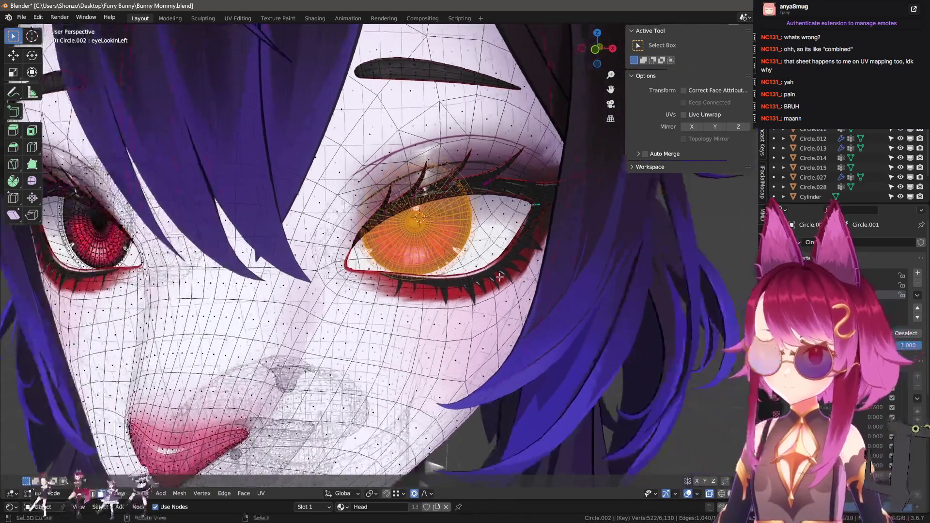
pyautogui.press('g')
pyautogui.click(482, 286)
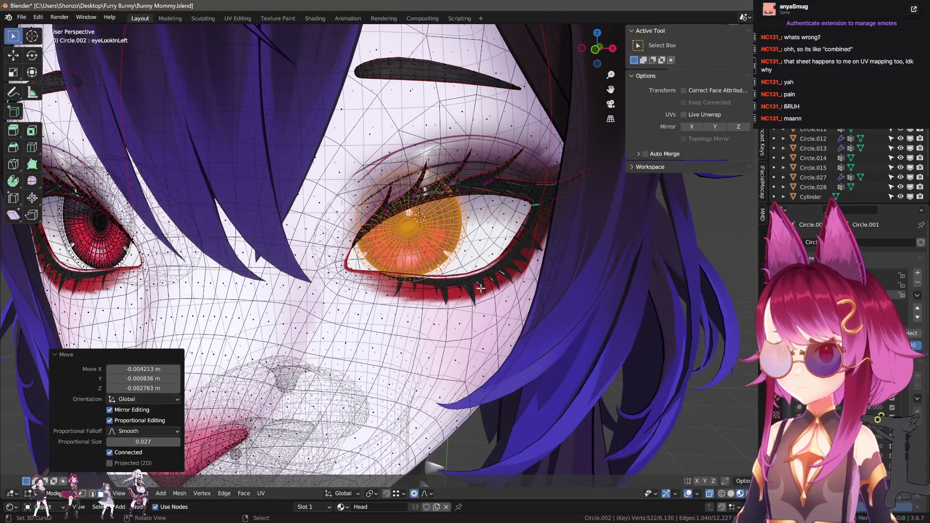
# - Move the eye toward the nose, check the gaze, and rotate it 1.06° about Z
pyautogui.press('g')
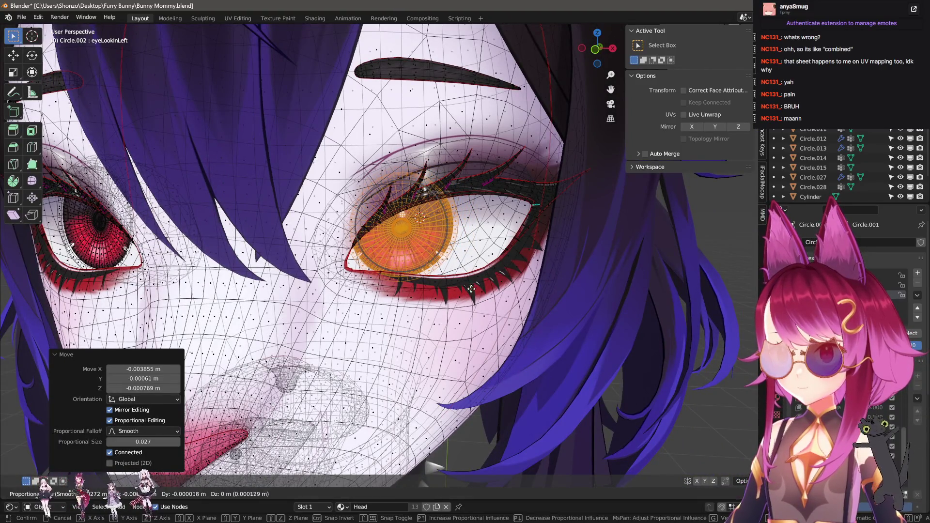
pyautogui.press('x')
pyautogui.press('Return')
pyautogui.press('Tab')
pyautogui.moveTo(465, 291); pyautogui.dragTo(354, 304, button='middle')
pyautogui.press('Tab')
pyautogui.press('r')
pyautogui.press('z')
pyautogui.click(479, 309)
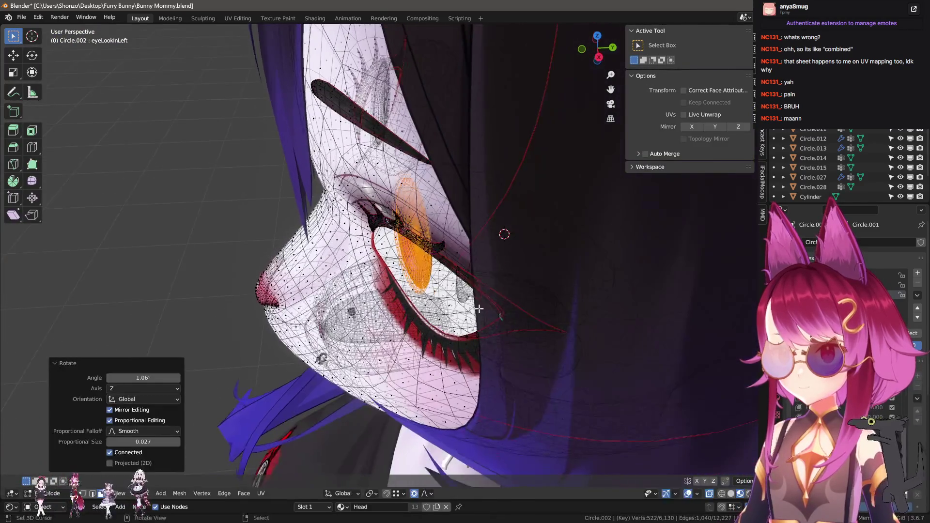
# - Shift the eye slightly and check the inward gaze in Object Mode
pyautogui.press('g')
pyautogui.click(500, 232)
pyautogui.press('Tab')
pyautogui.moveTo(501, 233)
pyautogui.mouseDown(button='middle')
pyautogui.moveTo(442, 301)
pyautogui.moveTo(483, 374)
pyautogui.mouseUp(button='middle')
pyautogui.scroll(3, 441, 301)
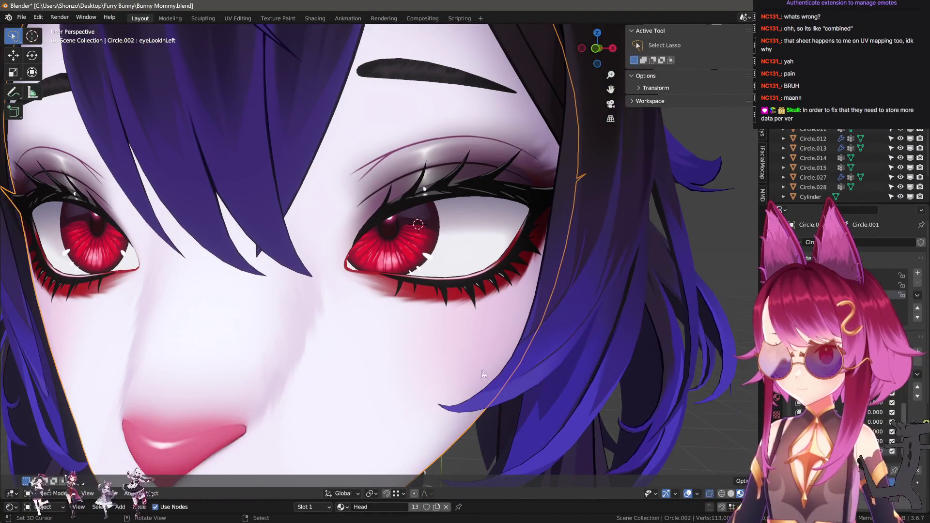
pyautogui.press('Tab')
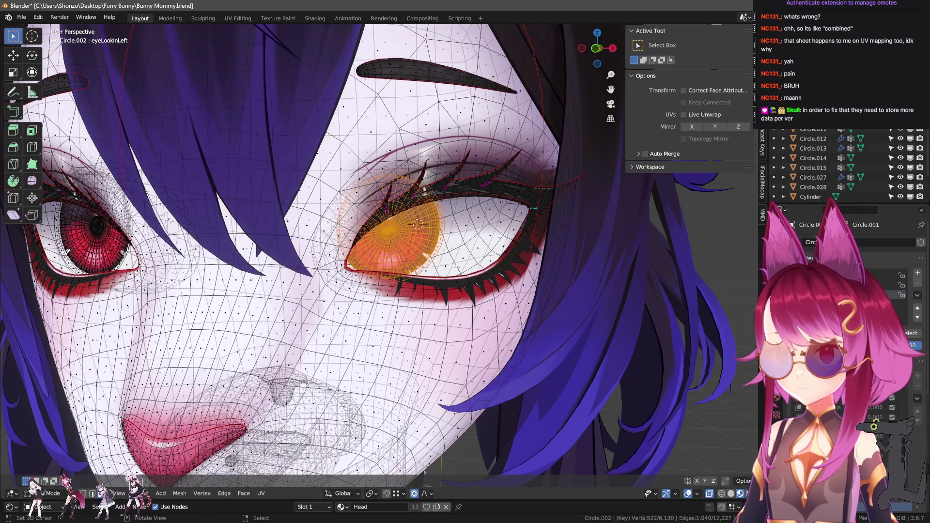
pyautogui.press('g')
pyautogui.click(448, 288)
pyautogui.press('Tab')
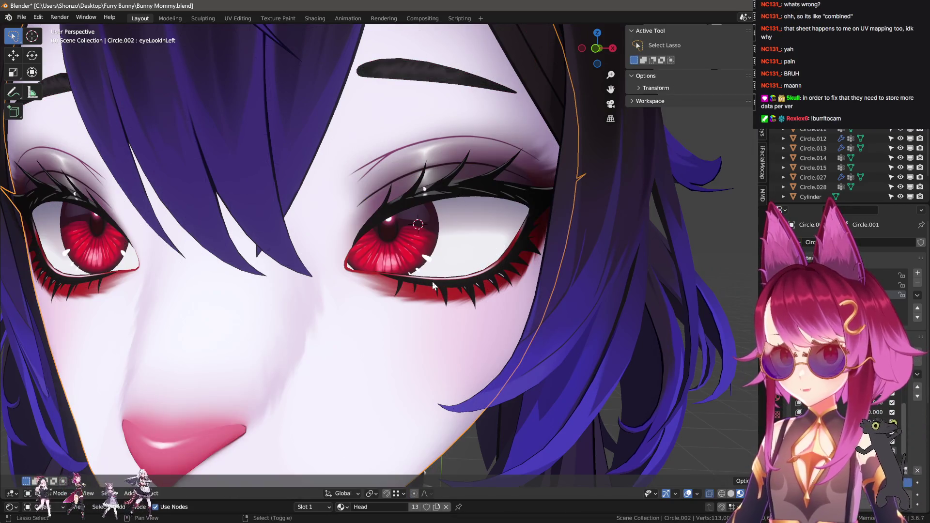
pyautogui.moveTo(432, 281); pyautogui.dragTo(392, 295, button='middle')
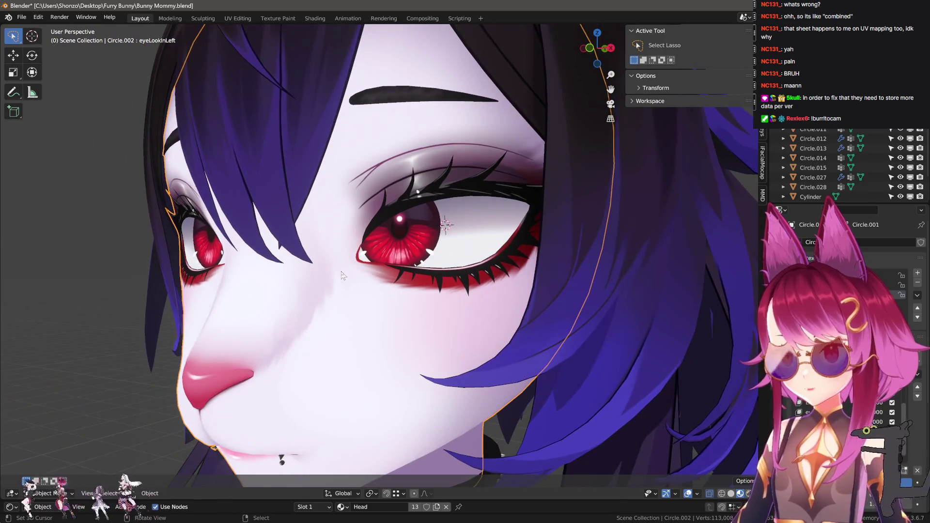
pyautogui.hotkey('ctrl', 'Tab')
# - Enter Sculpt Mode with the grab brush, hide the eyes, and enlarge the brush to 499 px
pyautogui.click(361, 300)
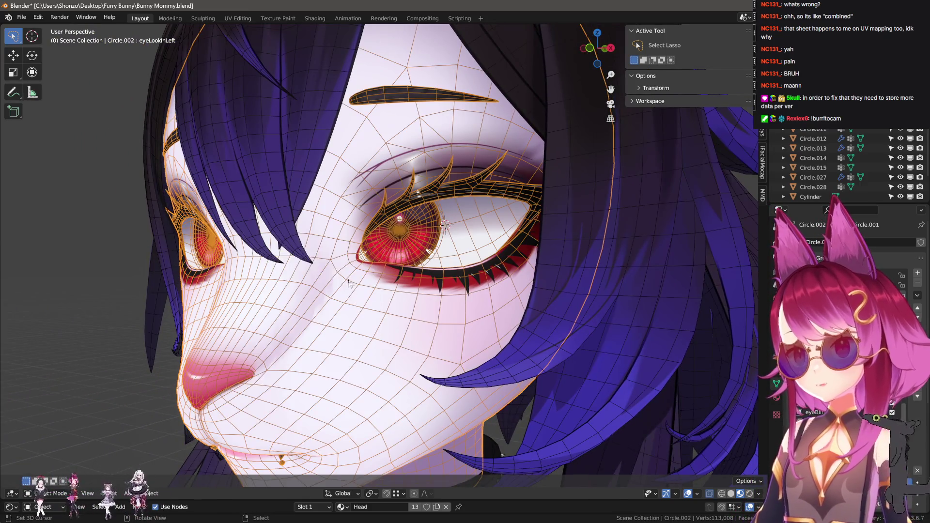
pyautogui.hotkey('ctrl', 'Tab')
pyautogui.click(361, 266)
pyautogui.moveTo(363, 277); pyautogui.dragTo(378, 298, button='middle')
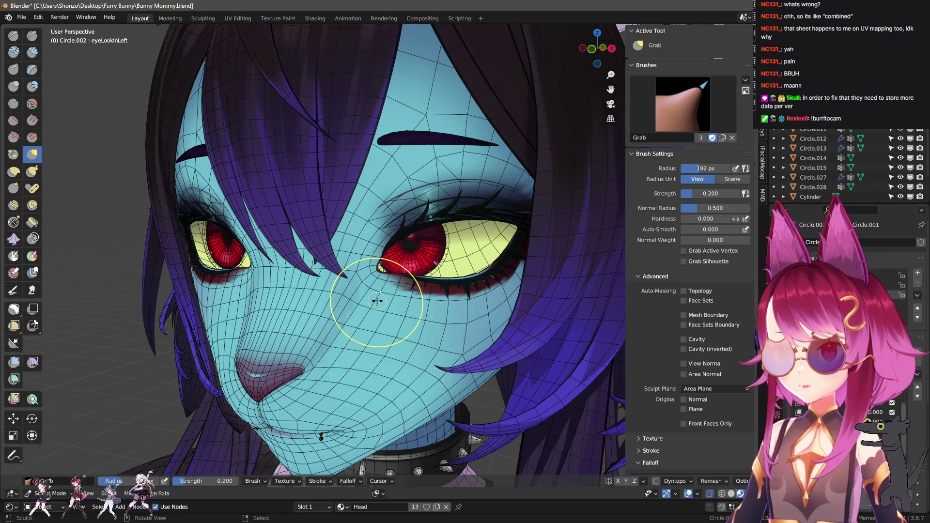
pyautogui.press('h')
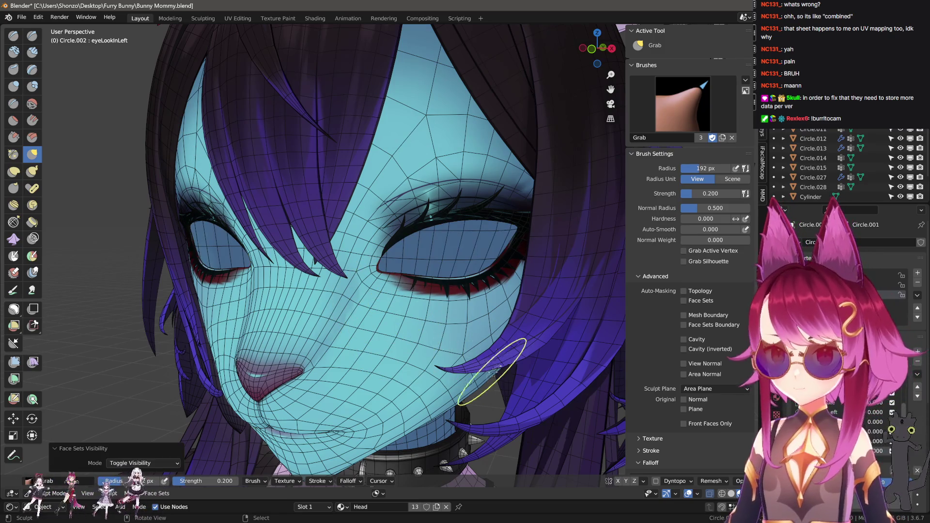
pyautogui.press('f')
pyautogui.click(403, 258)
pyautogui.moveTo(397, 262); pyautogui.dragTo(403, 259, button='middle')
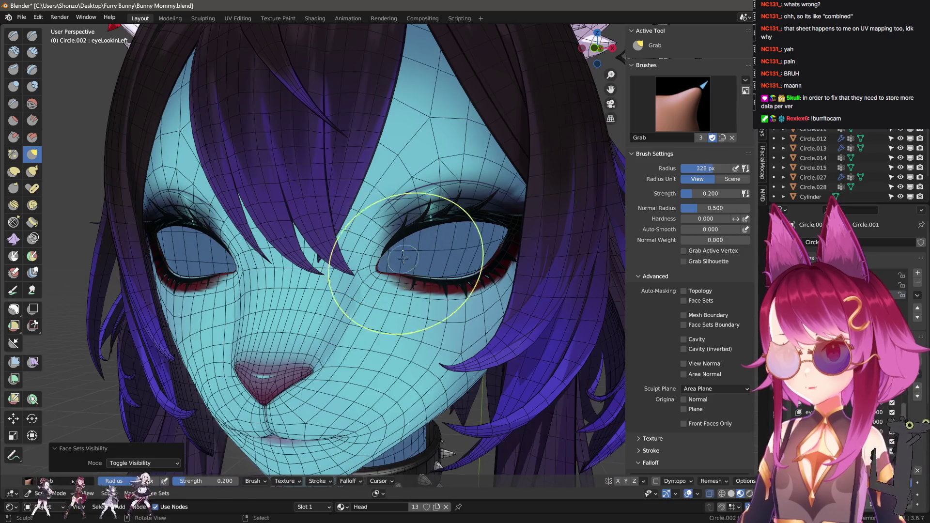
pyautogui.press('f')
pyautogui.click(390, 240)
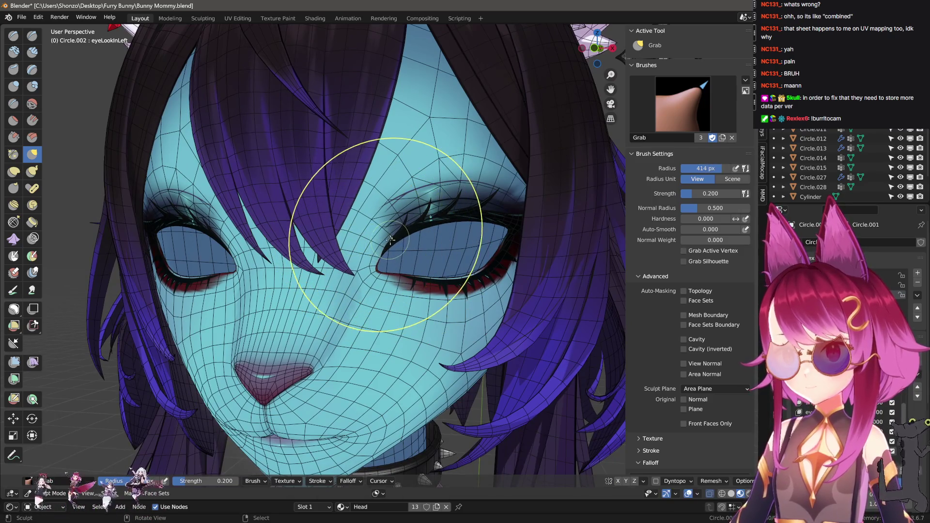
pyautogui.press('f')
pyautogui.click(446, 228)
# - Sculpt the eyeLookInLeft face area with brush radii of 311–469 px, then return to Object Mode
pyautogui.moveTo(446, 229); pyautogui.dragTo(515, 253, button='middle')
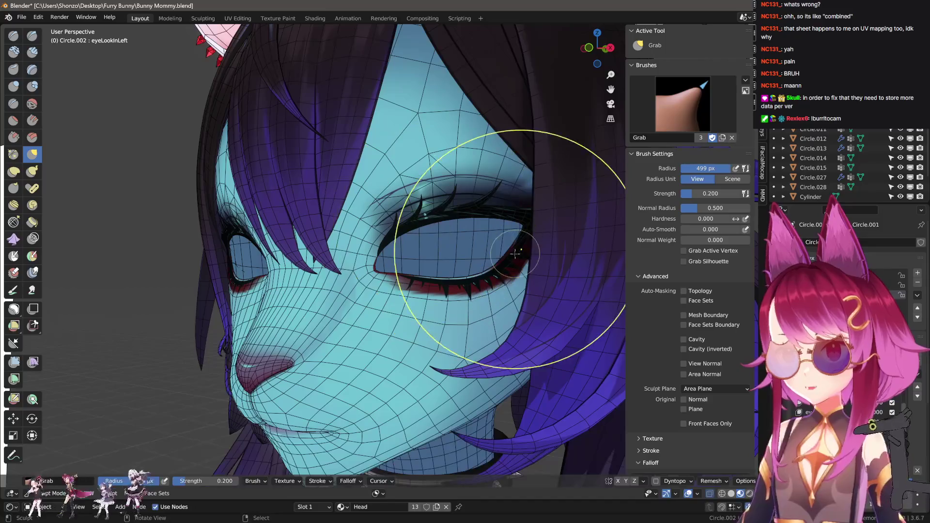
pyautogui.moveTo(384, 177); pyautogui.dragTo(490, 228, button='middle')
pyautogui.press('f')
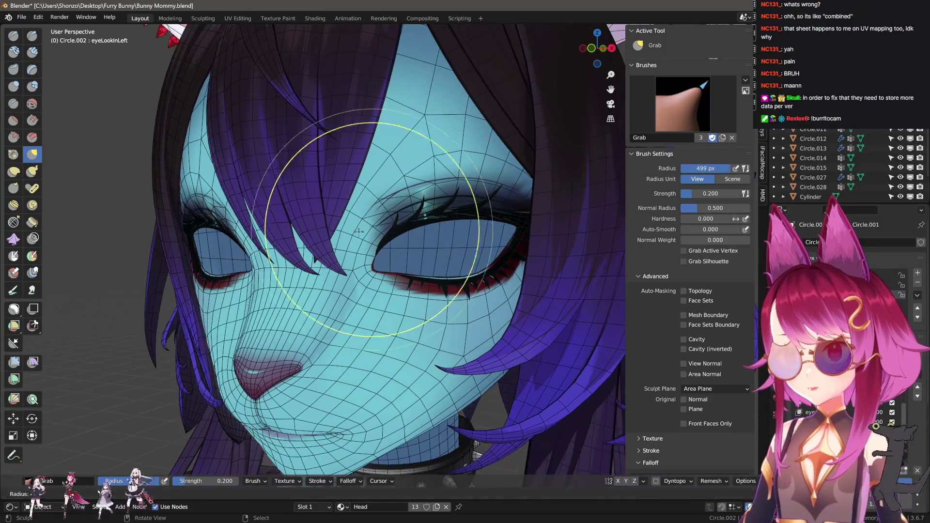
pyautogui.click(340, 229)
pyautogui.moveTo(339, 229); pyautogui.dragTo(343, 249, button='middle')
pyautogui.moveTo(384, 274); pyautogui.dragTo(382, 266, button='middle')
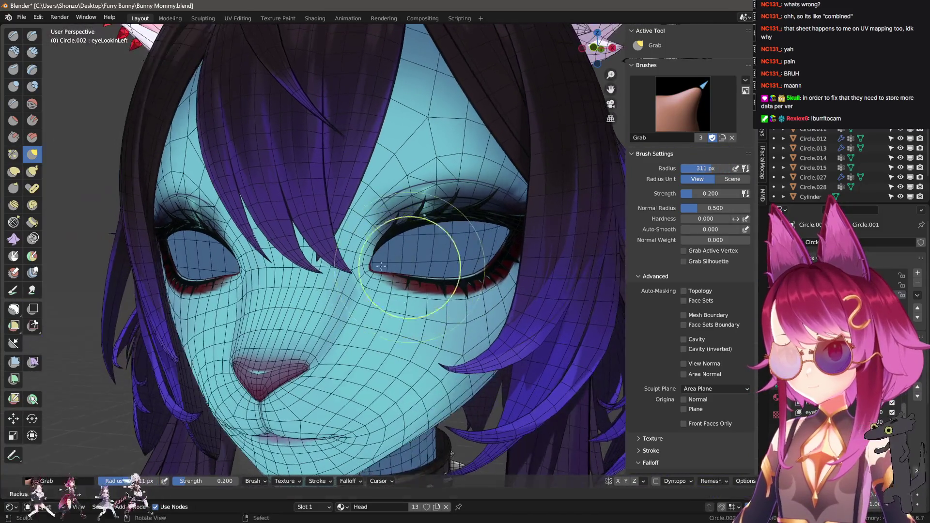
pyautogui.click(381, 265)
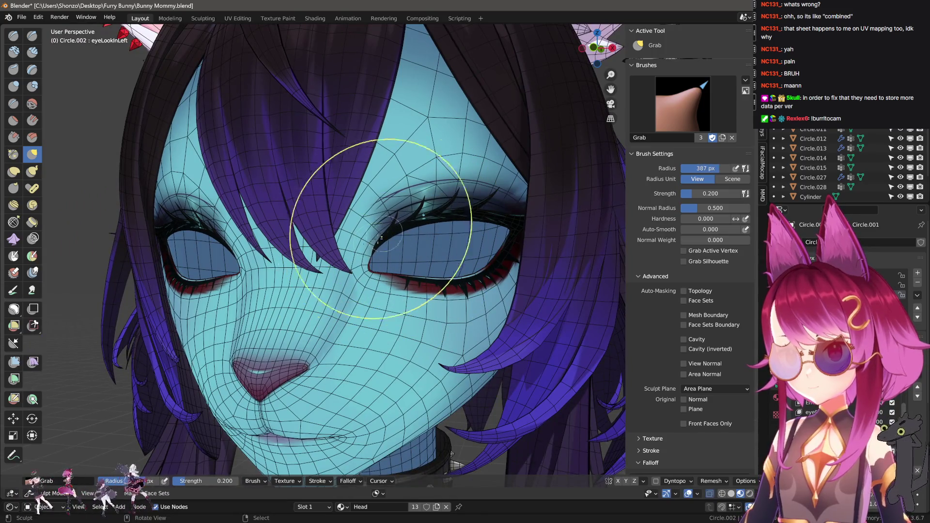
pyautogui.press('f')
pyautogui.click(447, 218)
pyautogui.moveTo(447, 218); pyautogui.dragTo(447, 211, button='middle')
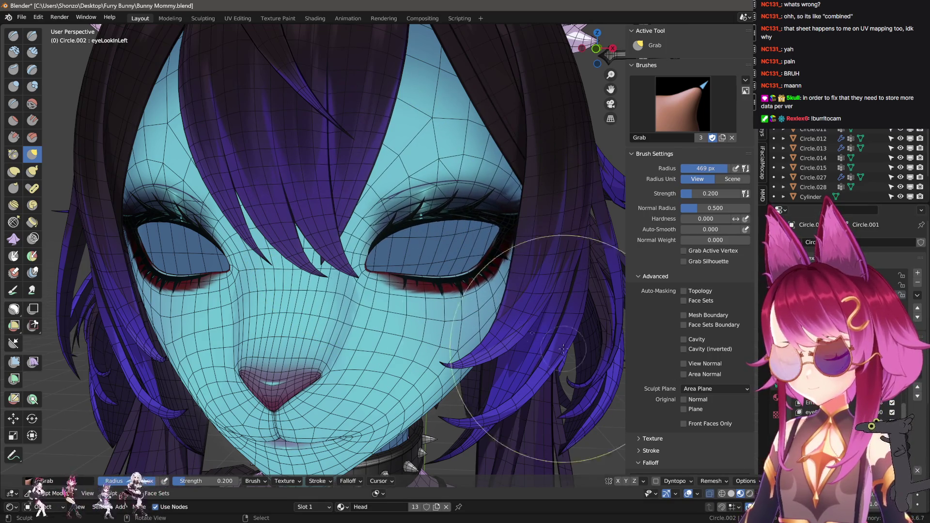
pyautogui.hotkey('ctrl', 'Tab')
pyautogui.click(474, 288)
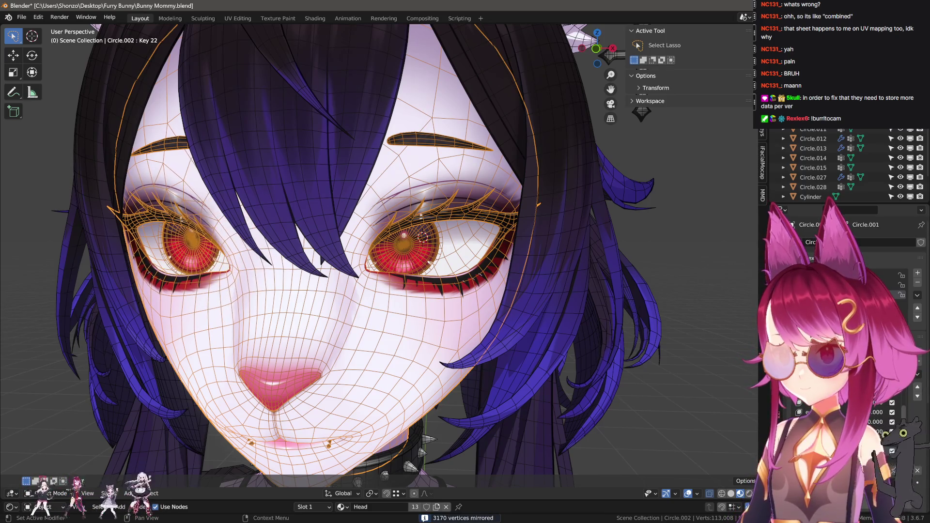
# - Turn to a frontal view of the head, then enter Edit Mode framed on the eye
pyautogui.scroll(-3, 631, 385)
pyautogui.moveTo(631, 385); pyautogui.dragTo(495, 329, button='middle')
pyautogui.scroll(3, 495, 329)
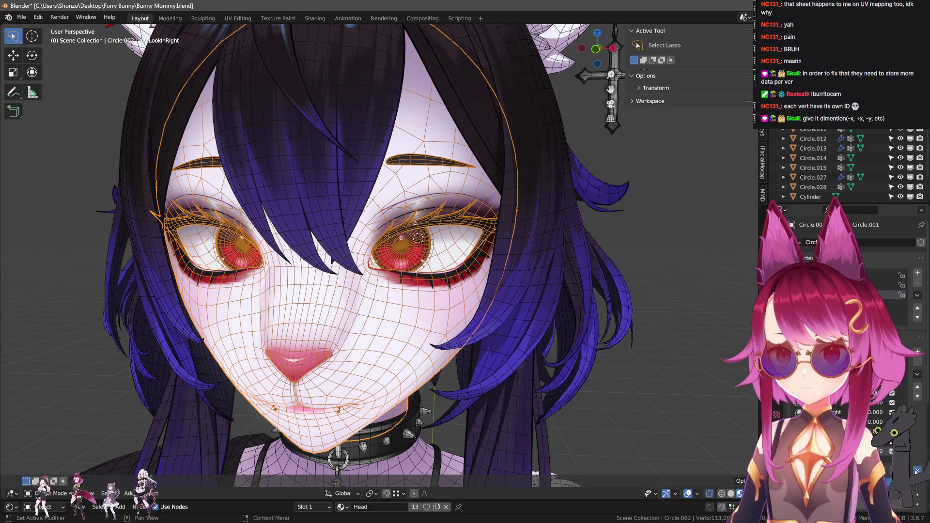
pyautogui.moveTo(565, 335)
pyautogui.mouseDown(button='middle')
pyautogui.moveTo(552, 343)
pyautogui.moveTo(506, 321)
pyautogui.mouseUp(button='middle')
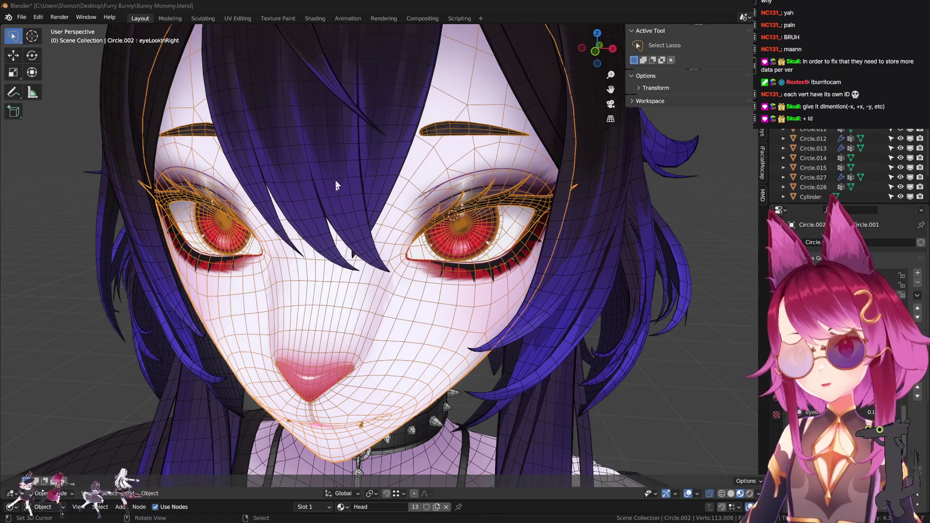
pyautogui.scroll(2, 336, 185)
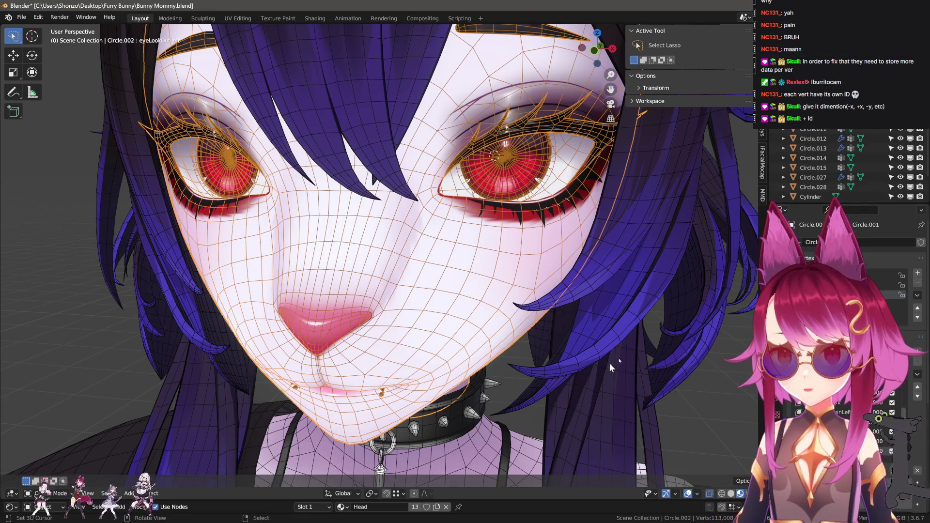
pyautogui.press('Tab')
pyautogui.press('KP_Decimal')
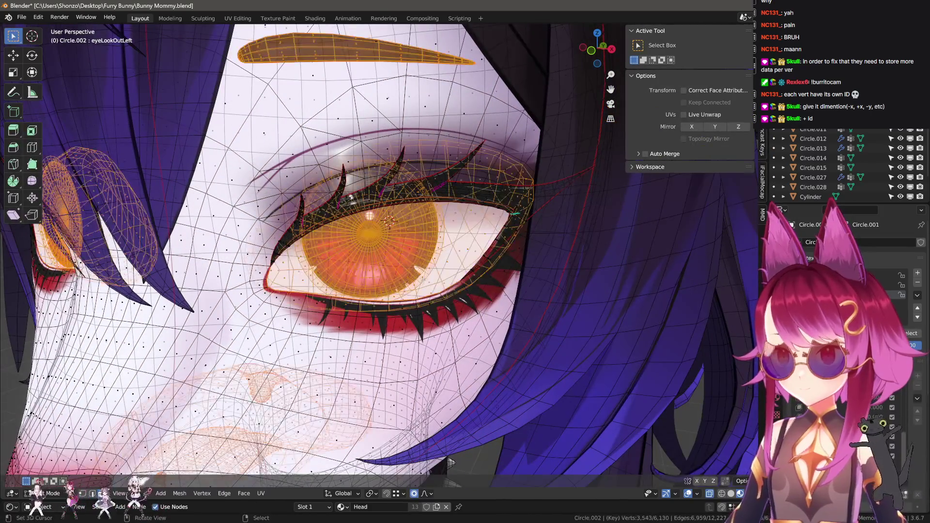
# - Select the linked iris geometry and rotate it around Z, ending at 11.7°
pyautogui.hotkey('alt', 'a')
pyautogui.press('l')
pyautogui.moveTo(388, 237)
pyautogui.mouseDown(button='middle')
pyautogui.moveTo(358, 242)
pyautogui.moveTo(383, 312)
pyautogui.mouseUp(button='middle')
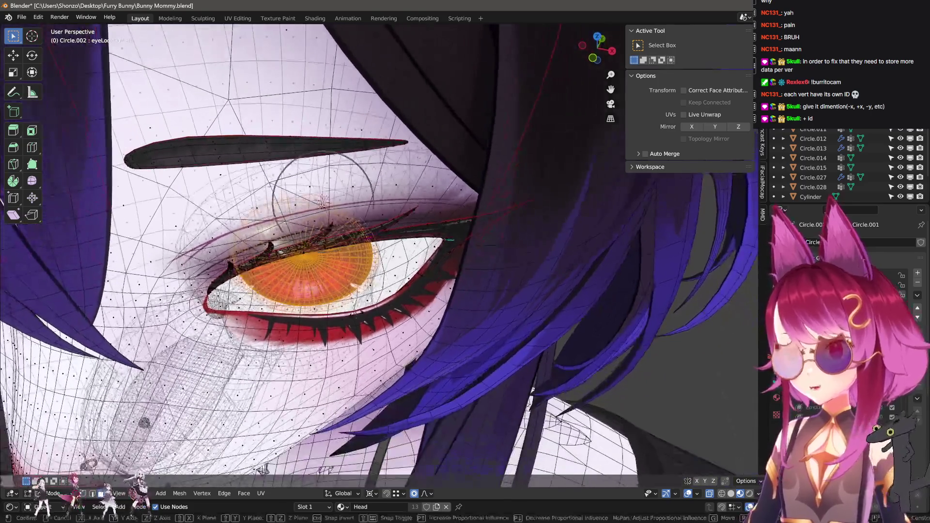
pyautogui.press('r')
pyautogui.press('z')
pyautogui.click(397, 314)
pyautogui.scroll(5, 406, 315)
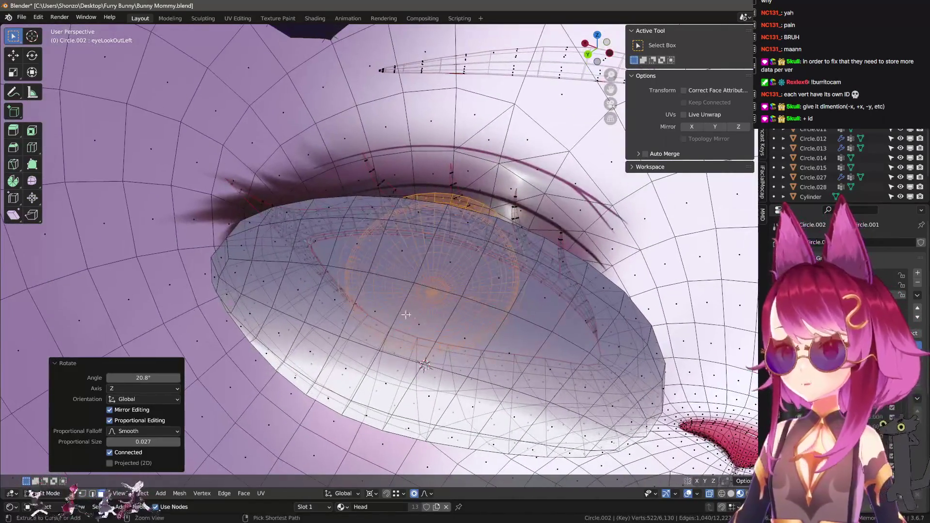
pyautogui.moveTo(406, 315); pyautogui.dragTo(438, 341, button='middle')
pyautogui.press('r')
pyautogui.press('z')
pyautogui.click(485, 310)
# - Slide the iris toward the outer eye corner without changing height, then scale it slightly
pyautogui.press('g')
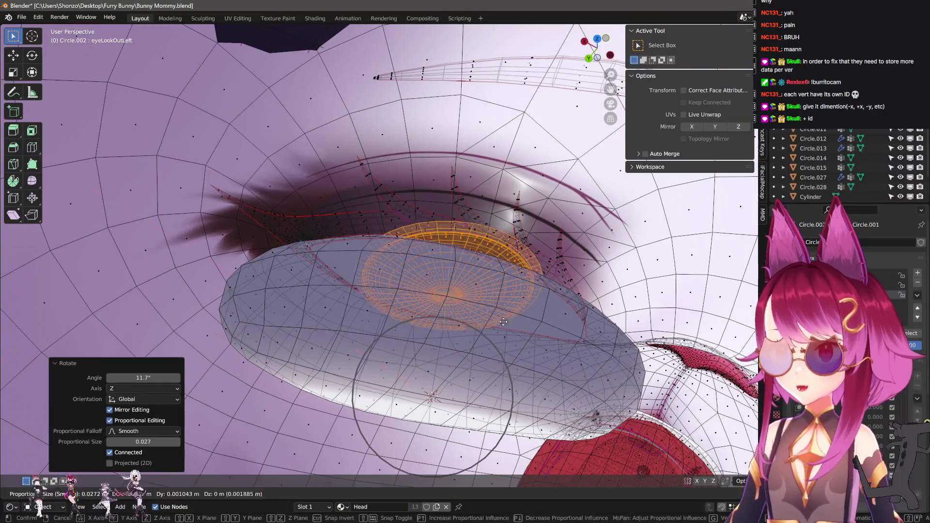
pyautogui.hotkey('shift', 'z')
pyautogui.moveTo(504, 321)
pyautogui.mouseDown(button='middle')
pyautogui.moveTo(292, 281)
pyautogui.moveTo(369, 271)
pyautogui.moveTo(417, 280)
pyautogui.mouseUp(button='middle')
pyautogui.click(292, 281)
pyautogui.scroll(3, 368, 271)
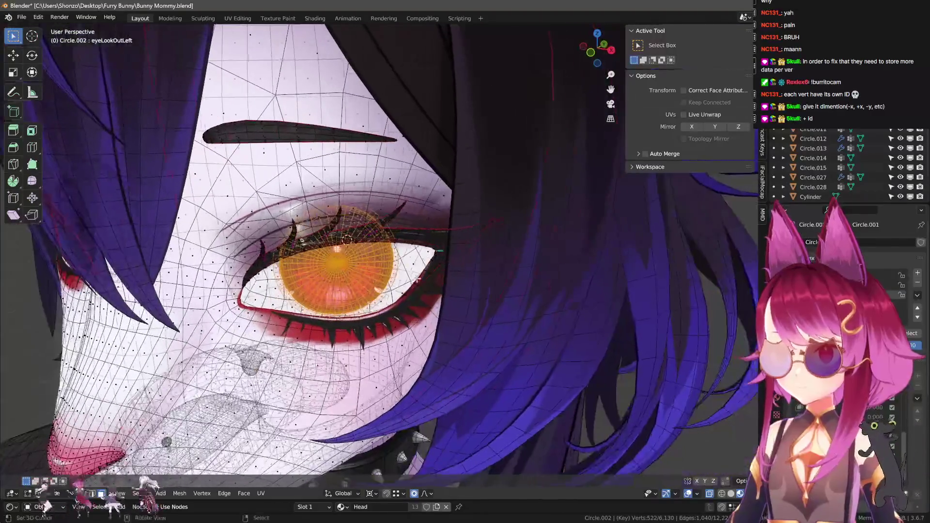
pyautogui.press('g')
pyautogui.hotkey('shift', 'z')
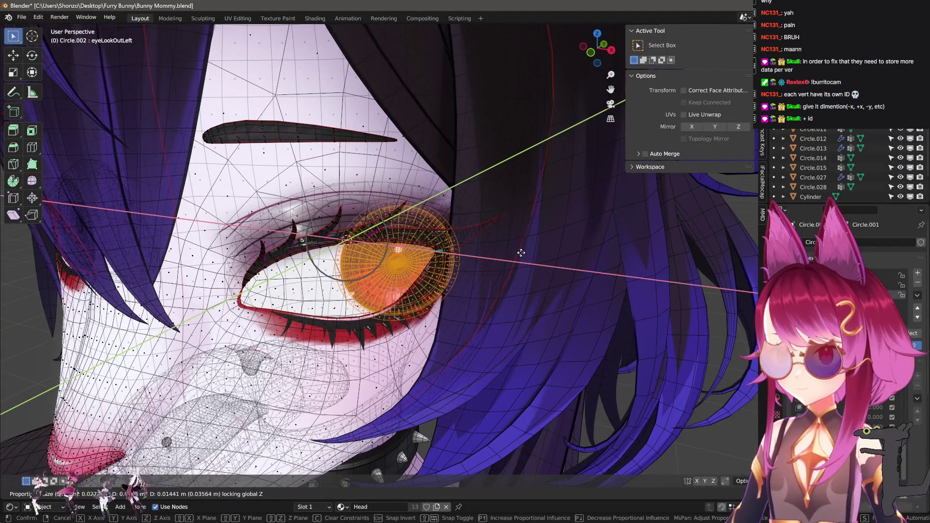
pyautogui.click(521, 253)
pyautogui.scroll(2, 481, 284)
pyautogui.moveTo(482, 285)
pyautogui.mouseDown(button='middle')
pyautogui.moveTo(503, 306)
pyautogui.moveTo(504, 290)
pyautogui.mouseUp(button='middle')
pyautogui.press('s')
pyautogui.click(490, 300)
# - Give the iris a final height-locked nudge and return to Object Mode
pyautogui.press('g')
pyautogui.hotkey('shift', 'z')
pyautogui.press('Return')
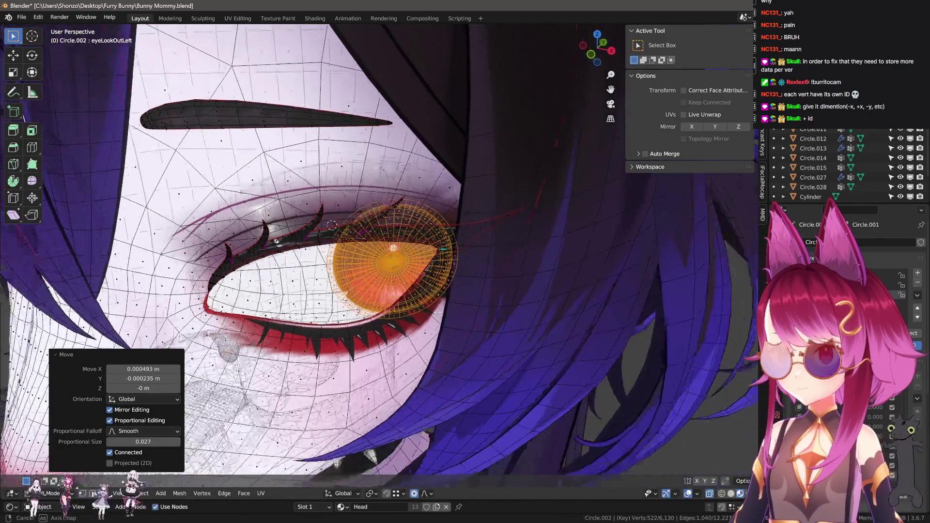
pyautogui.moveTo(331, 225); pyautogui.dragTo(424, 329, button='middle')
pyautogui.press('Tab')
pyautogui.scroll(-3, 423, 330)
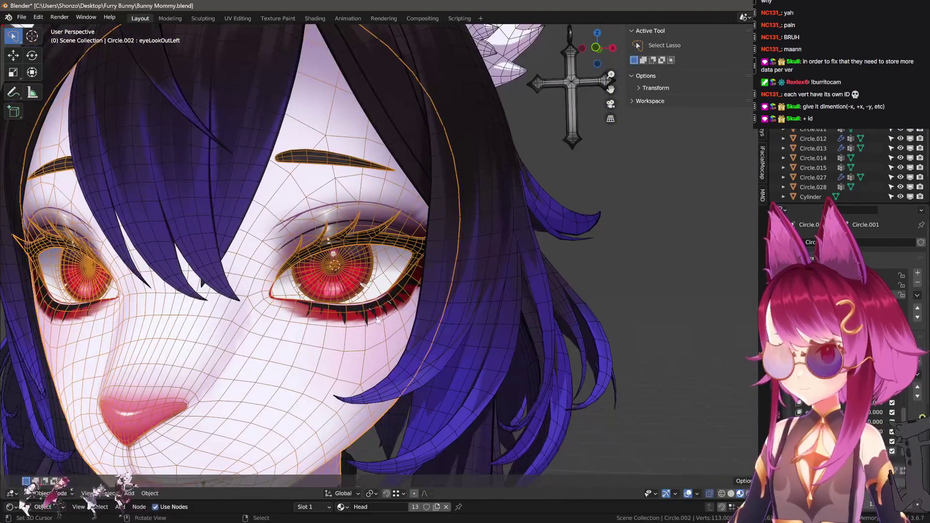
# - Toggle the wireframe overlay off and on, enter Sculpt Mode, and hide the eyeballs
pyautogui.press('q')
pyautogui.click(334, 334)
pyautogui.press('q')
pyautogui.click(320, 329)
pyautogui.press('q')
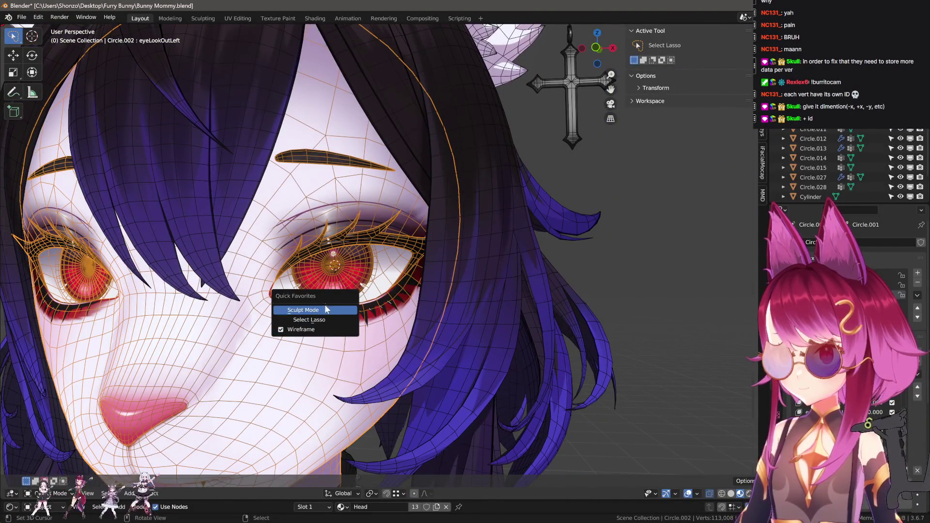
pyautogui.click(325, 309)
pyautogui.press('h')
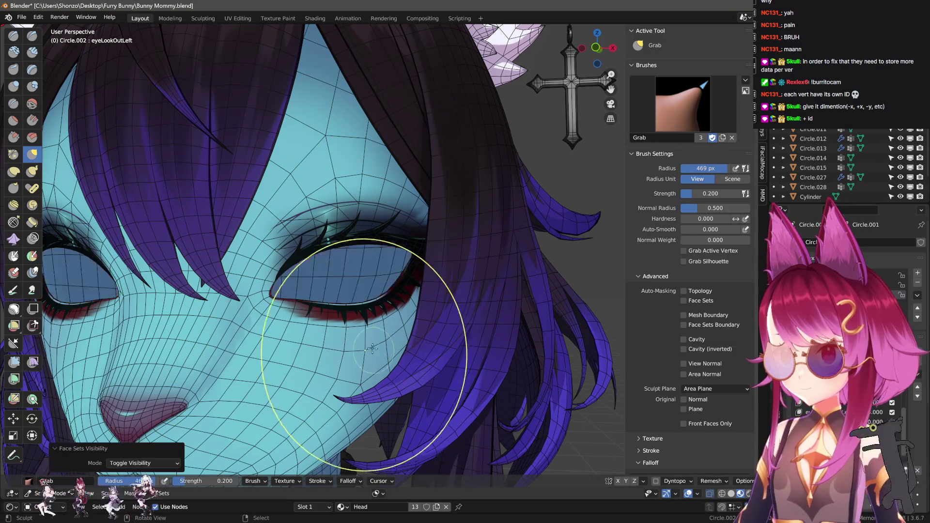
pyautogui.scroll(-2, 315, 315)
pyautogui.moveTo(286, 282); pyautogui.dragTo(339, 261, button='middle')
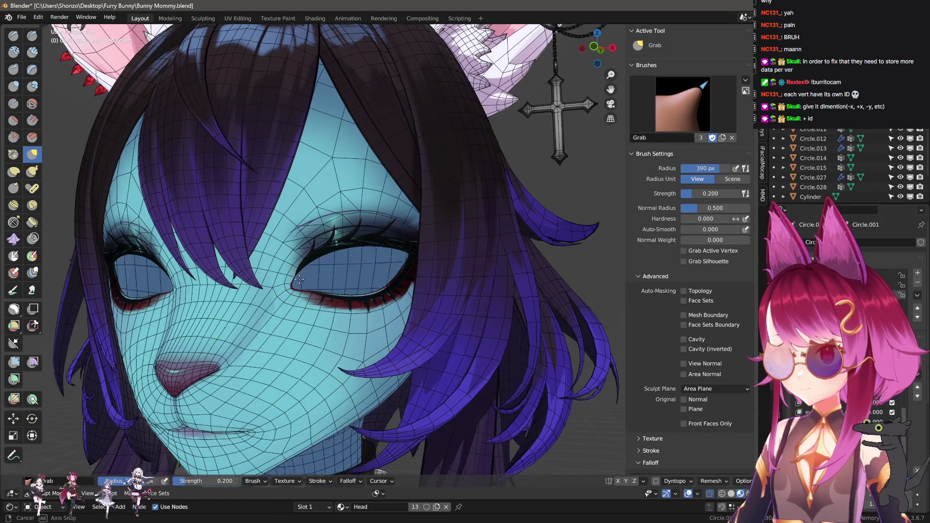
# - Sculpt the skin around the outward-looking eye with brush radii 500, 409 and 286 px, then return to Object Mode
pyautogui.press('f')
pyautogui.click(408, 279)
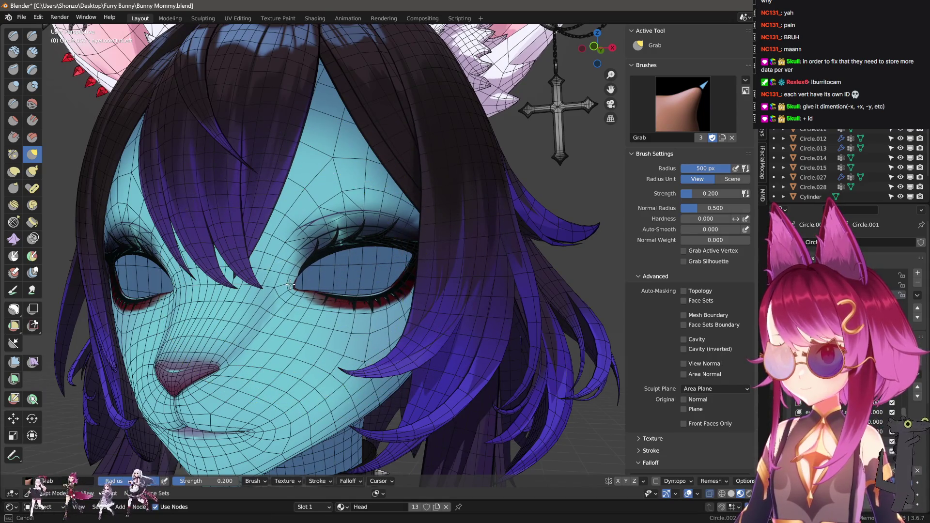
pyautogui.click(389, 281)
pyautogui.press('f')
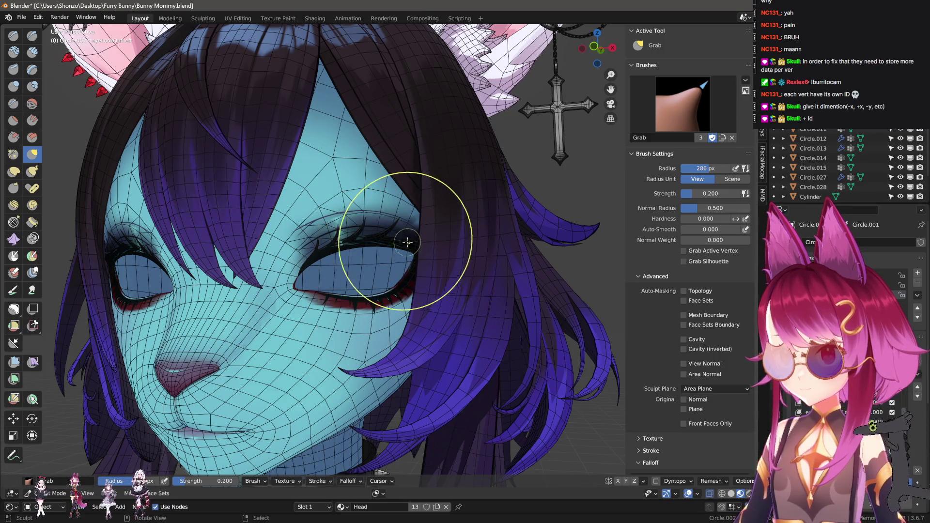
pyautogui.click(388, 233)
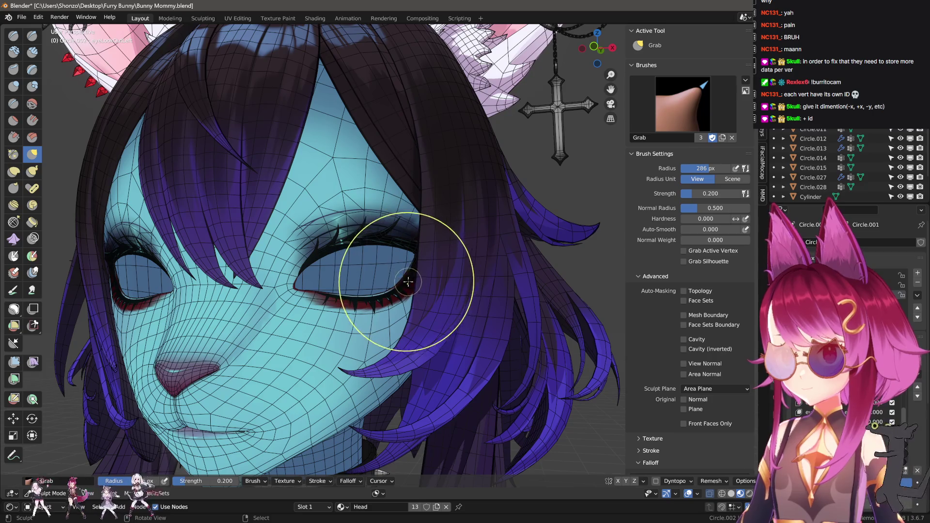
pyautogui.scroll(-2, 387, 307)
pyautogui.hotkey('ctrl', 'Tab')
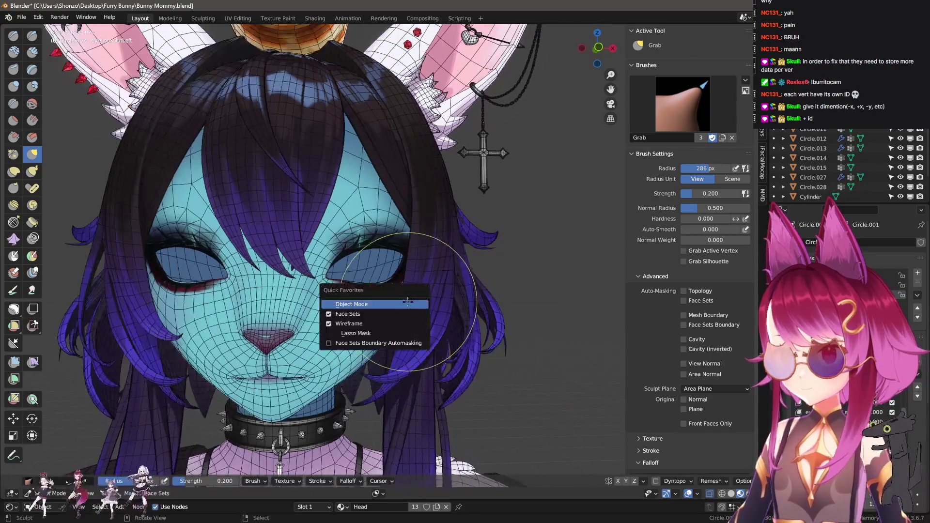
pyautogui.click(419, 309)
# - Preview eyeLookOutLeft alone, select eyeLookInRight, hide the wireframe, and clear the preview
pyautogui.click(903, 479)
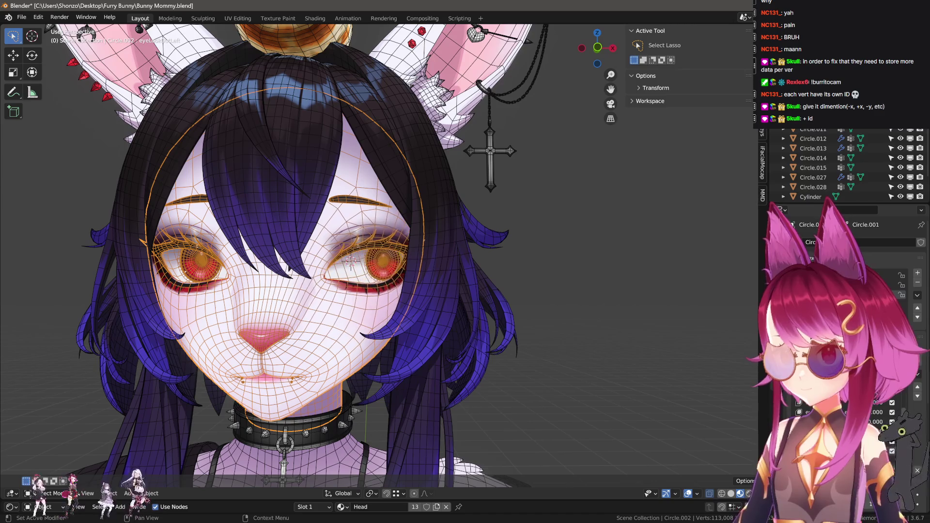
pyautogui.click(833, 412)
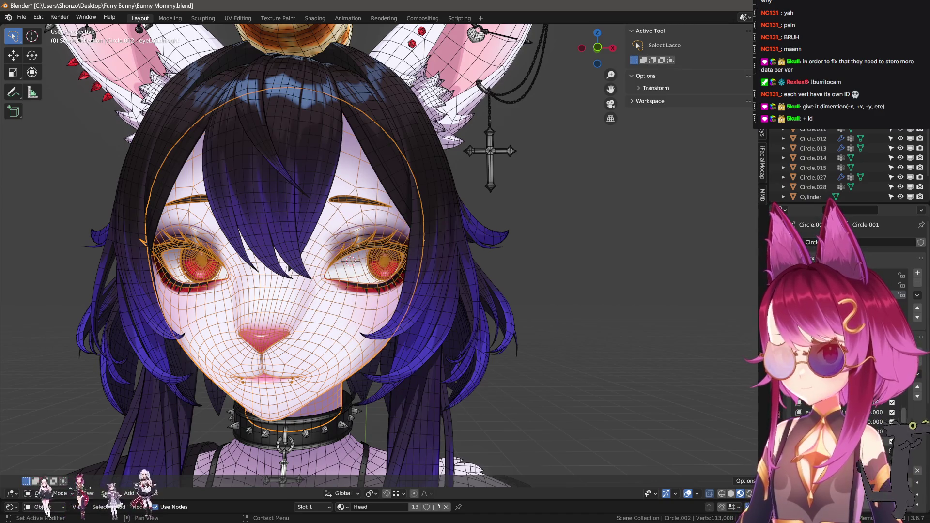
pyautogui.press('`')
pyautogui.click(496, 351)
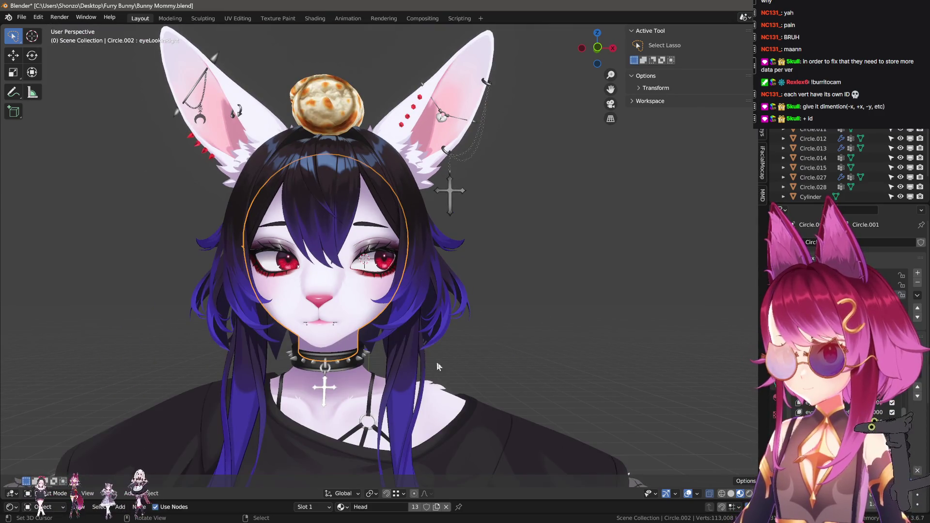
pyautogui.scroll(2, 475, 387)
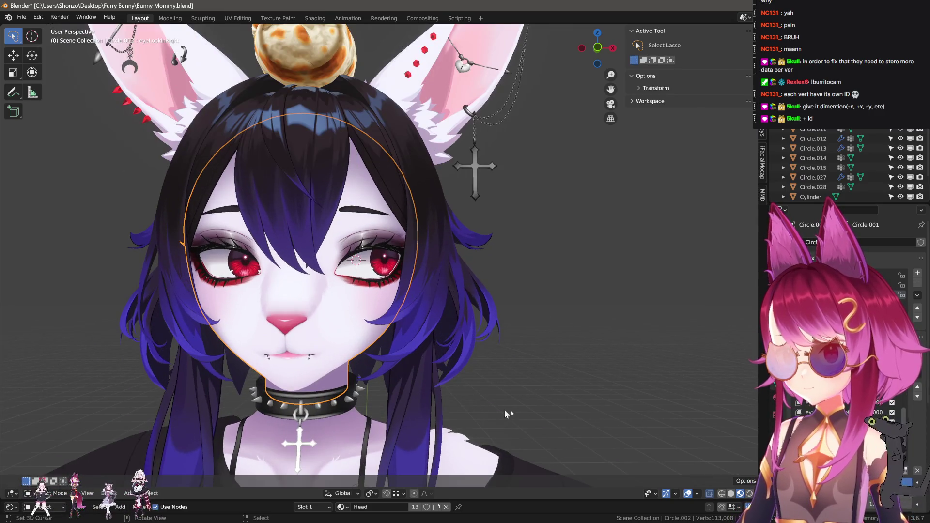
pyautogui.click(903, 471)
# - Create Key 24 from the mix, mirror it, and select it as eyeLookOutRight
pyautogui.click(914, 381)
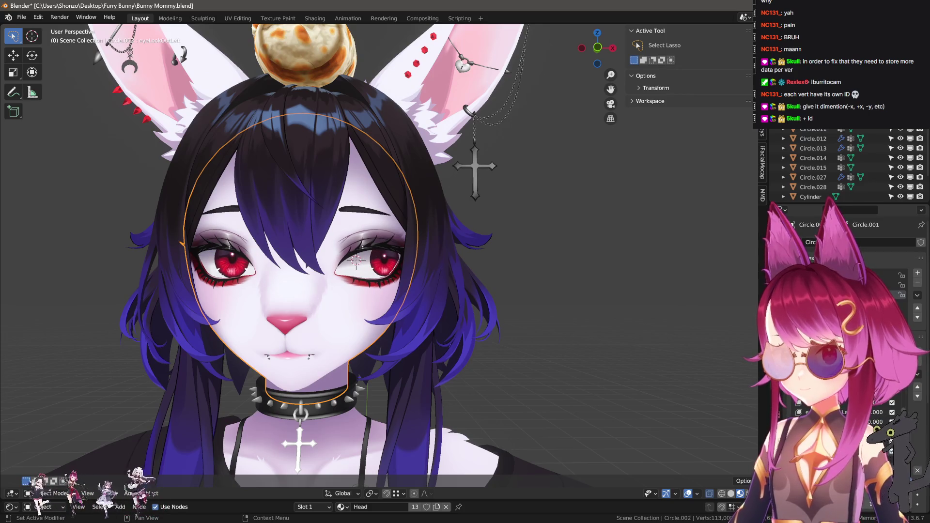
pyautogui.click(897, 392)
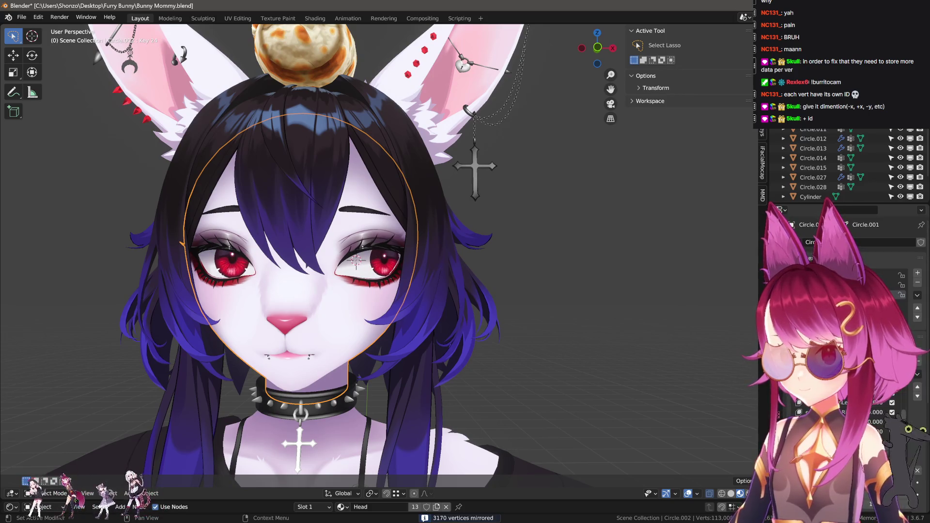
pyautogui.press('KP_Decimal')
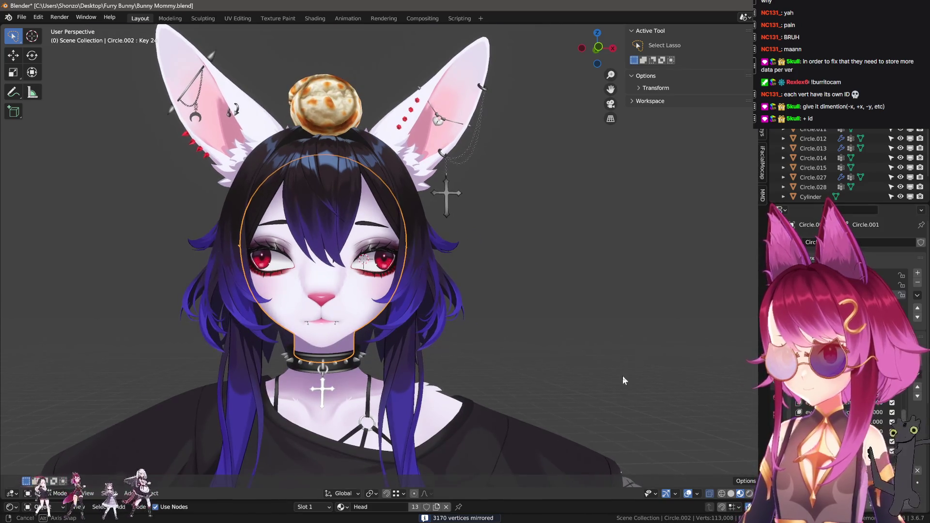
pyautogui.click(834, 402)
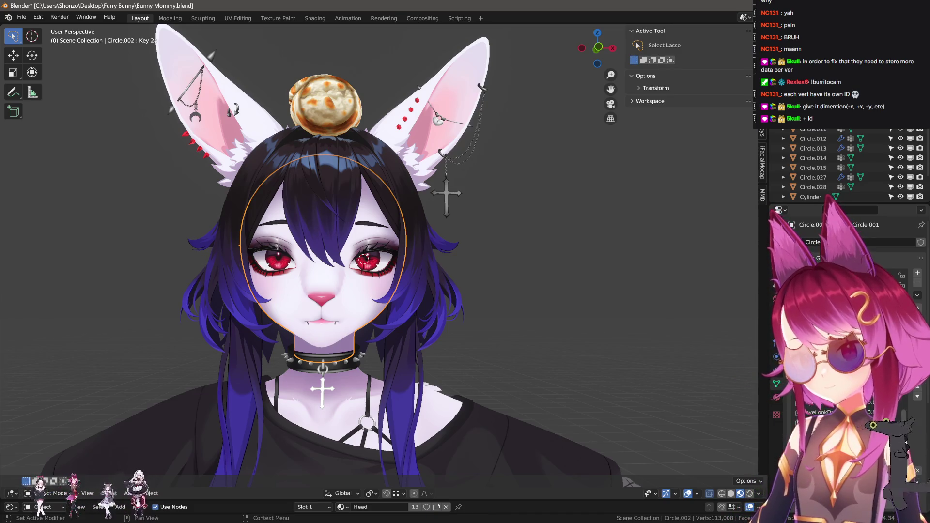
pyautogui.click(833, 412)
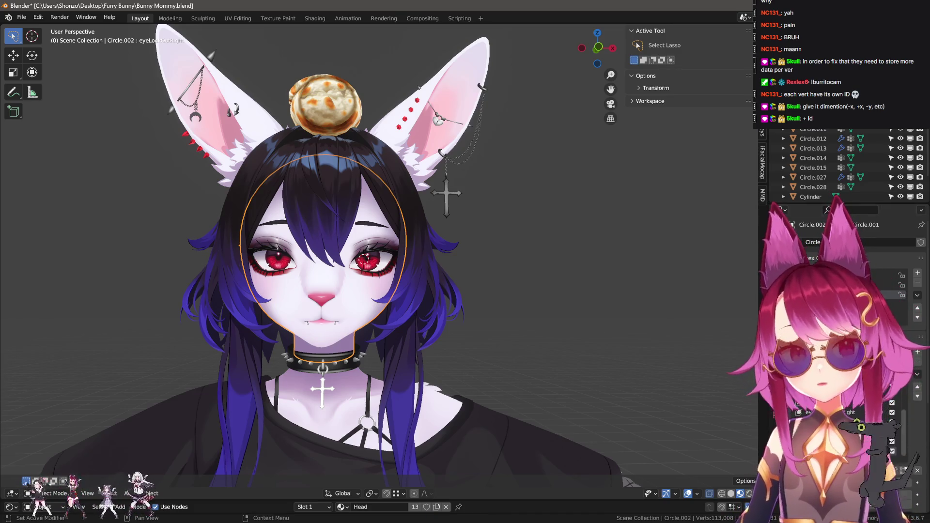
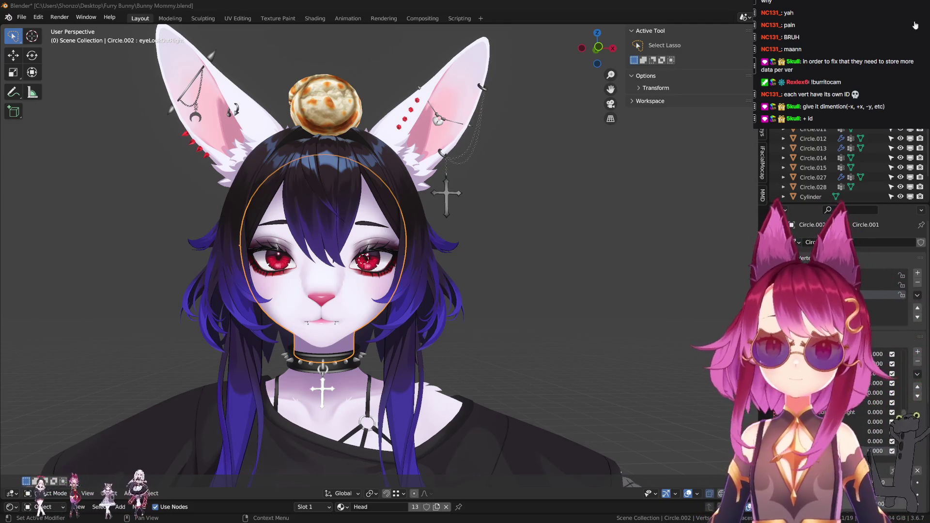
# - Make eyeLookUpLeft the active shape key on the bunny head
pyautogui.moveTo(377, 285); pyautogui.dragTo(387, 292, button='middle')
pyautogui.scroll(3, 388, 292)
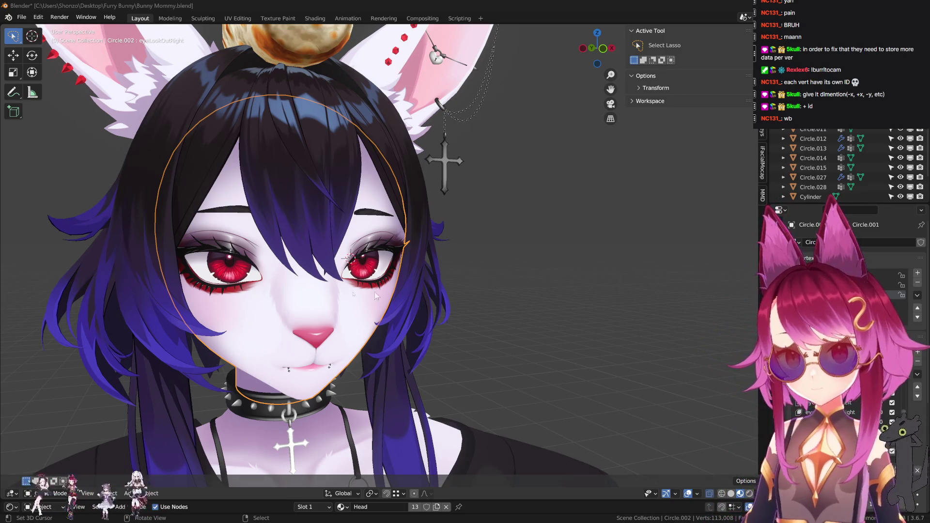
pyautogui.scroll(3, 334, 304)
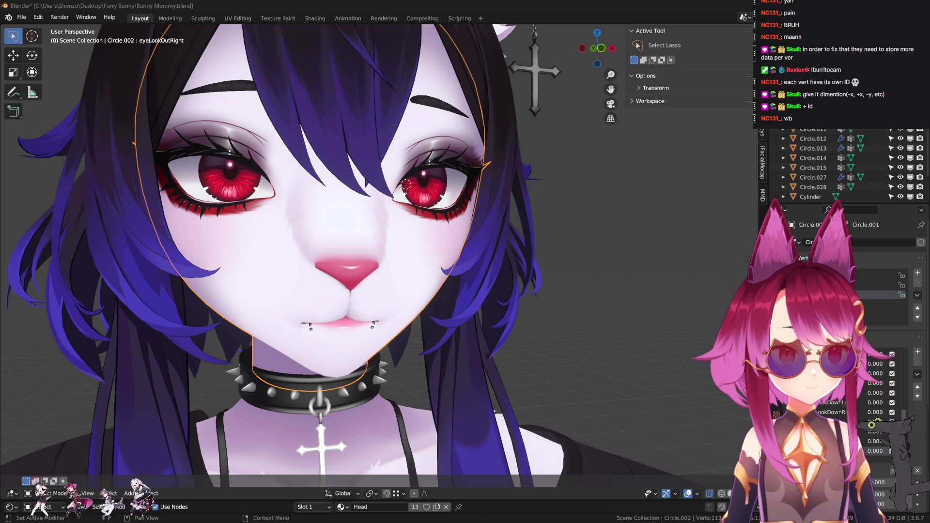
pyautogui.click(917, 356)
# - In Edit Mode, select the left iris and tilt it -5.84° around X
pyautogui.moveTo(542, 324); pyautogui.dragTo(556, 249, button='middle')
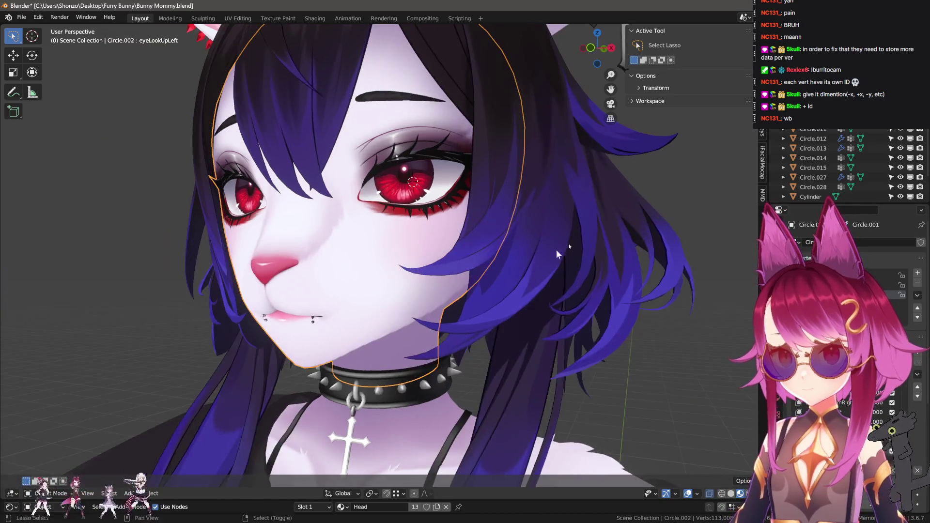
pyautogui.press('Tab')
pyautogui.scroll(5, 556, 249)
pyautogui.scroll(-2, 304, 202)
pyautogui.press('l')
pyautogui.hotkey('ctrl', 'z')
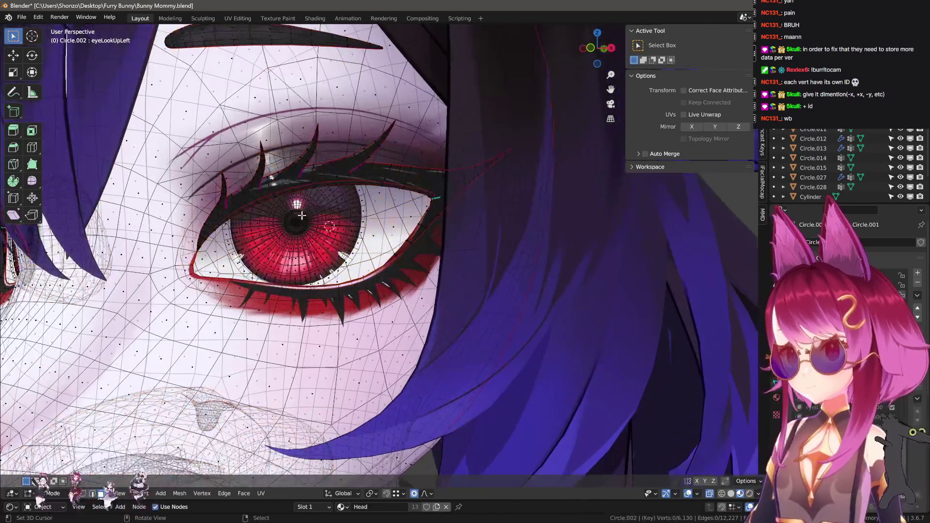
pyautogui.press('l')
pyautogui.press('l')
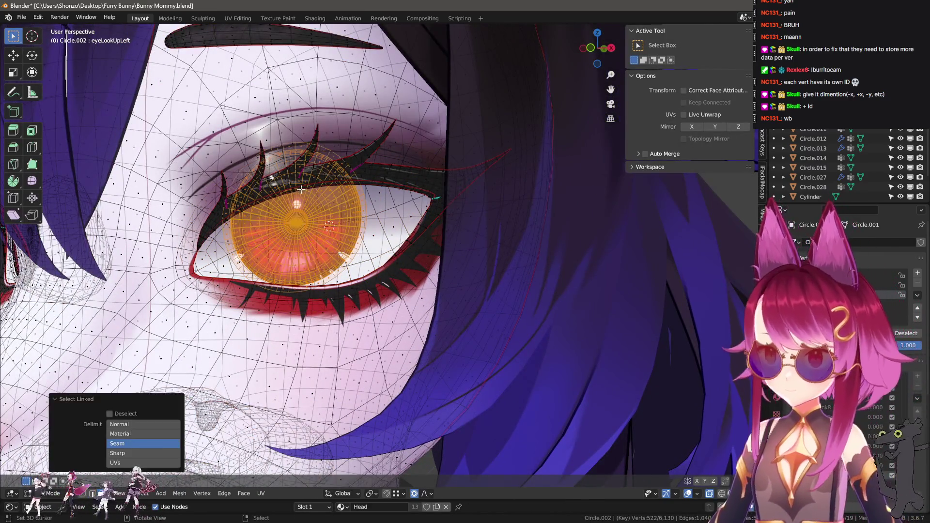
pyautogui.moveTo(304, 202)
pyautogui.mouseDown(button='middle')
pyautogui.moveTo(291, 204)
pyautogui.moveTo(319, 242)
pyautogui.mouseUp(button='middle')
pyautogui.press('r')
pyautogui.press('x')
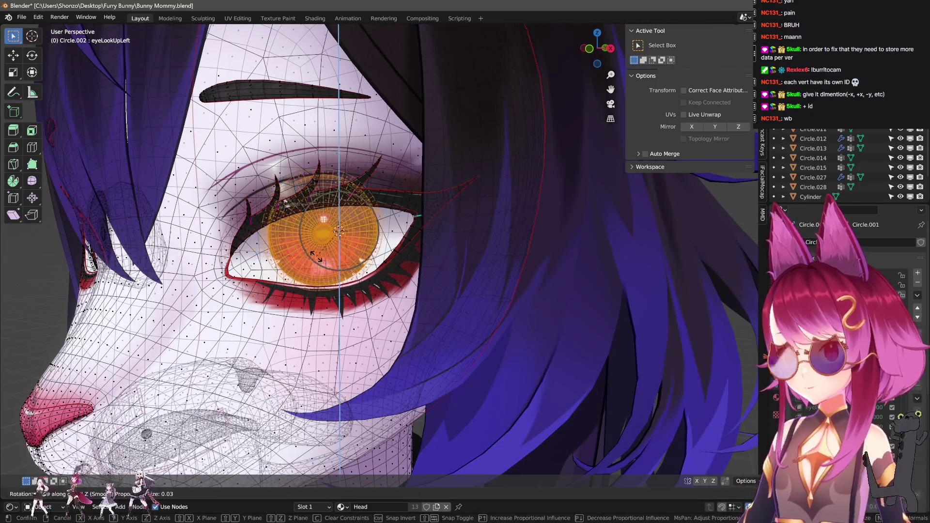
pyautogui.click(324, 252)
# - Raise the iris along Z, shrink it to 0.852, and nudge it up slightly
pyautogui.press('g')
pyautogui.press('z')
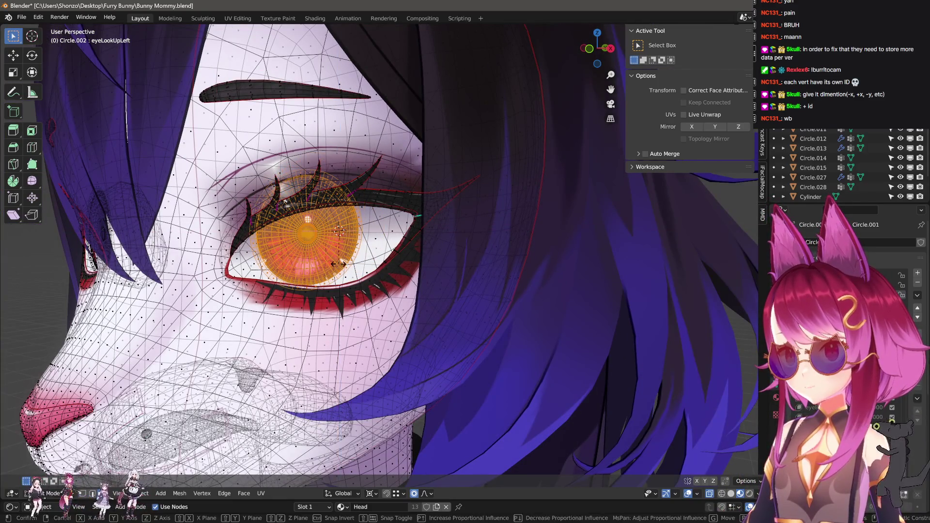
pyautogui.click(334, 250)
pyautogui.press('s')
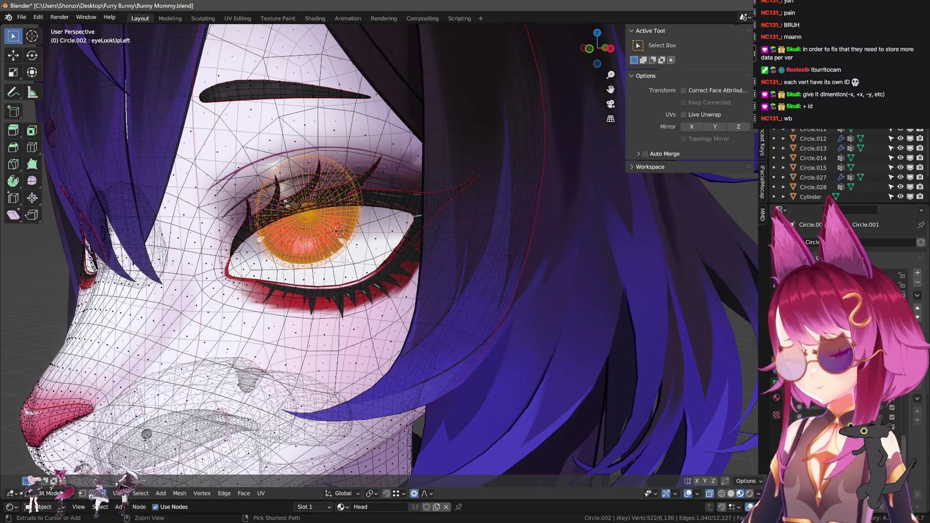
pyautogui.click(266, 236)
pyautogui.press('g')
pyautogui.press('z')
pyautogui.click(336, 230)
# - Return to Object Mode, show the wireframe overlay, and switch to Sculpt Mode
pyautogui.moveTo(336, 229)
pyautogui.mouseDown(button='middle')
pyautogui.moveTo(424, 252)
pyautogui.moveTo(392, 330)
pyautogui.mouseUp(button='middle')
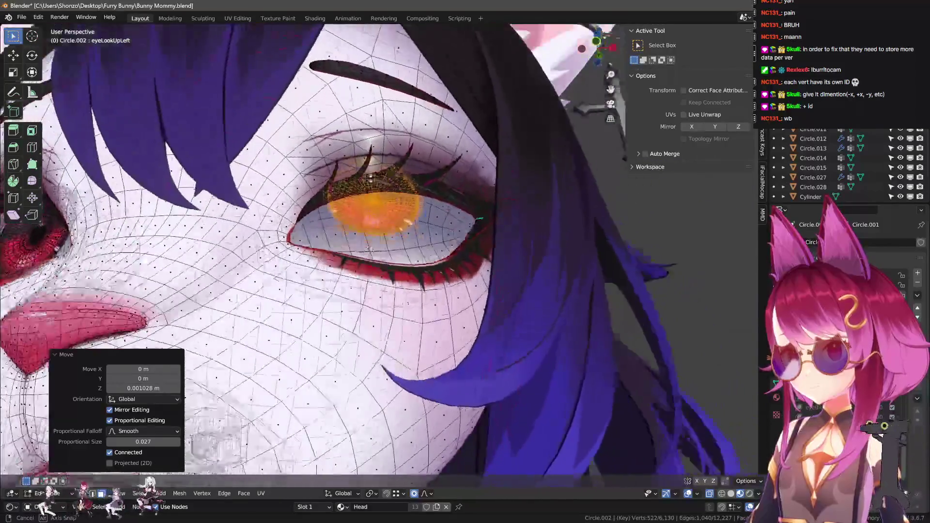
pyautogui.scroll(-5, 393, 331)
pyautogui.press('Tab')
pyautogui.press('q')
pyautogui.click(393, 331)
pyautogui.press('q')
pyautogui.click(358, 283)
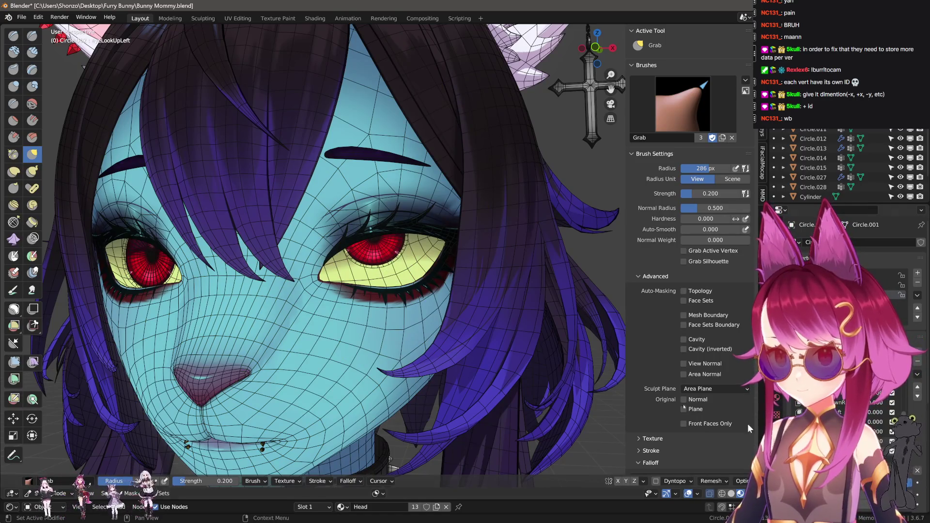
# - Hide the eyeball, grab the upper eyelid upward with a 345 px brush, and exit sculpting
pyautogui.press('h')
pyautogui.scroll(4, 365, 231)
pyautogui.scroll(-5, 380, 167)
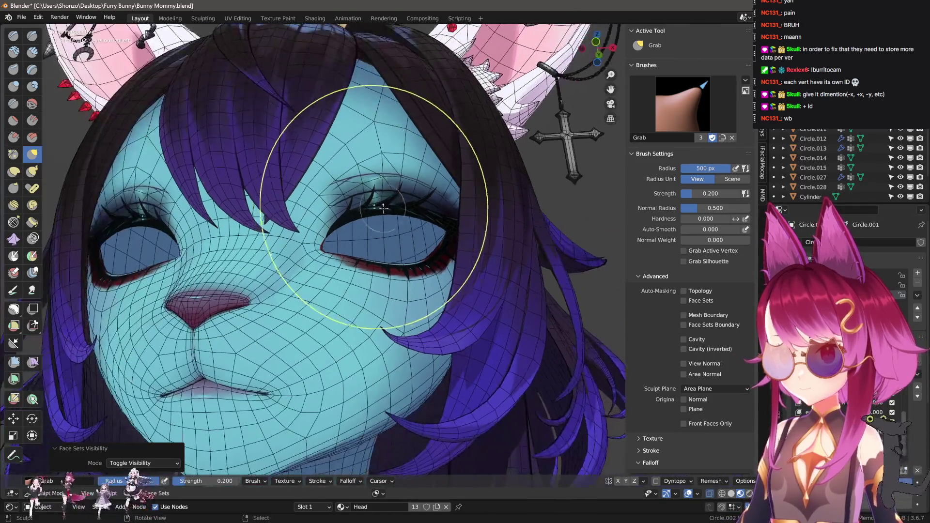
pyautogui.moveTo(383, 171)
pyautogui.mouseDown(button='middle')
pyautogui.moveTo(403, 206)
pyautogui.moveTo(388, 232)
pyautogui.mouseUp(button='middle')
pyautogui.moveTo(397, 230); pyautogui.dragTo(394, 217)
pyautogui.press('f')
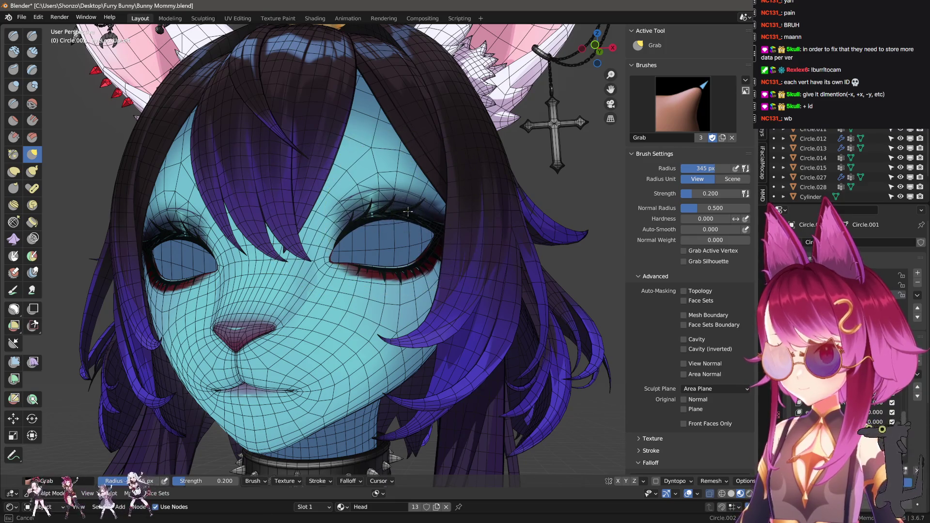
pyautogui.click(359, 215)
pyautogui.moveTo(359, 215); pyautogui.dragTo(446, 249, button='middle')
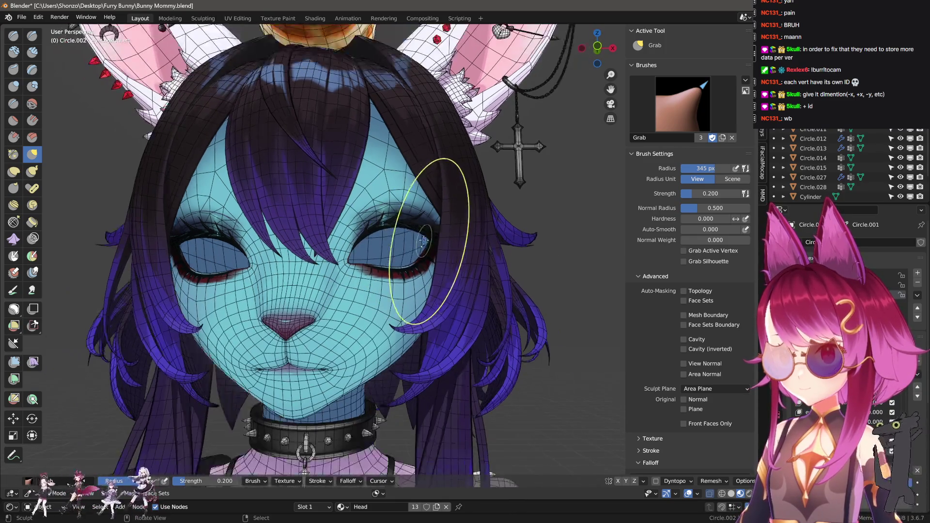
pyautogui.hotkey('ctrl', 'Tab')
pyautogui.scroll(5, 489, 311)
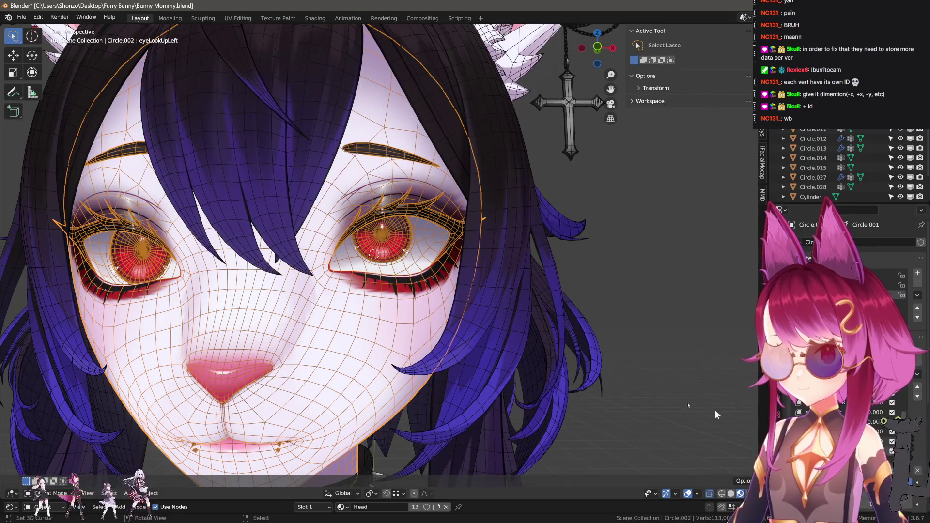
# - Unhide the eye geometry and try enlarging the eye to 1.082, then undo it
pyautogui.press('Tab')
pyautogui.scroll(6, 488, 310)
pyautogui.hotkey('alt', 'h')
pyautogui.hotkey('ctrl', 'l')
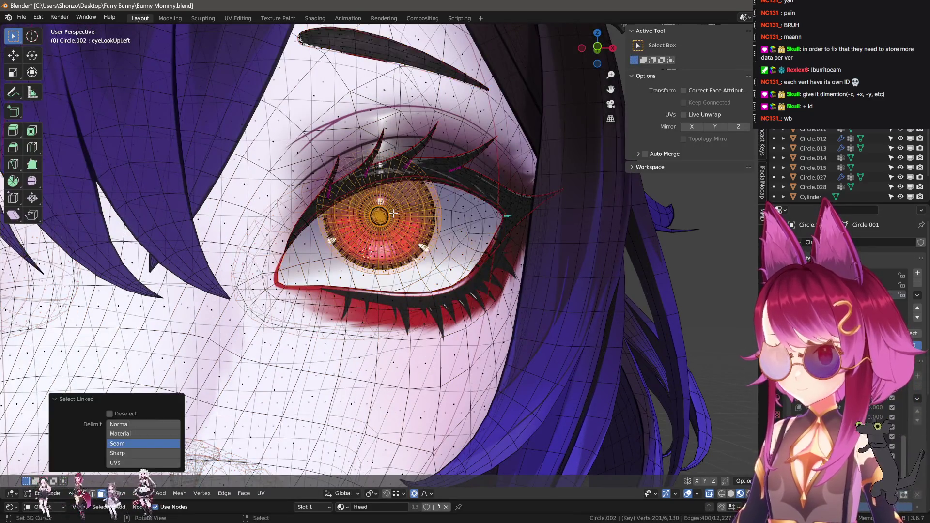
pyautogui.scroll(-3, 397, 207)
pyautogui.press('s')
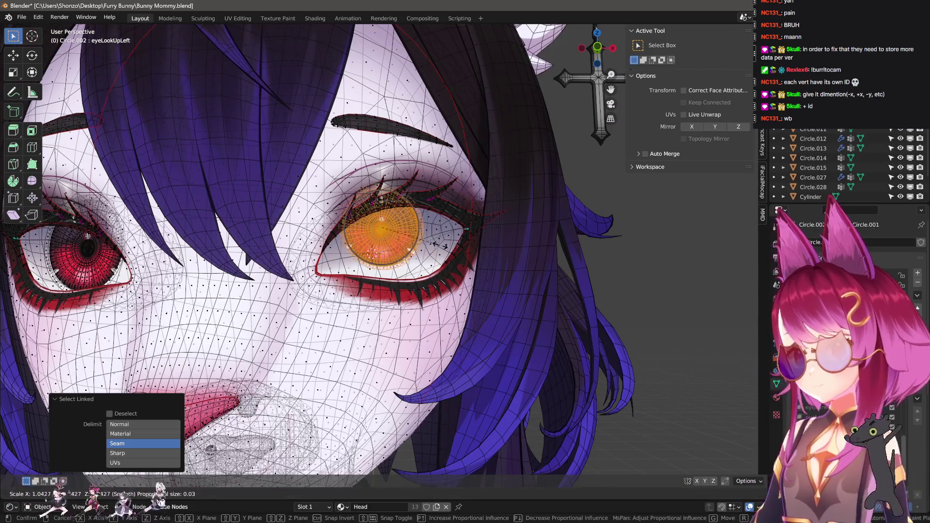
pyautogui.click(484, 239)
pyautogui.press('g')
pyautogui.press('Escape')
pyautogui.hotkey('ctrl', 'z')
pyautogui.scroll(-4, 467, 309)
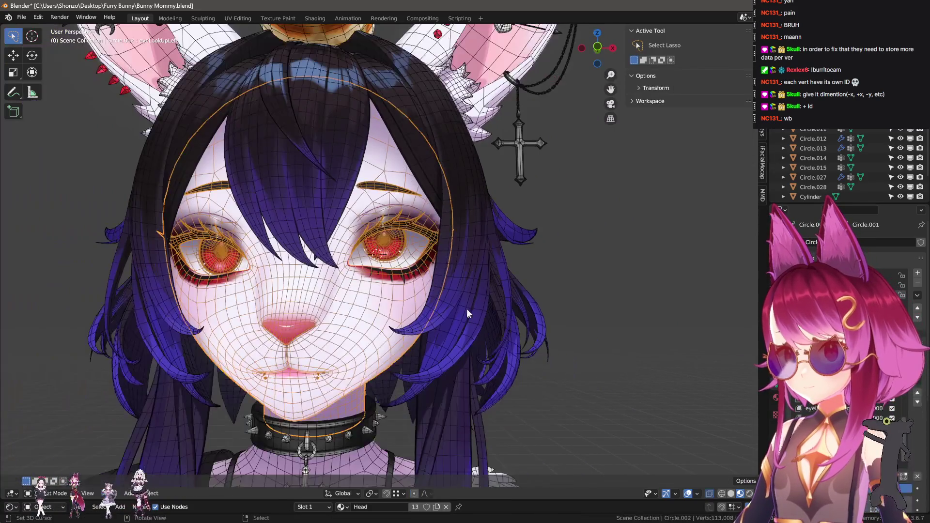
pyautogui.scroll(4, 427, 259)
# - Select the linked left eyebrow, raise it slightly along Z, and return to Object Mode
pyautogui.hotkey('shift', 'l')
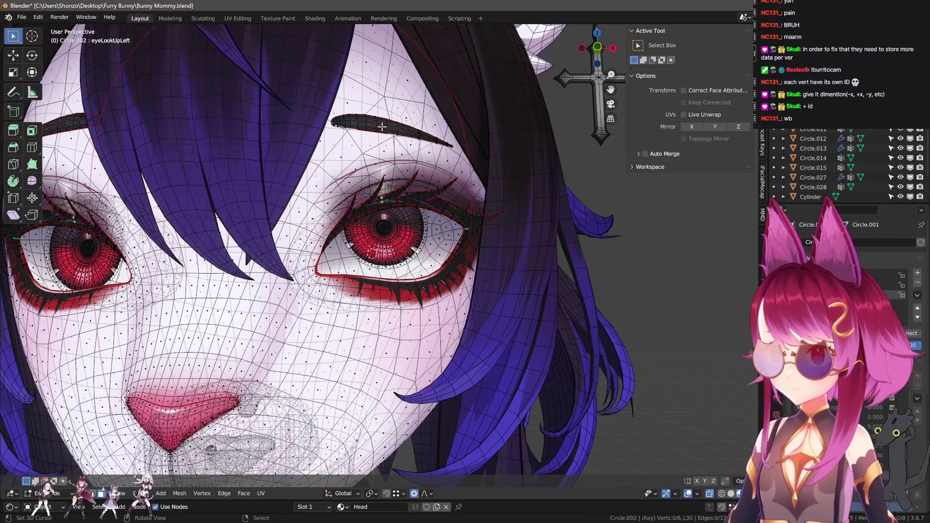
pyautogui.press('l')
pyautogui.press('g')
pyautogui.press('z')
pyautogui.click(410, 94)
pyautogui.moveTo(409, 94); pyautogui.dragTo(424, 126, button='middle')
pyautogui.press('Tab')
pyautogui.scroll(-5, 424, 125)
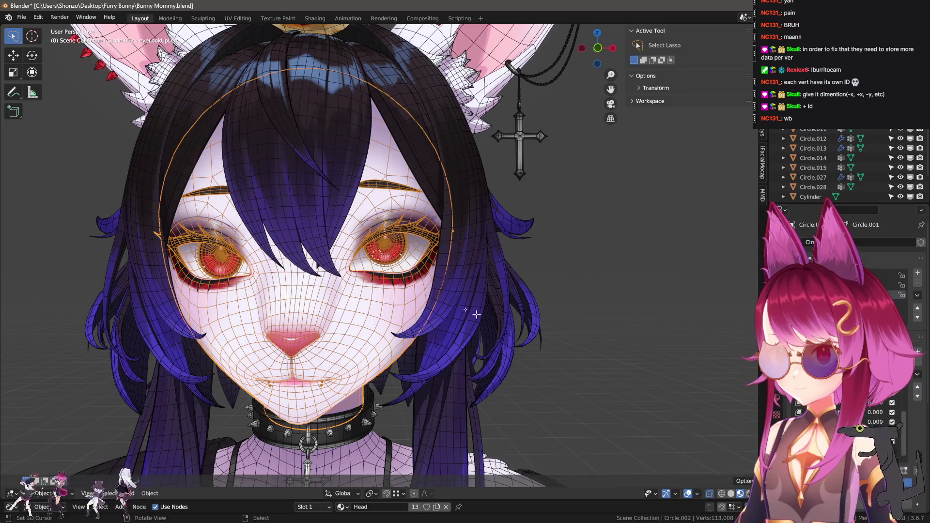
# - Select the whole linked eye mesh in Edit Mode and return to Object Mode
pyautogui.press('Tab')
pyautogui.scroll(5, 415, 236)
pyautogui.hotkey('ctrl', 'l')
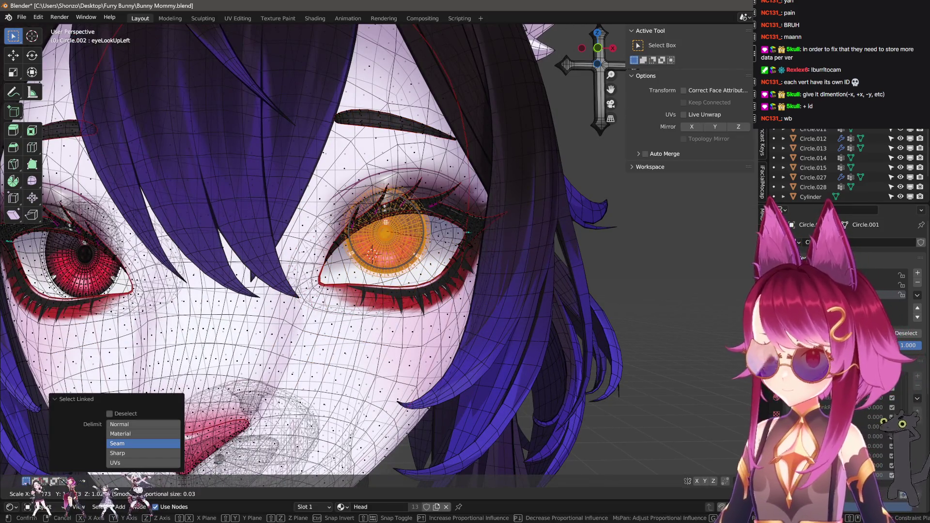
pyautogui.press('Tab')
pyautogui.scroll(-5, 637, 404)
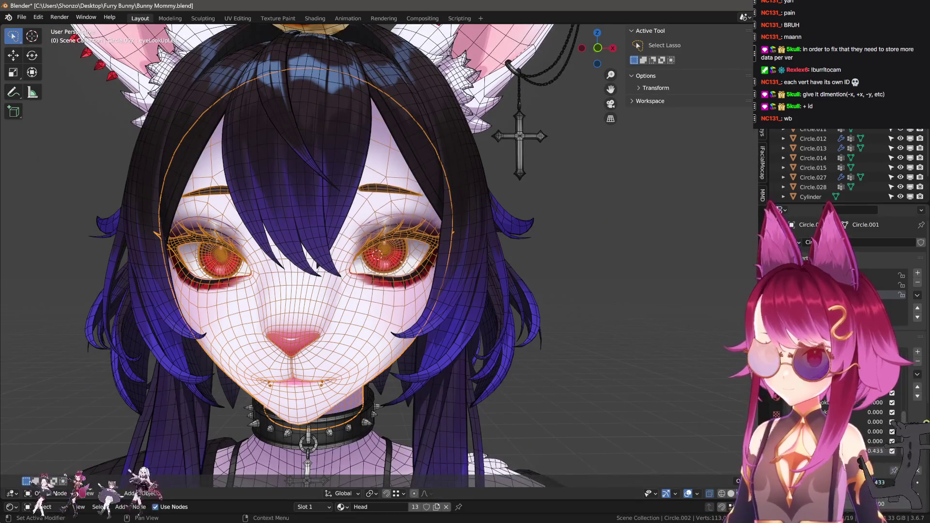
# - Create Key 26 from the mix, mirror it to the right side, and hide the wireframe
pyautogui.click(908, 386)
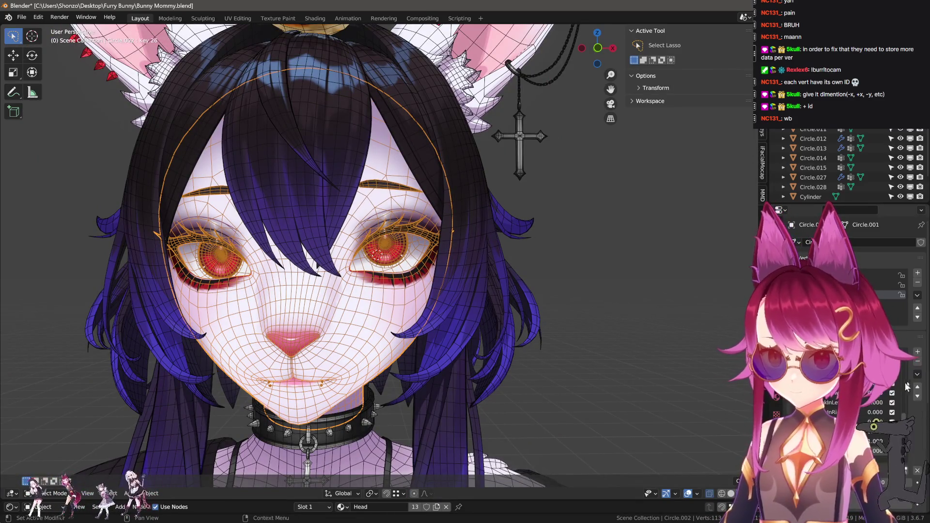
pyautogui.click(880, 398)
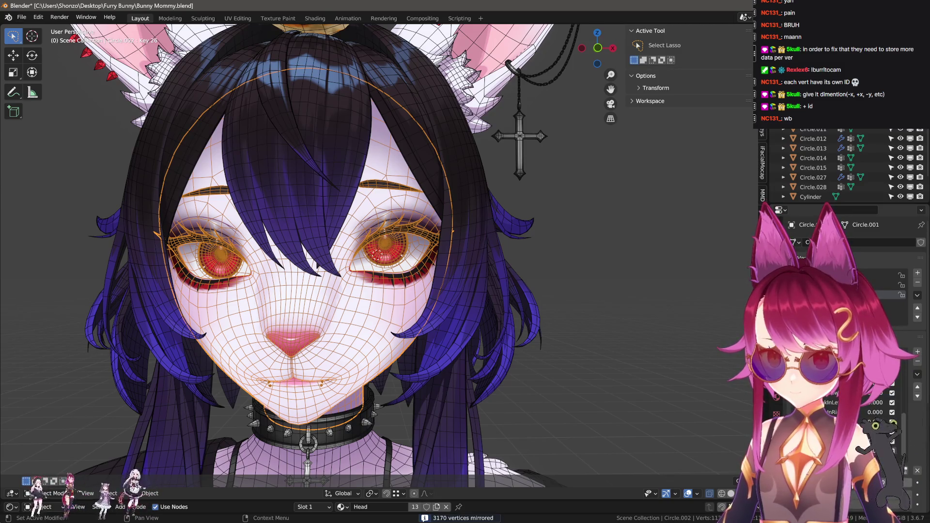
pyautogui.press('q')
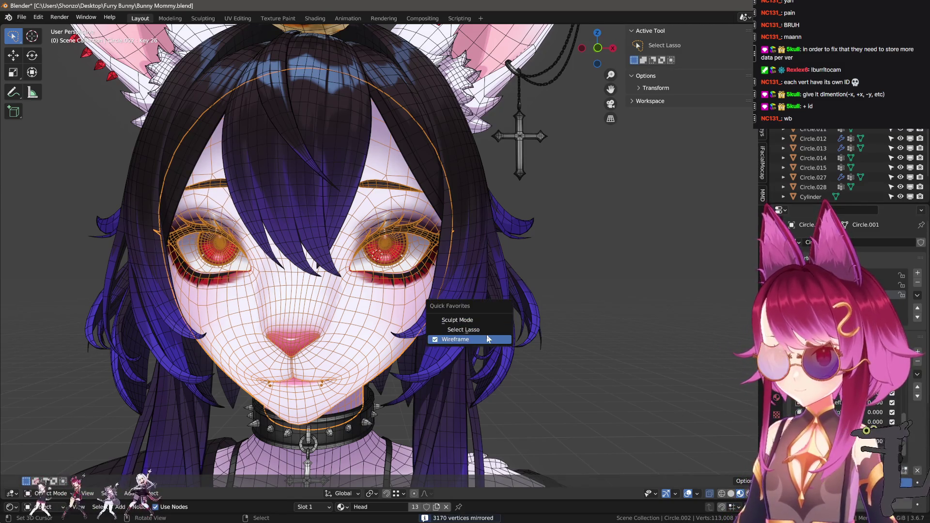
pyautogui.click(486, 339)
pyautogui.scroll(-2, 485, 339)
pyautogui.scroll(-2, 616, 352)
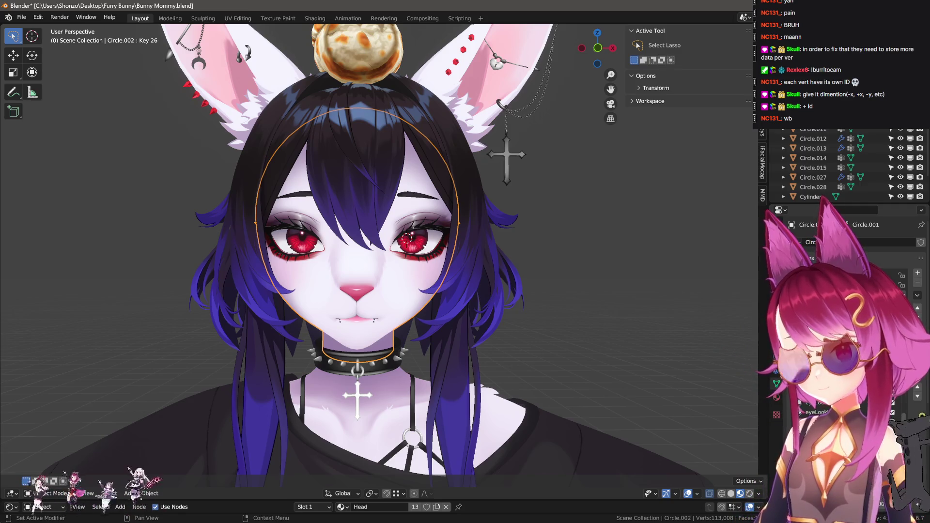
# - Create Key 27, select eyeSquintLeft, show the wireframe and enter Sculpt Mode
pyautogui.click(824, 412)
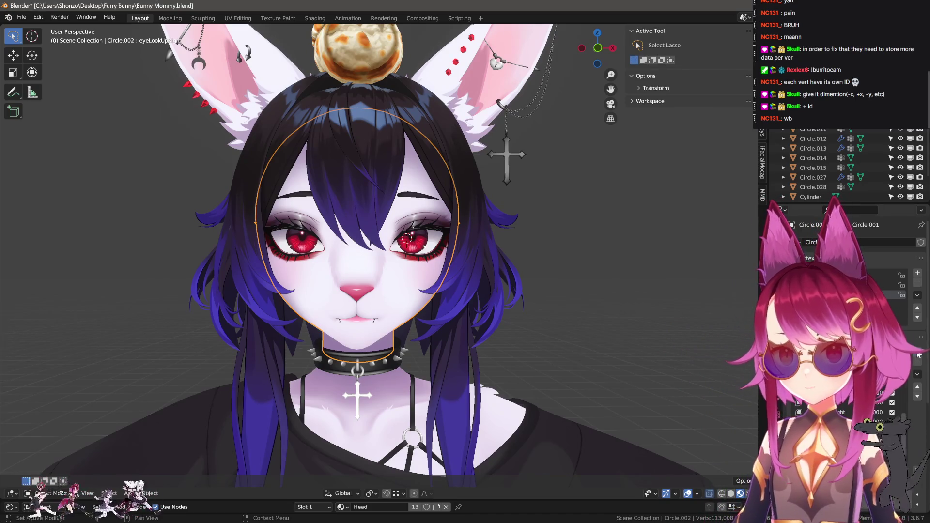
pyautogui.click(824, 422)
pyautogui.click(824, 412)
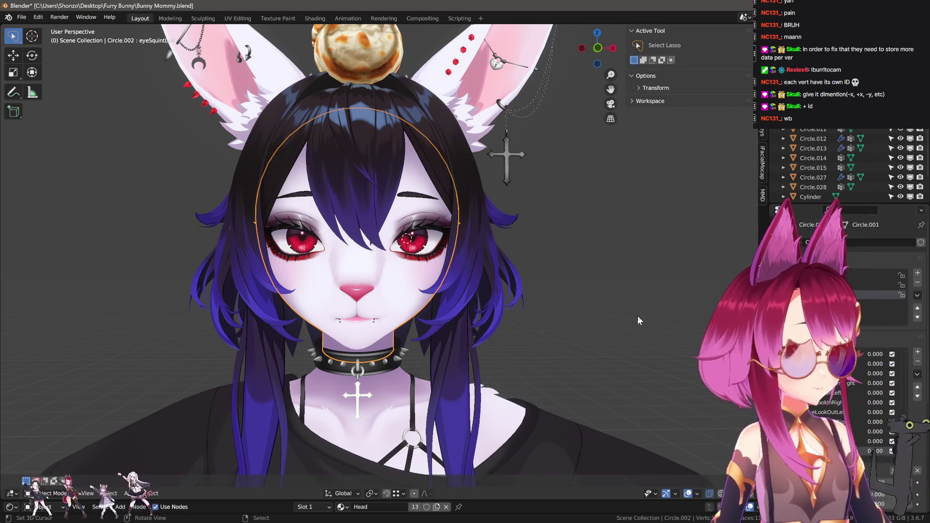
pyautogui.scroll(4, 504, 298)
pyautogui.moveTo(504, 298); pyautogui.dragTo(426, 279, button='middle')
pyautogui.scroll(3, 426, 279)
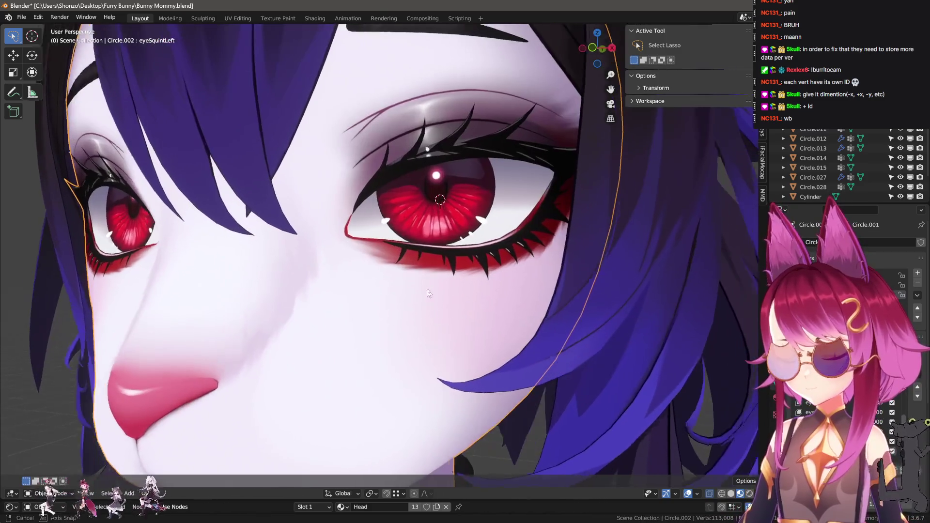
pyautogui.press('q')
pyautogui.click(402, 280)
pyautogui.press('q')
pyautogui.click(413, 262)
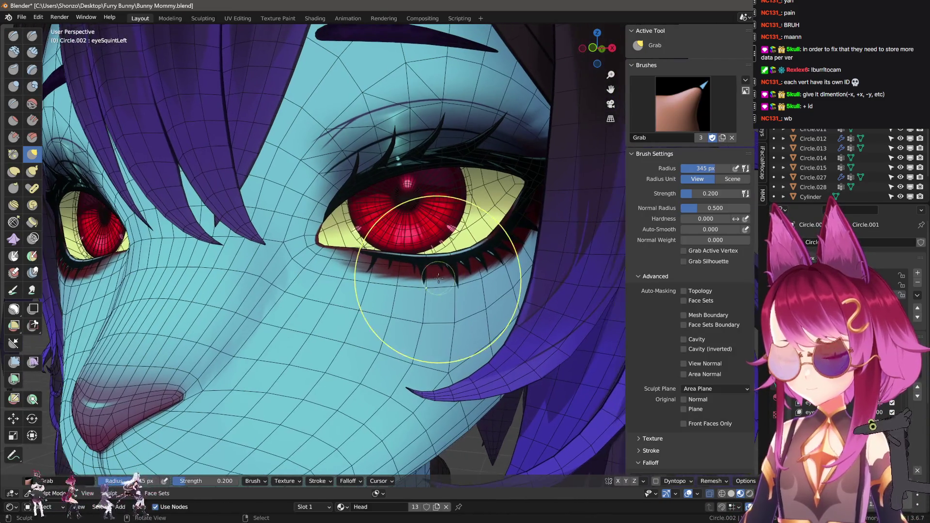
# - Hide the eyeball and pull the left lower eyelid upward with a 500 px Grab brush
pyautogui.press('h')
pyautogui.press('f')
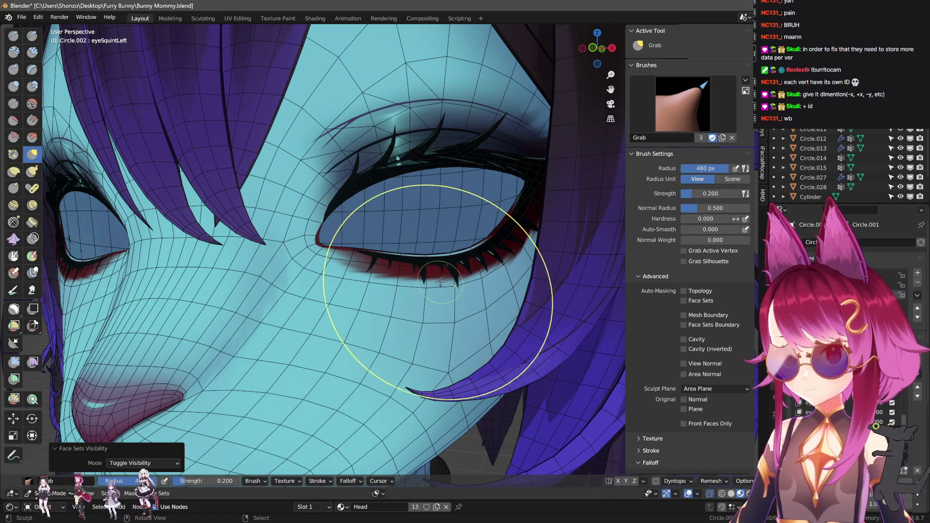
pyautogui.click(478, 294)
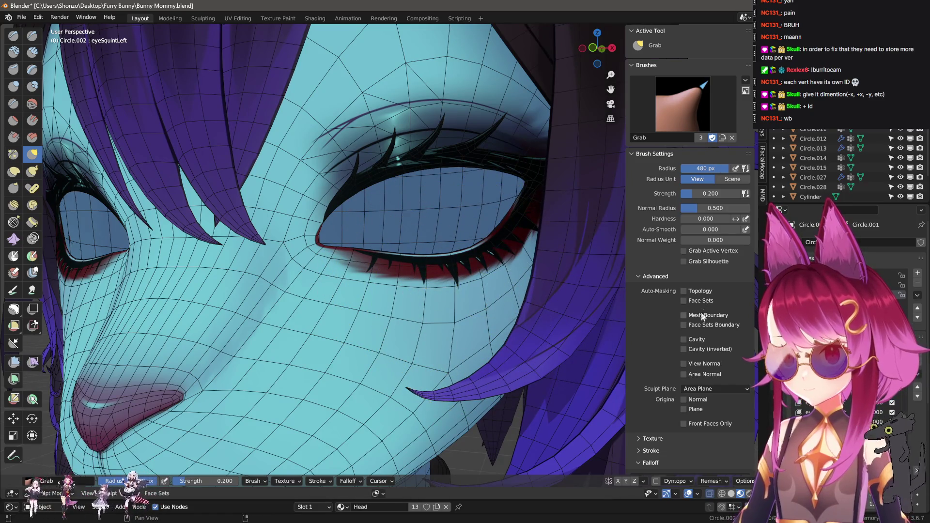
pyautogui.press('f')
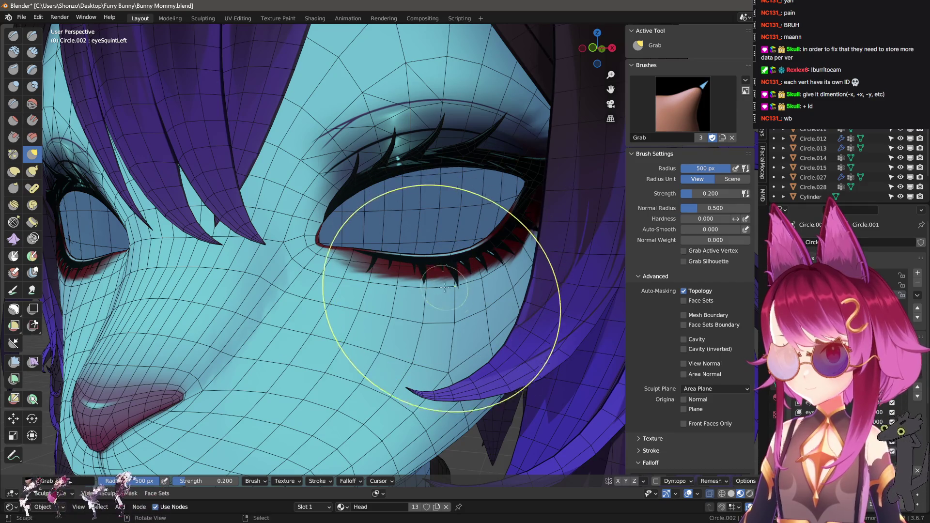
pyautogui.click(559, 310)
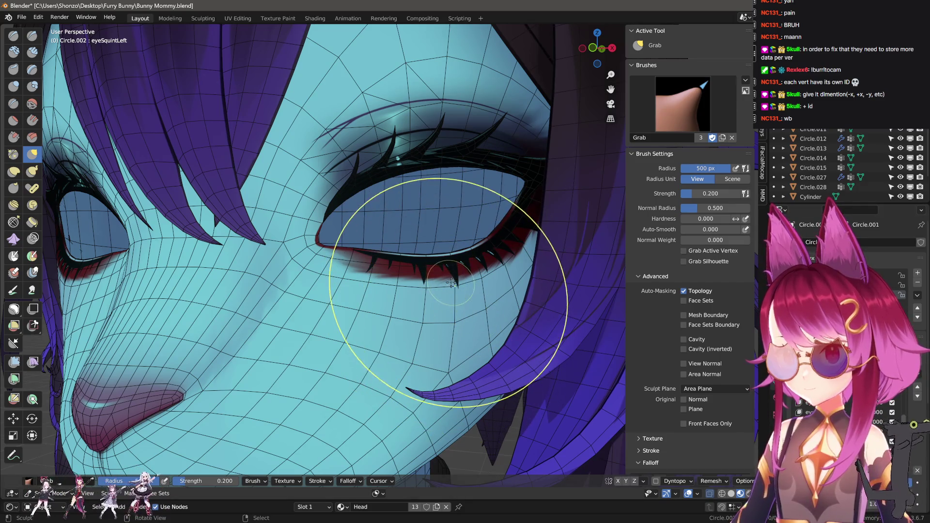
pyautogui.moveTo(420, 249)
pyautogui.mouseDown()
pyautogui.moveTo(394, 253)
pyautogui.moveTo(384, 228)
pyautogui.mouseUp()
# - Shrink the brush to about 459 px and nudge the lower eyelid region higher
pyautogui.press('f')
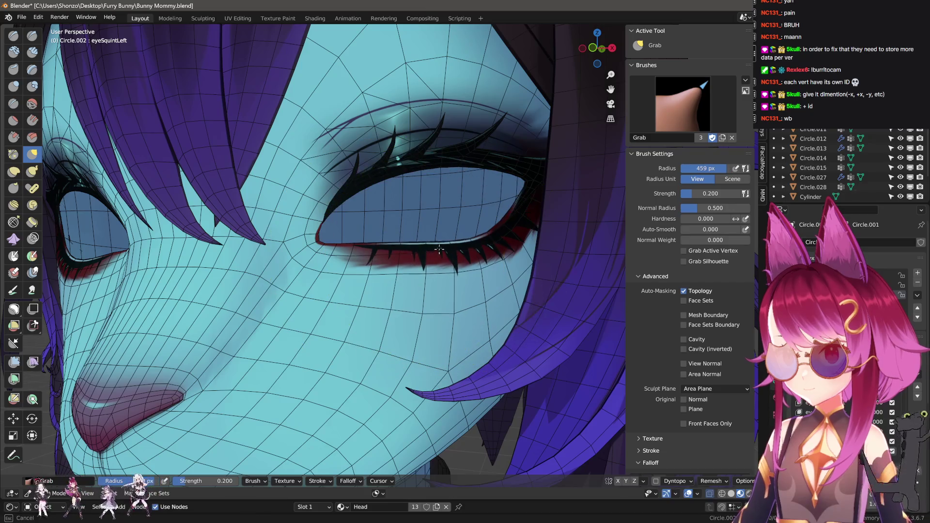
pyautogui.click(460, 228)
pyautogui.moveTo(443, 235); pyautogui.dragTo(321, 239, button='middle')
pyautogui.moveTo(415, 239); pyautogui.dragTo(465, 252)
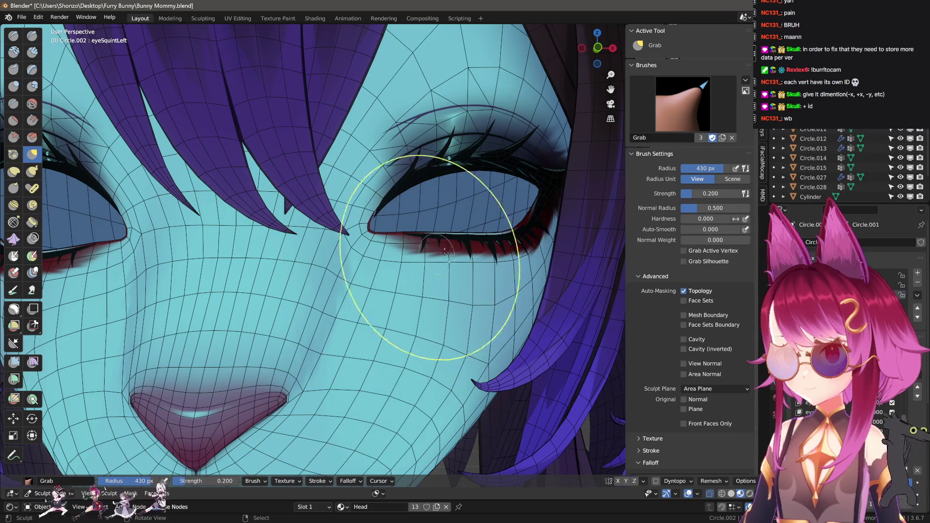
pyautogui.scroll(-6, 449, 241)
pyautogui.moveTo(448, 240); pyautogui.dragTo(491, 308, button='middle')
pyautogui.scroll(4, 492, 309)
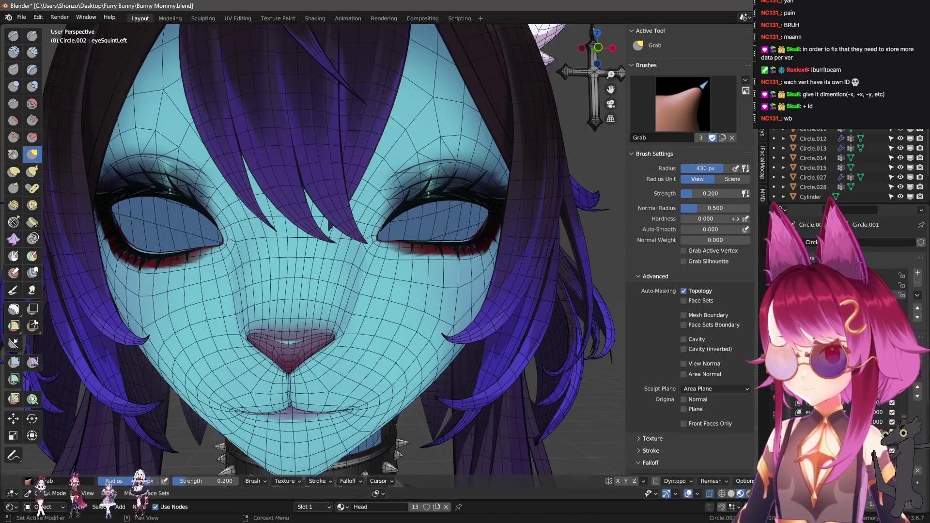
# - Create Key 28 from the squint shape and clear the squint's effect on the eyes
pyautogui.click(897, 385)
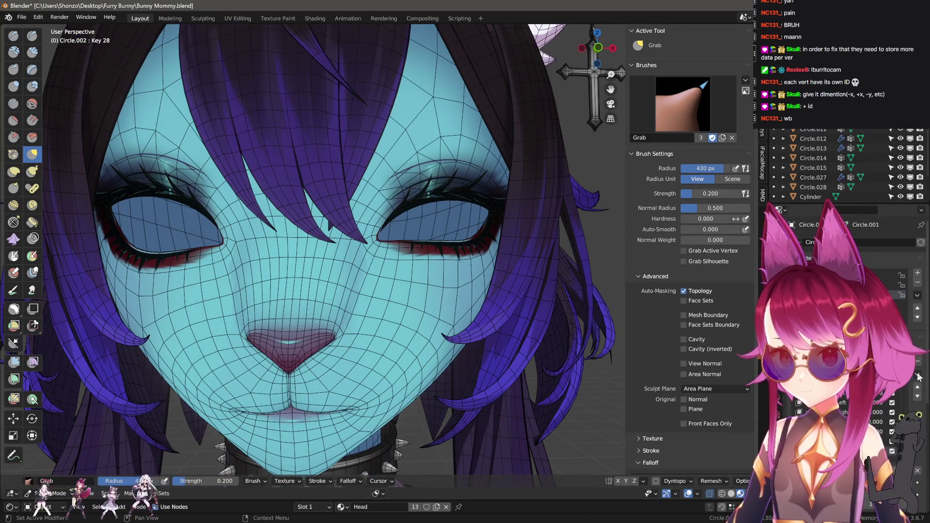
pyautogui.scroll(-2, 483, 325)
pyautogui.hotkey('ctrl', 'z')
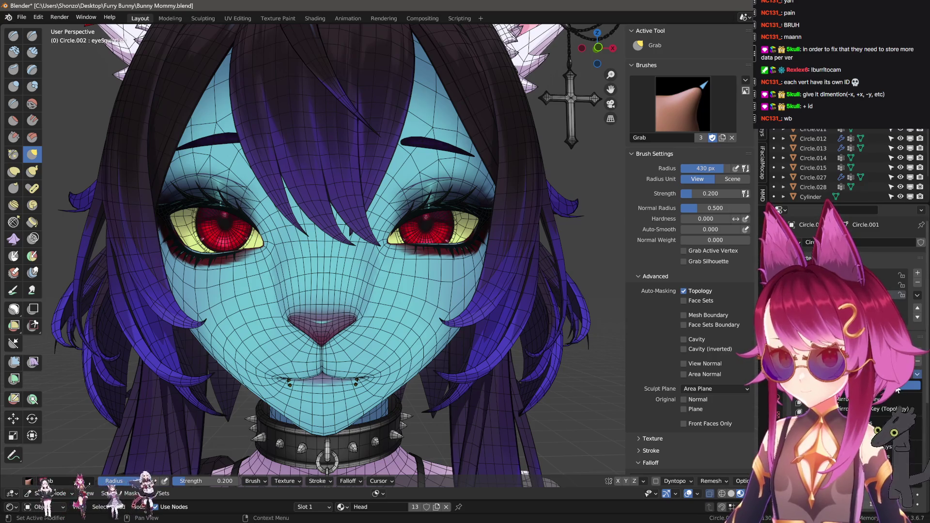
pyautogui.click(898, 388)
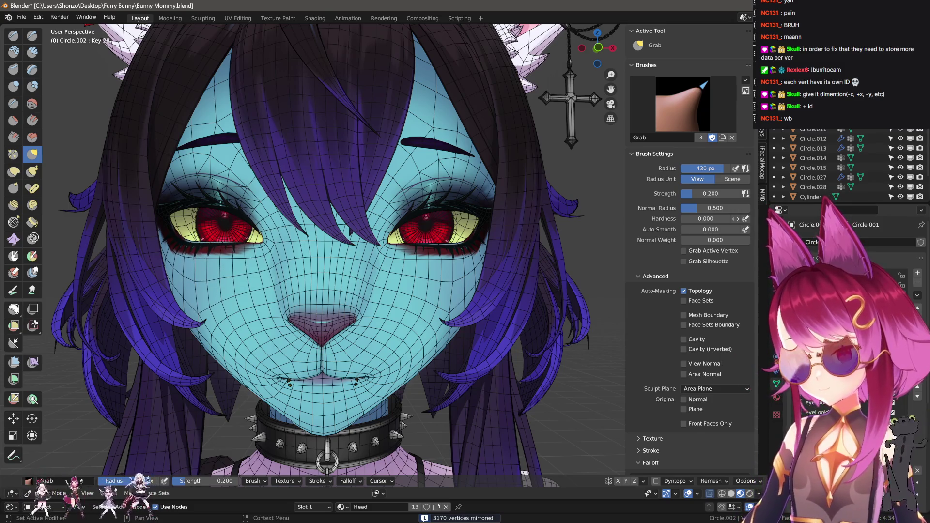
pyautogui.click(824, 393)
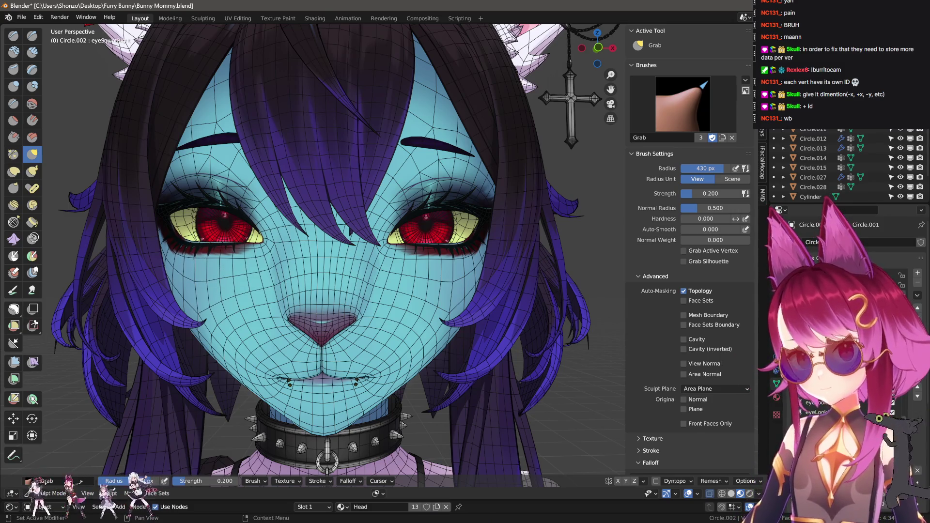
pyautogui.click(916, 473)
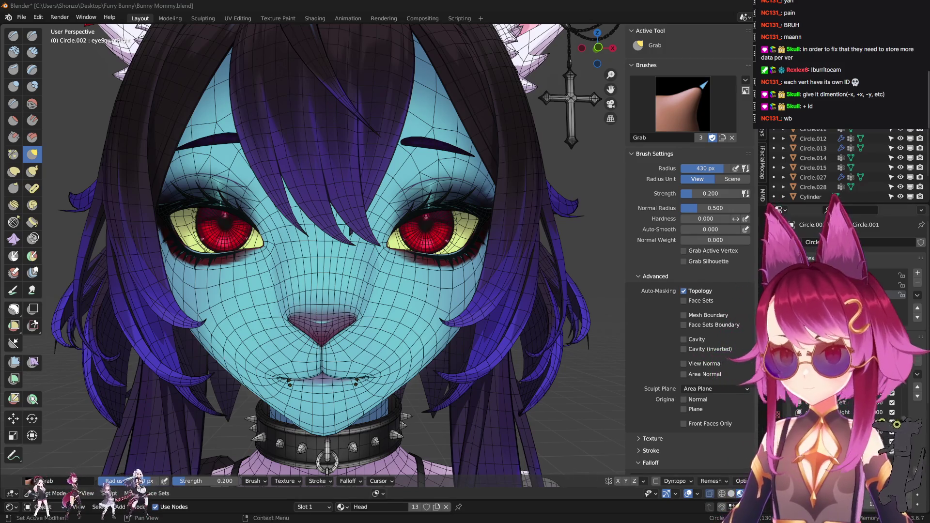
# - Select the eyeWideLeft shape key and hide the eyes to expose the eyelids
pyautogui.click(917, 357)
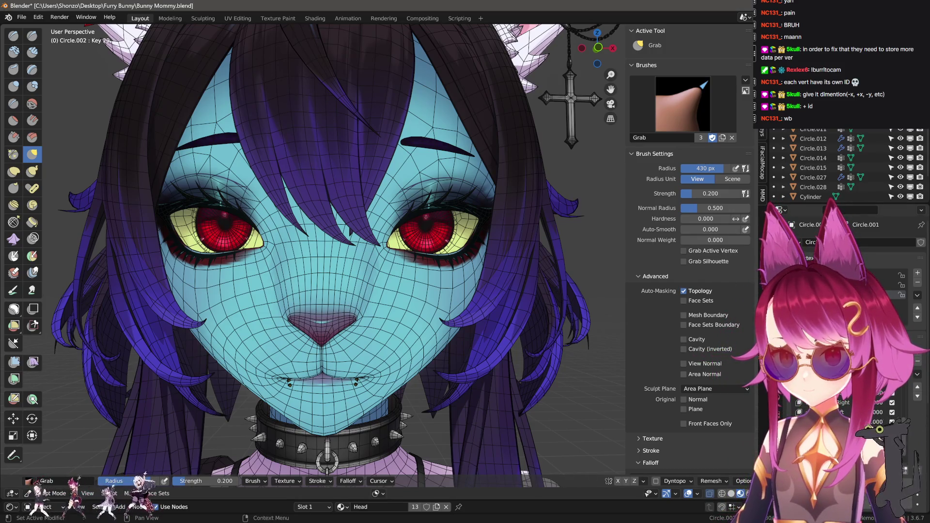
pyautogui.click(824, 413)
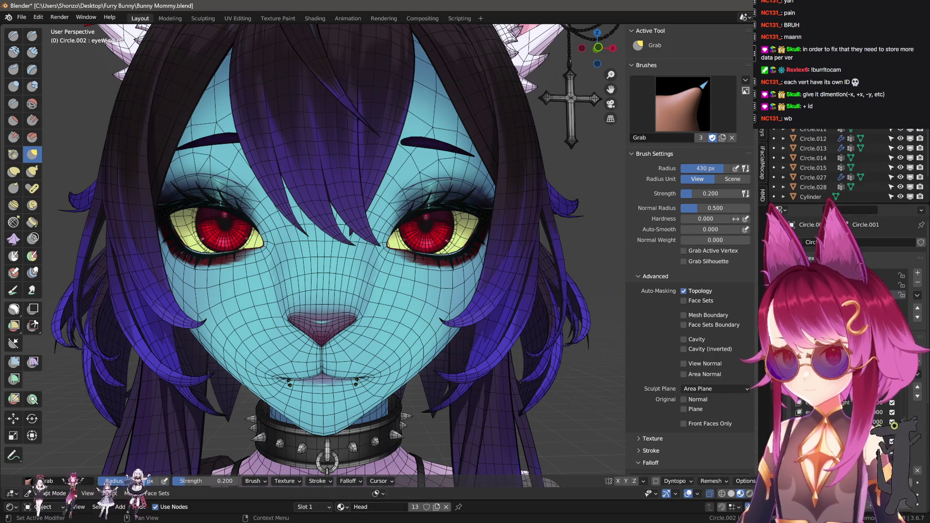
pyautogui.scroll(2, 467, 260)
pyautogui.press('h')
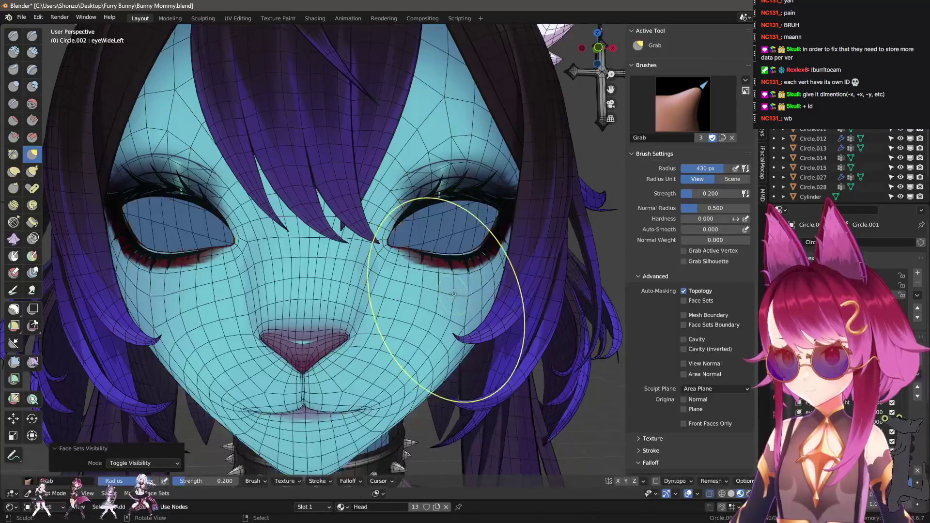
pyautogui.moveTo(427, 269)
pyautogui.mouseDown(button='middle')
pyautogui.moveTo(400, 309)
pyautogui.moveTo(395, 290)
pyautogui.mouseUp(button='middle')
pyautogui.scroll(-1, 383, 291)
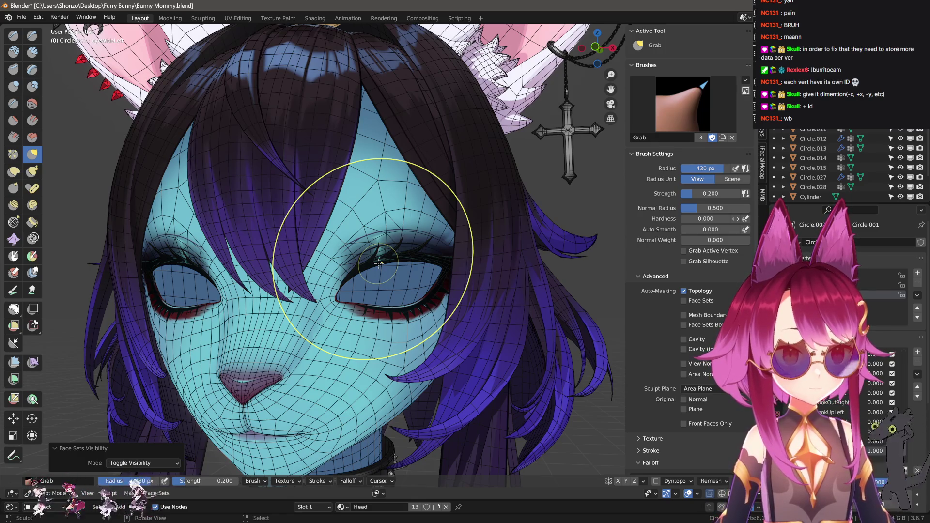
# - Turn off topology auto-masking and resize the sculpt brush down to 304 px
pyautogui.press('f')
pyautogui.click(370, 243)
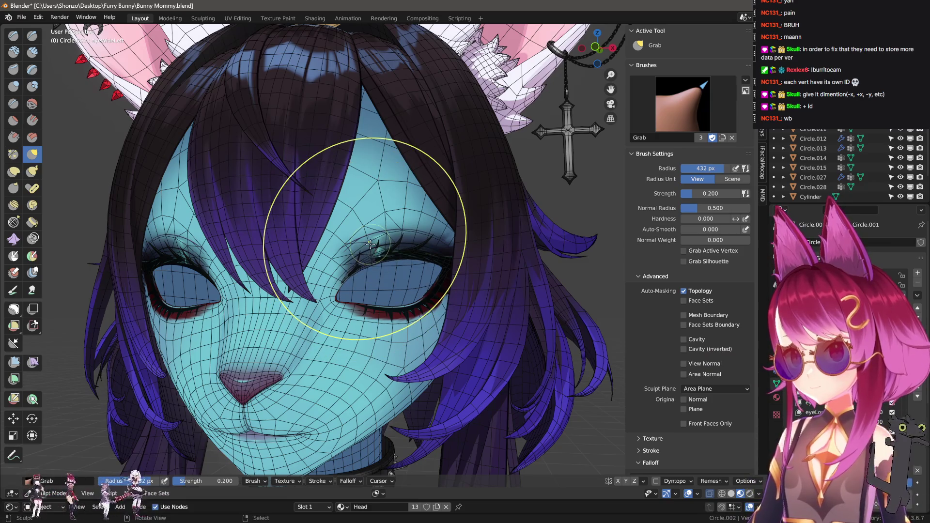
pyautogui.click(684, 291)
pyautogui.press('f')
pyautogui.click(377, 251)
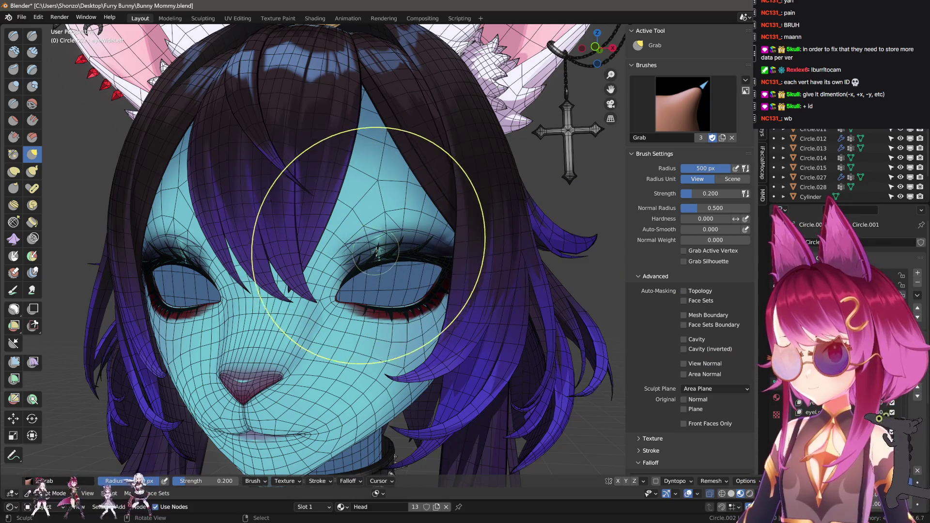
pyautogui.press('f')
pyautogui.click(391, 254)
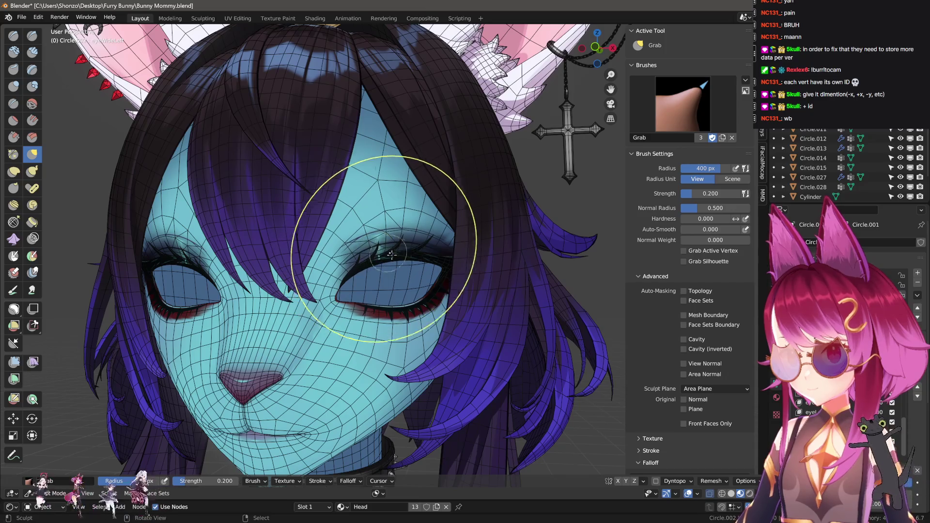
pyautogui.press('f')
pyautogui.click(375, 275)
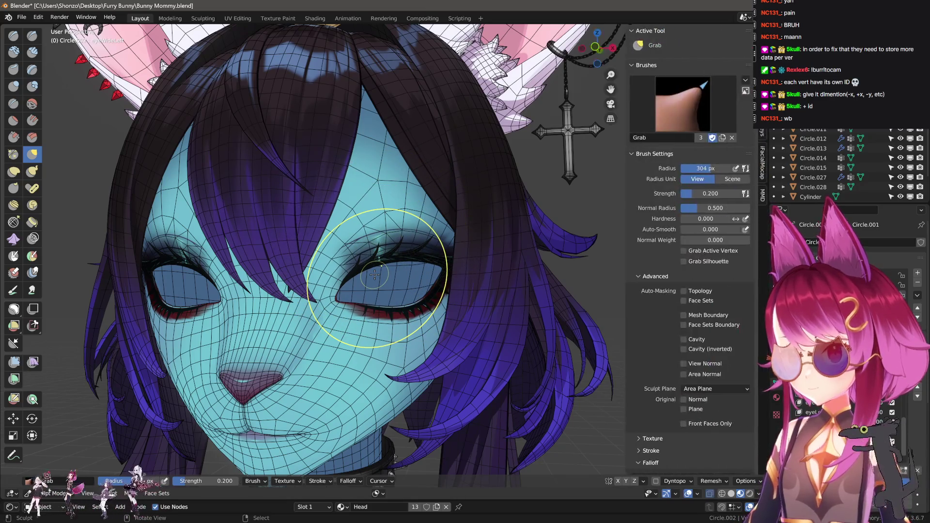
# - Lasso-mask the lower face, then return to the Grab brush at 357 px
pyautogui.hotkey('shift', 'space')
pyautogui.click(332, 304)
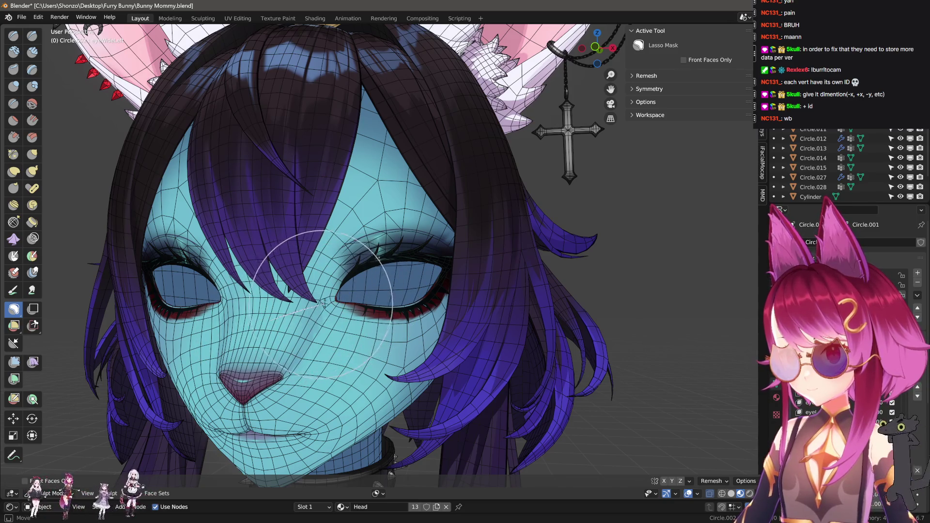
pyautogui.moveTo(324, 302)
pyautogui.mouseDown()
pyautogui.moveTo(291, 252)
pyautogui.moveTo(369, 310)
pyautogui.mouseUp()
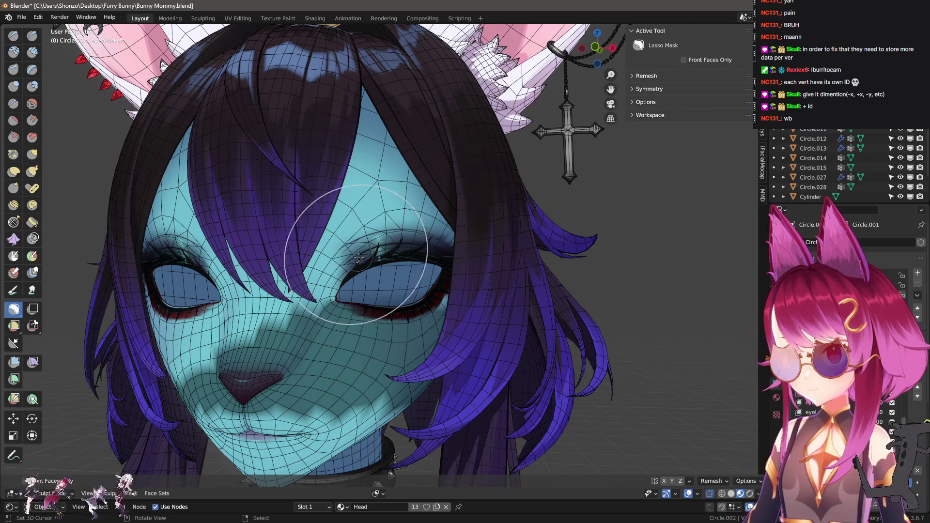
pyautogui.press('g')
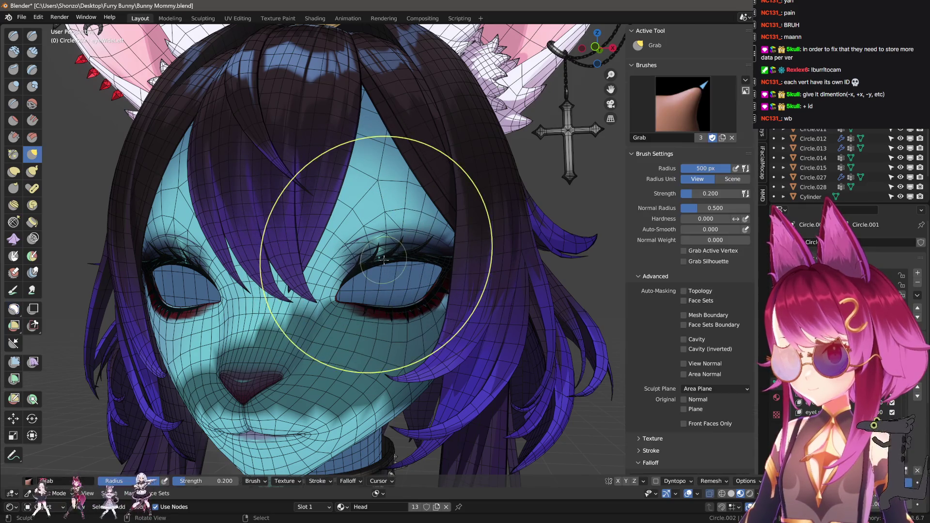
pyautogui.press('f')
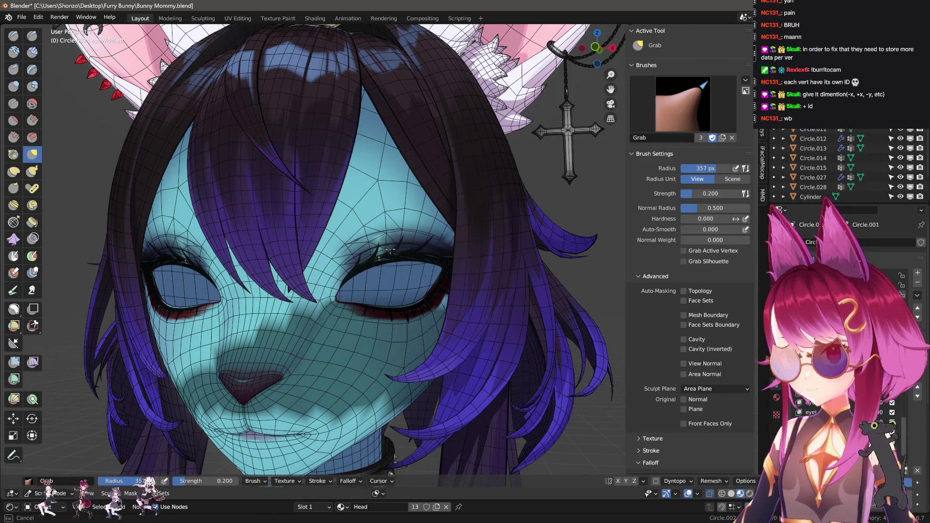
pyautogui.click(390, 249)
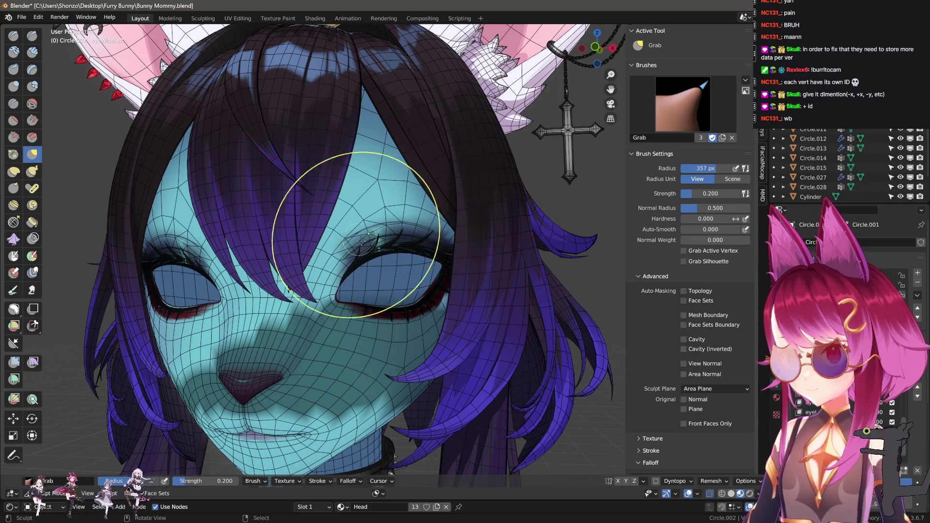
# - Reshape the upper eyelid area with a 325 px Grab brush, then enter Edit Mode
pyautogui.moveTo(430, 216); pyautogui.dragTo(395, 247, button='middle')
pyautogui.press('f')
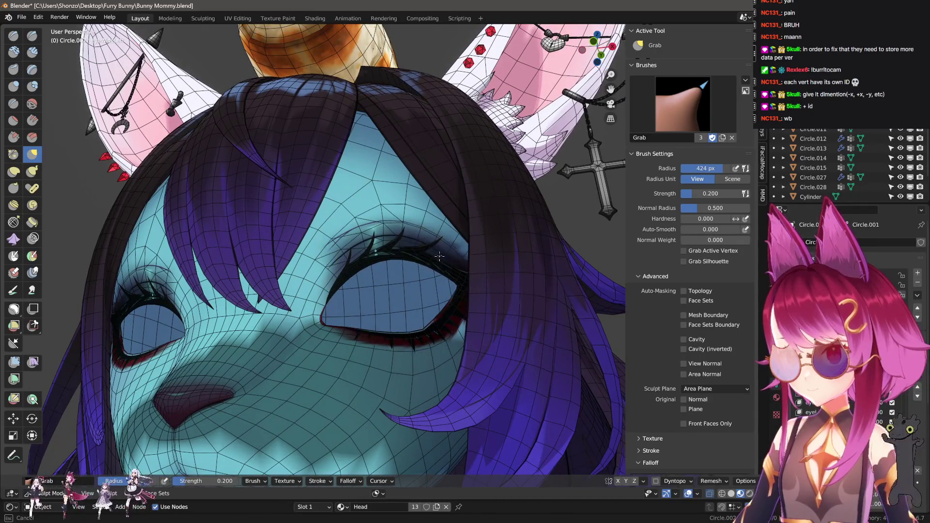
pyautogui.click(440, 256)
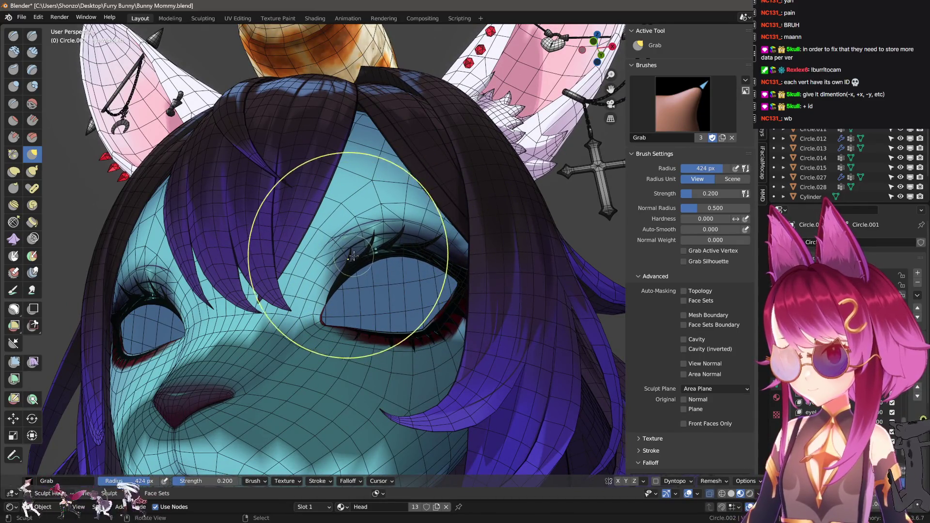
pyautogui.press('f')
pyautogui.click(384, 184)
pyautogui.moveTo(383, 185); pyautogui.dragTo(337, 294, button='middle')
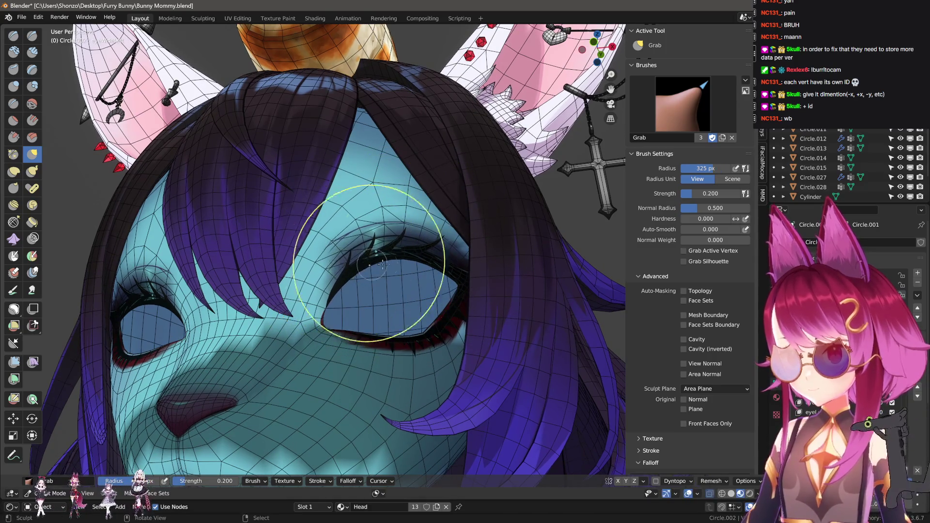
pyautogui.moveTo(383, 264); pyautogui.dragTo(446, 265)
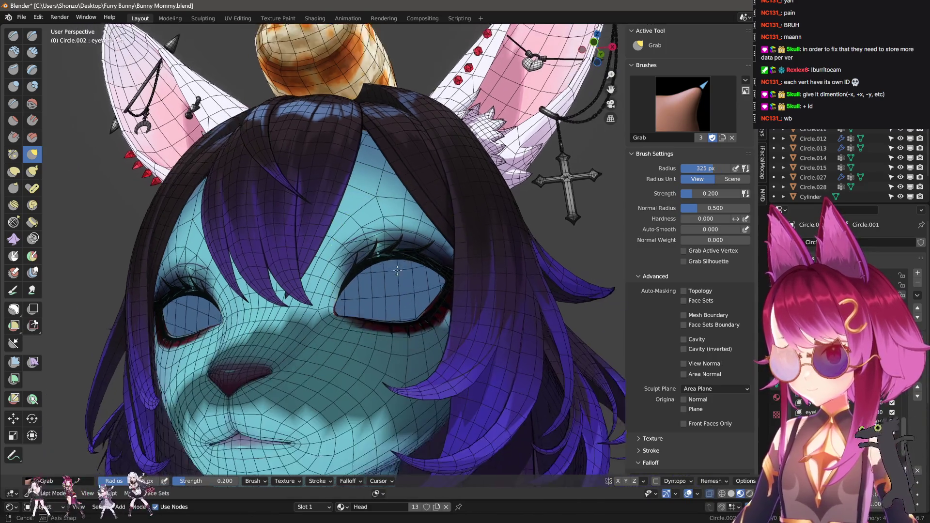
pyautogui.scroll(5, 347, 257)
pyautogui.press('Tab')
# - Select the eyebrow and raise it, then lower it slightly along Z
pyautogui.press('l')
pyautogui.press('g')
pyautogui.click(382, 160)
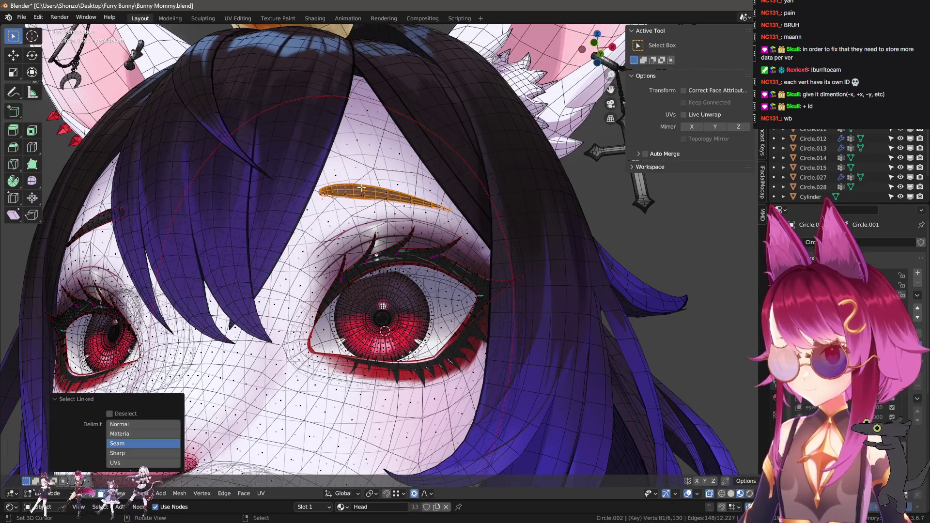
pyautogui.scroll(3, 410, 215)
pyautogui.press('g')
pyautogui.press('z')
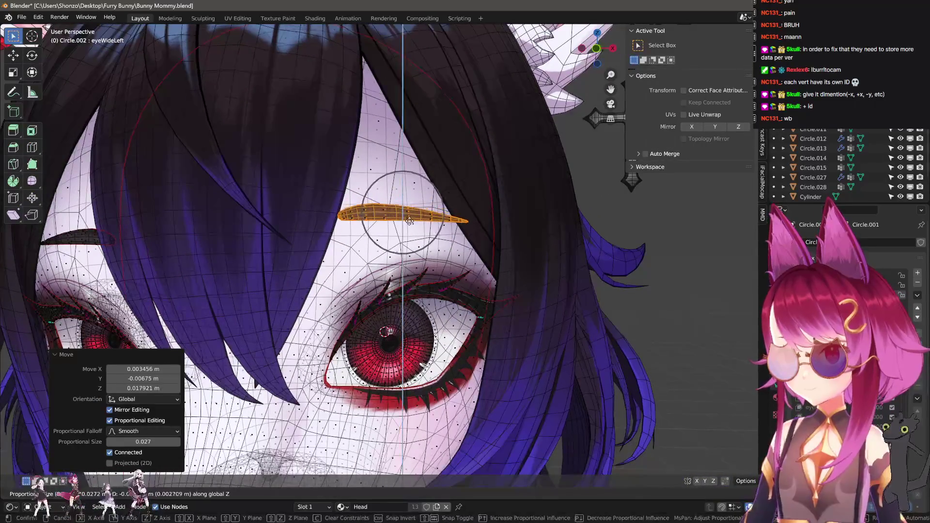
pyautogui.click(410, 218)
# - From a side view, shift the eyebrow in depth along Y
pyautogui.moveTo(409, 218)
pyautogui.mouseDown(button='middle')
pyautogui.moveTo(386, 252)
pyautogui.moveTo(391, 275)
pyautogui.moveTo(392, 262)
pyautogui.moveTo(473, 201)
pyautogui.moveTo(482, 182)
pyautogui.moveTo(440, 269)
pyautogui.mouseUp(button='middle')
pyautogui.press('g')
pyautogui.press('y')
pyautogui.press('Escape')
pyautogui.press('g')
pyautogui.press('y')
pyautogui.click(392, 261)
# - Reposition the eyebrow twice more and tilt it slightly by -0.901°
pyautogui.press('g')
pyautogui.click(474, 203)
pyautogui.press('g')
pyautogui.click(483, 182)
pyautogui.press('r')
pyautogui.click(438, 277)
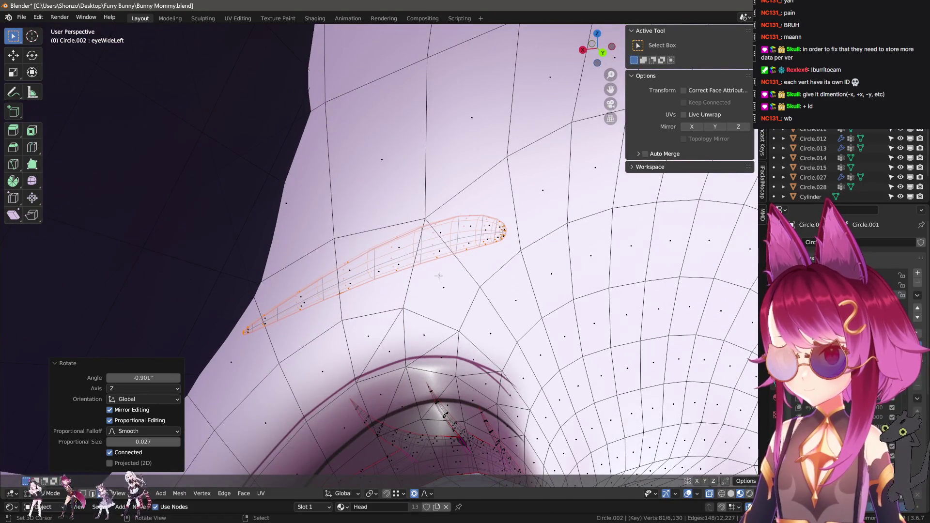
# - Cancel the accidental eyebrow deformation and switch the head into Sculpt Mode
pyautogui.press('g')
pyautogui.rightClick(441, 281)
pyautogui.moveTo(441, 281); pyautogui.dragTo(501, 269, button='middle')
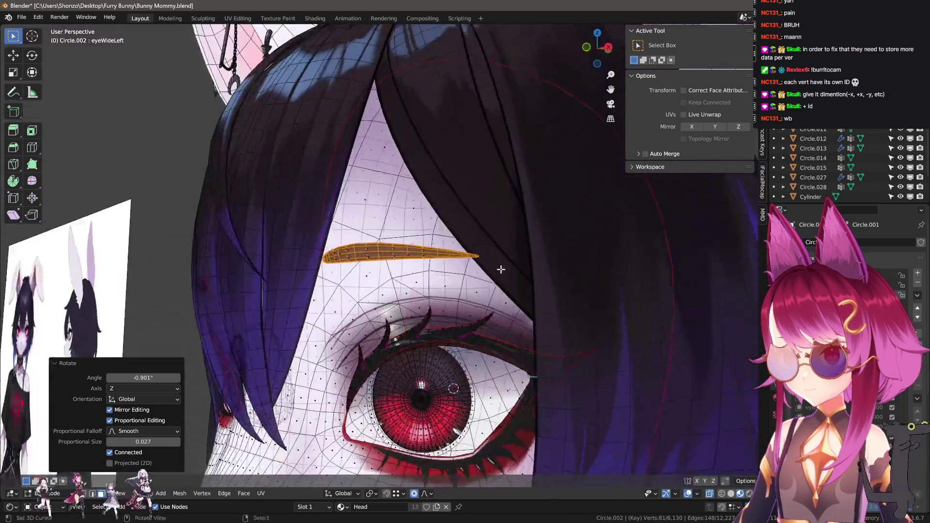
pyautogui.press('Tab')
pyautogui.scroll(-10, 501, 269)
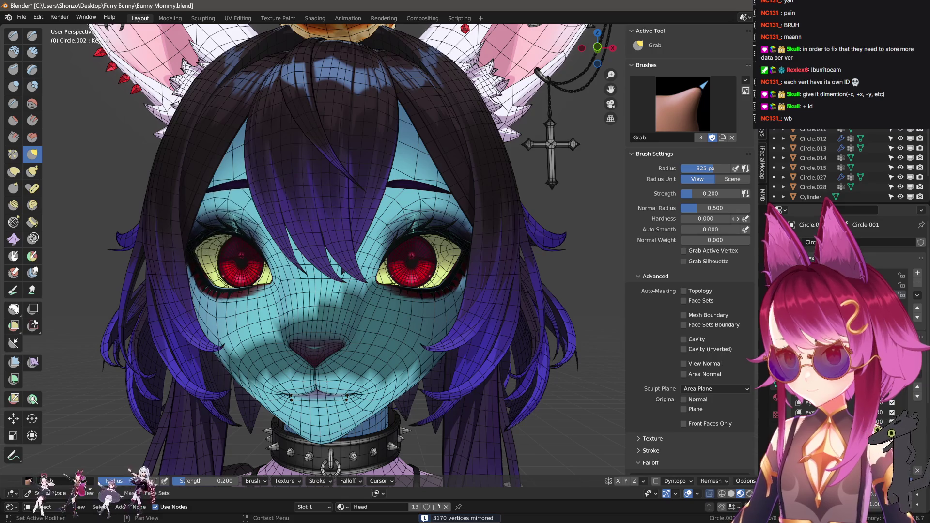
# - Return the head to Object Mode via Quick Favorites, turn off Wireframe, and deselect it
pyautogui.press('q')
pyautogui.press('Escape')
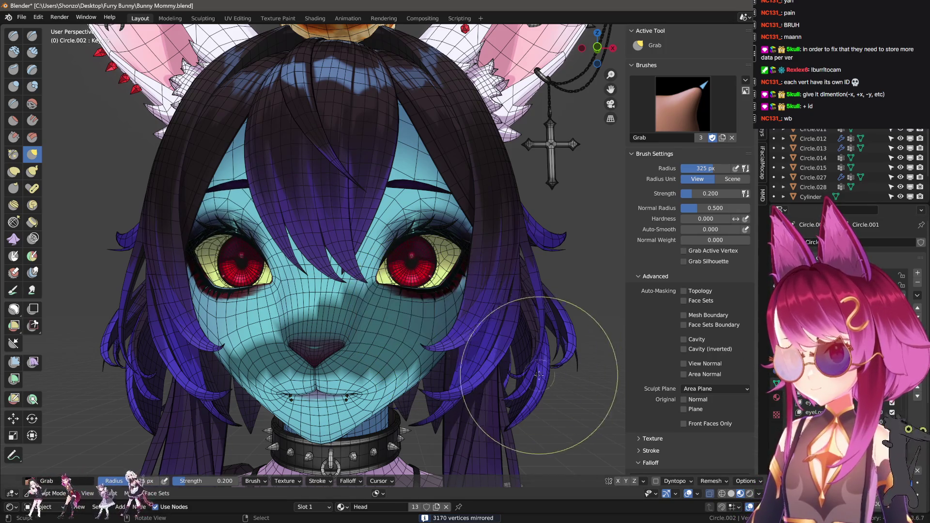
pyautogui.press('q')
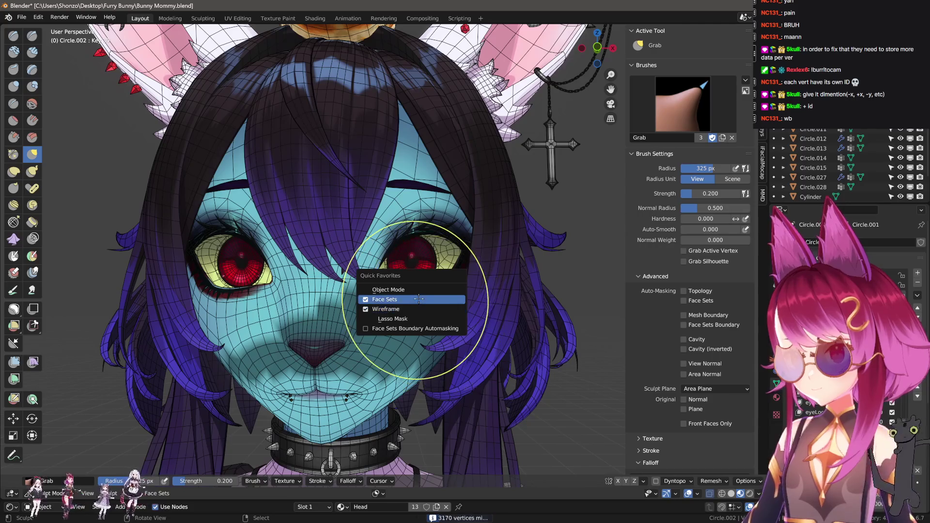
pyautogui.click(426, 289)
pyautogui.press('q')
pyautogui.click(439, 331)
pyautogui.scroll(-5, 489, 339)
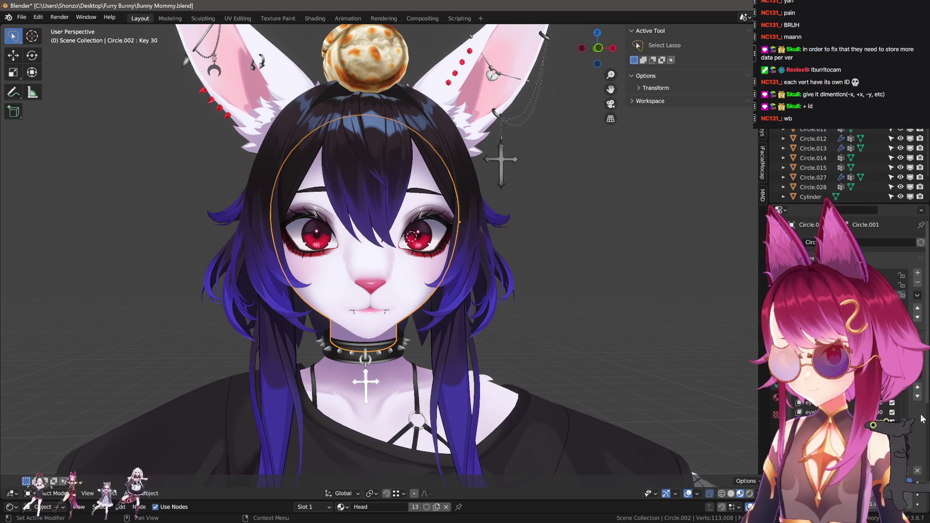
pyautogui.click(531, 292)
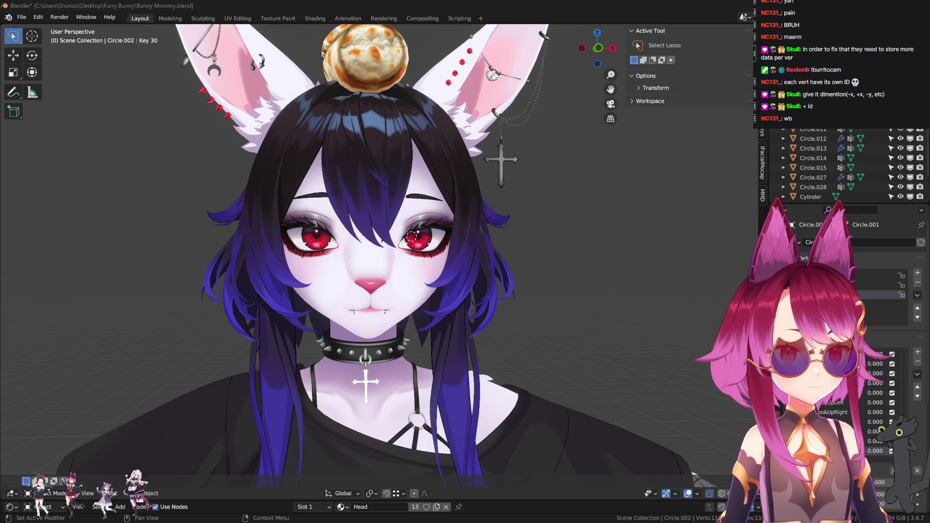
# - Make the new Key 30 shape key active as jawForward
pyautogui.scroll(3, 548, 328)
pyautogui.moveTo(548, 328); pyautogui.dragTo(575, 267, button='middle')
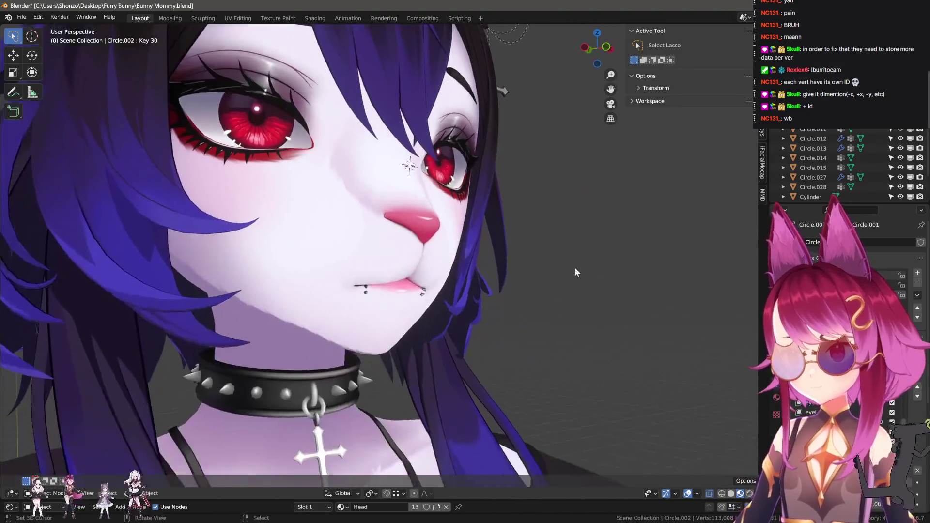
pyautogui.click(920, 364)
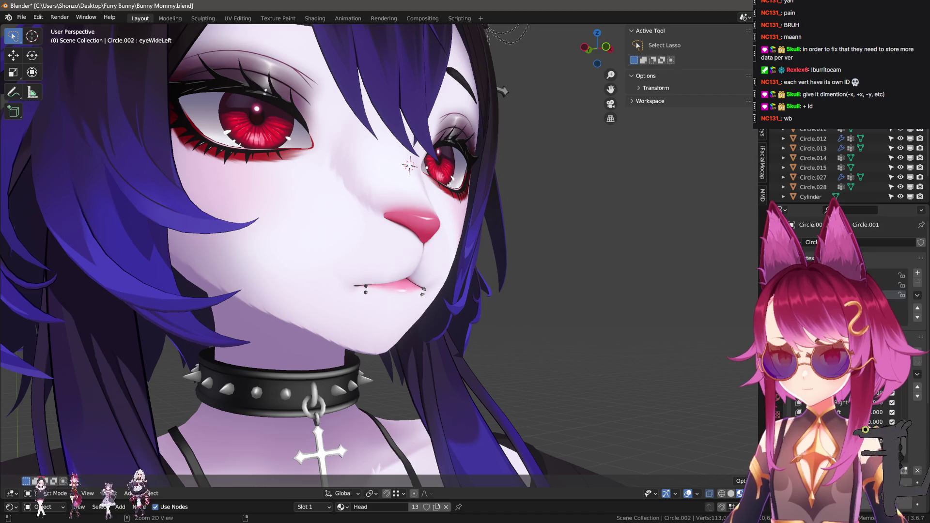
pyautogui.click(834, 295)
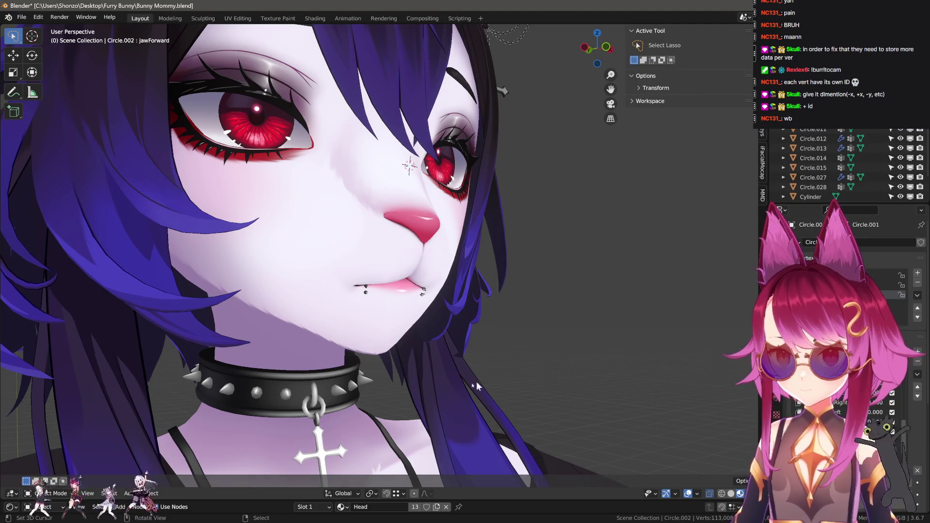
# - In Edit Mode, frame the mouth and select a path of jaw vertices from underneath
pyautogui.press('KP_1')
pyautogui.press('Tab')
pyautogui.press('KP_Decimal')
pyautogui.moveTo(417, 189)
pyautogui.mouseDown(button='middle')
pyautogui.moveTo(424, 182)
pyautogui.moveTo(426, 190)
pyautogui.mouseUp(button='middle')
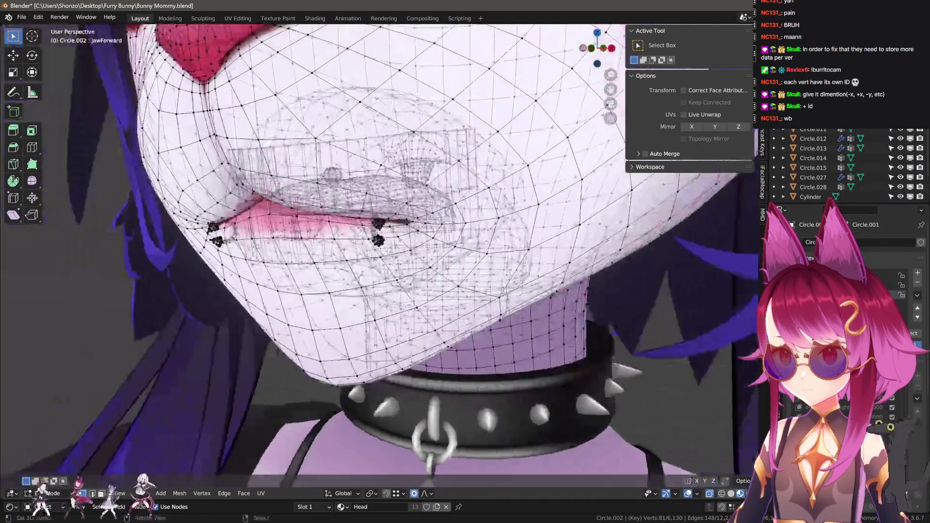
pyautogui.scroll(8, 426, 190)
pyautogui.scroll(-6, 393, 299)
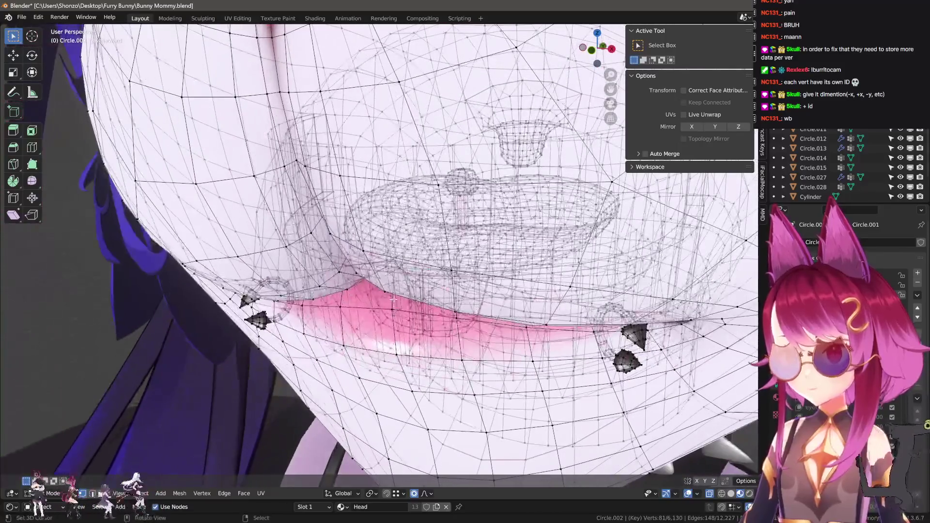
pyautogui.moveTo(393, 299)
pyautogui.mouseDown(button='middle')
pyautogui.moveTo(407, 232)
pyautogui.moveTo(397, 367)
pyautogui.mouseUp(button='middle')
pyautogui.keyDown('ctrl'); pyautogui.click(396, 368); pyautogui.keyUp('ctrl')
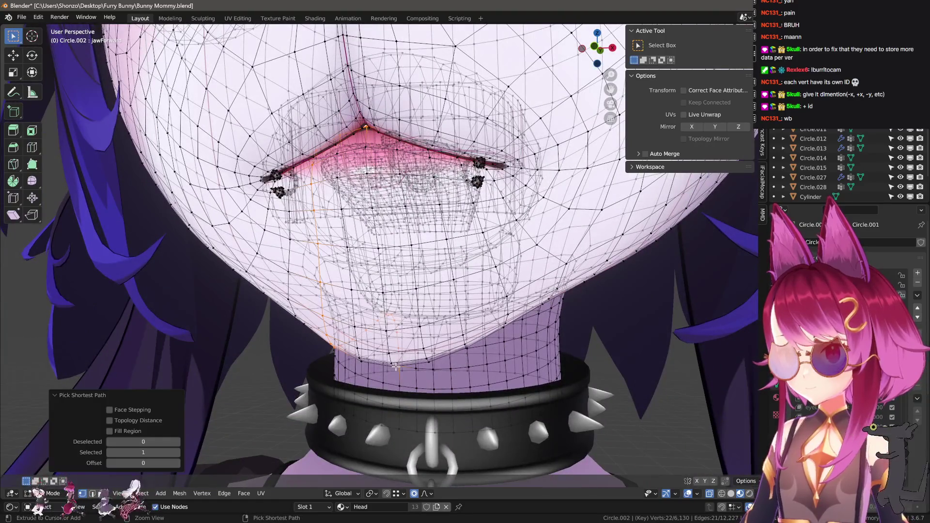
# - From the right side view, push the jaw vertices forward and down with proportional falloff
pyautogui.press('KP_3')
pyautogui.press('g')
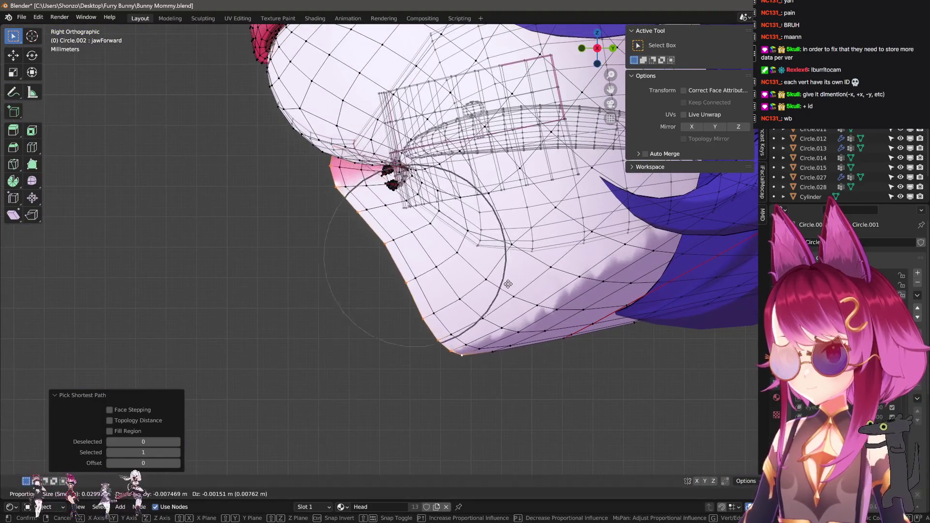
pyautogui.scroll(-4, 514, 295)
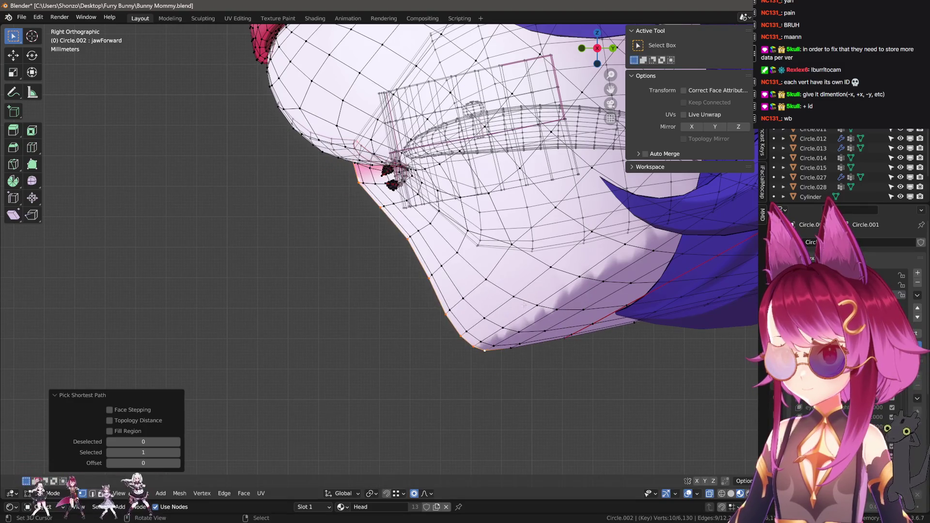
pyautogui.click(425, 422)
pyautogui.press('g')
pyautogui.scroll(-2, 467, 380)
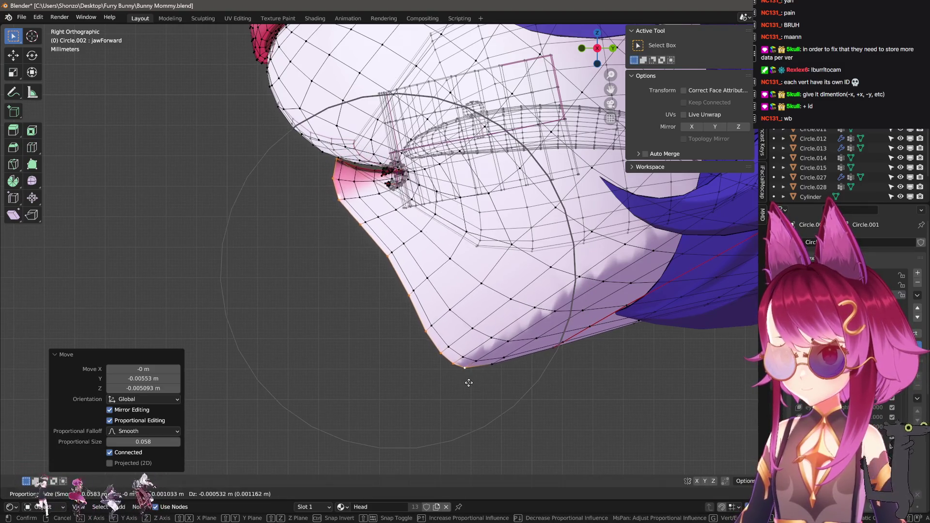
pyautogui.click(466, 381)
# - Switch to Sculpt Mode and grab the chin down and forward to open the mouth
pyautogui.press('Tab')
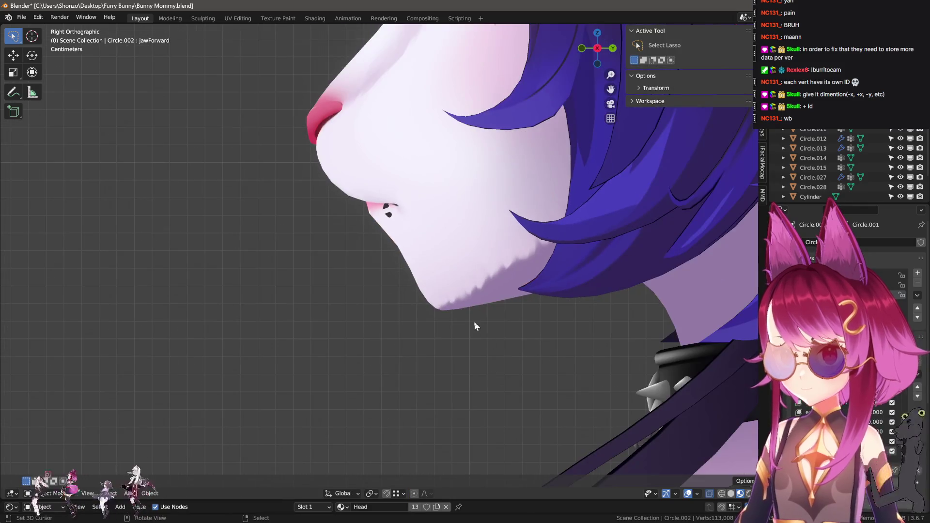
pyautogui.hotkey('ctrl', 'Tab')
pyautogui.click(437, 291)
pyautogui.moveTo(426, 272); pyautogui.dragTo(416, 285)
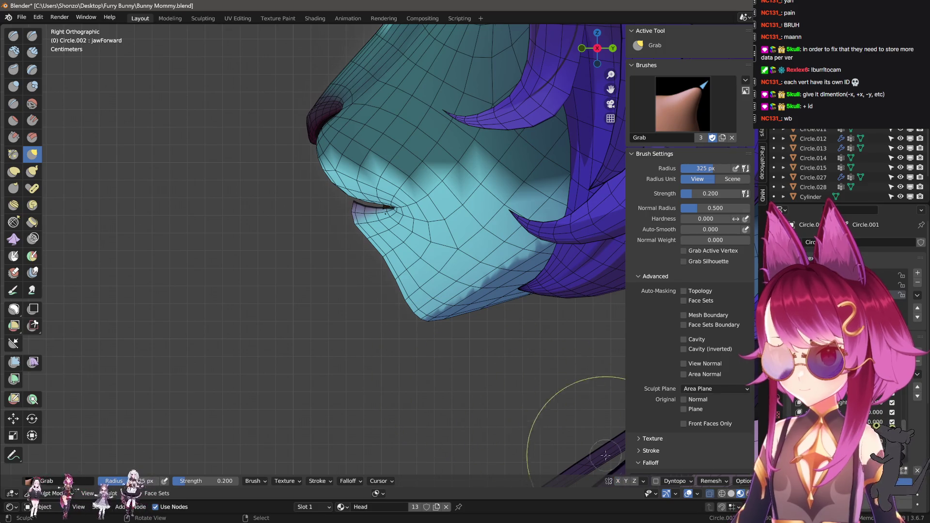
# - Enlarge the Grab brush to 500 px, then shrink it again
pyautogui.press('f')
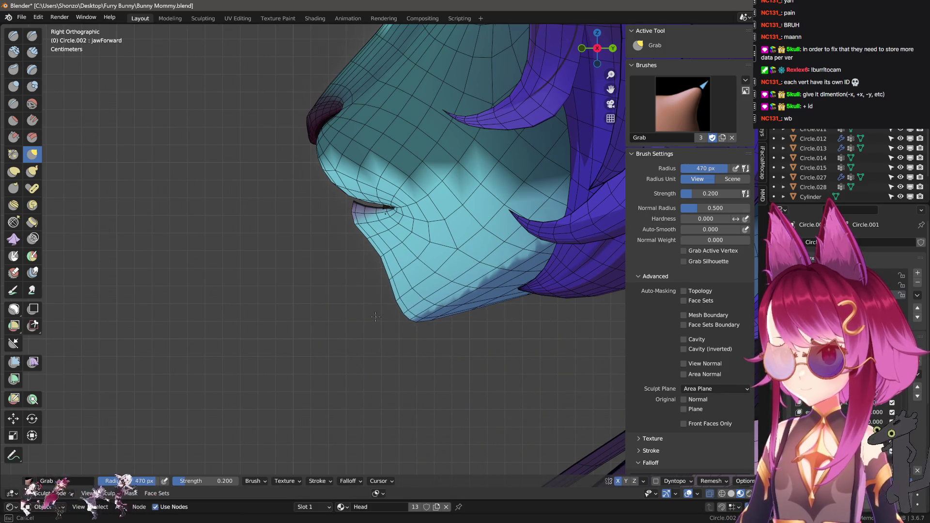
pyautogui.click(382, 310)
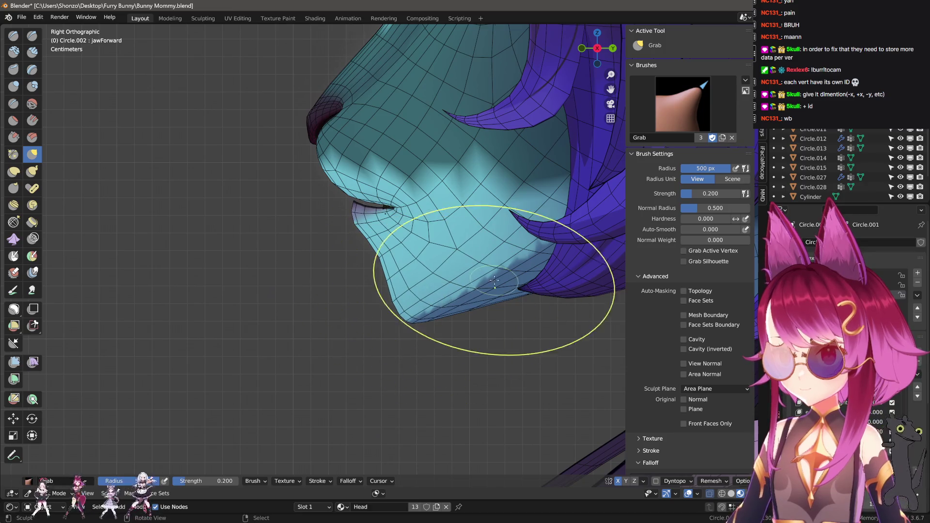
pyautogui.moveTo(363, 300)
pyautogui.mouseDown(button='middle')
pyautogui.moveTo(340, 291)
pyautogui.moveTo(373, 304)
pyautogui.moveTo(422, 259)
pyautogui.moveTo(420, 276)
pyautogui.moveTo(409, 249)
pyautogui.mouseUp(button='middle')
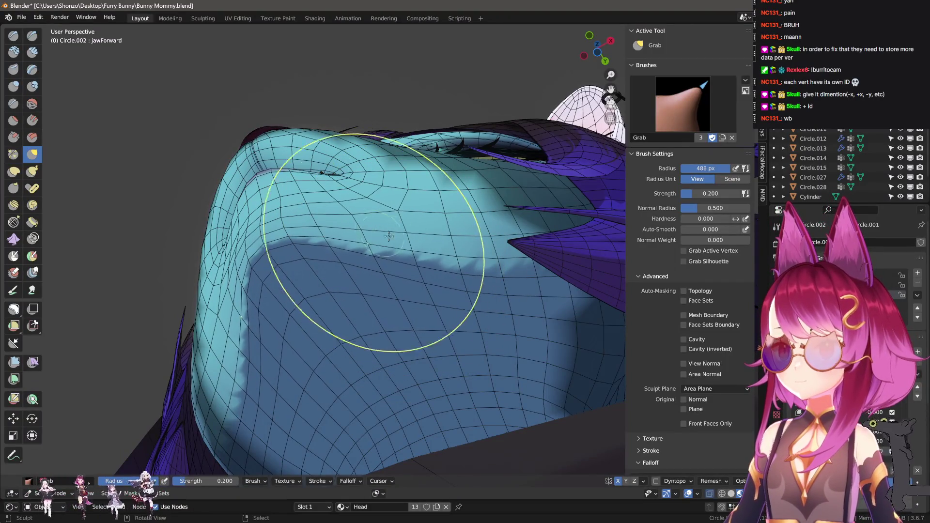
pyautogui.press('f')
pyautogui.click(310, 286)
# - Inspect the jaw from below and the side, then enter Edit Mode at the mouth corner
pyautogui.moveTo(310, 286); pyautogui.dragTo(516, 368, button='middle')
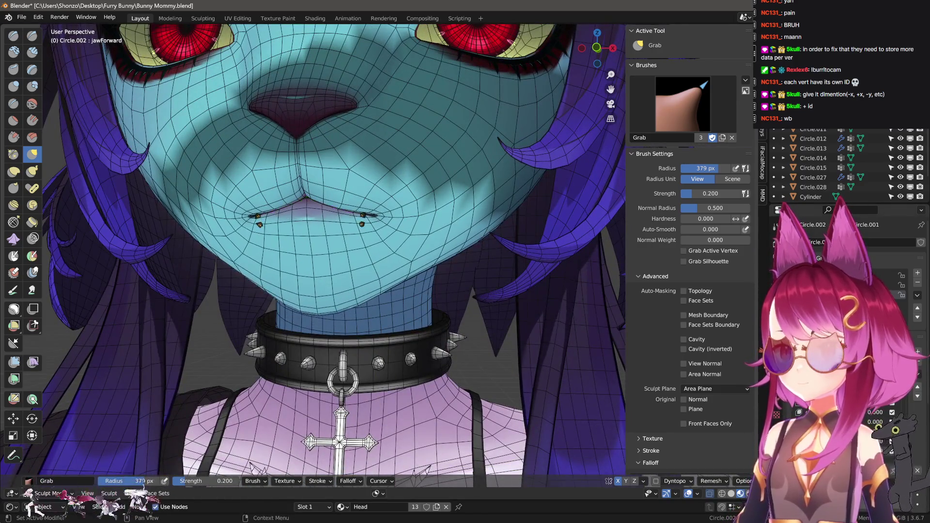
pyautogui.moveTo(516, 368)
pyautogui.mouseDown(button='middle')
pyautogui.moveTo(358, 297)
pyautogui.moveTo(329, 321)
pyautogui.moveTo(315, 450)
pyautogui.moveTo(349, 465)
pyautogui.mouseUp(button='middle')
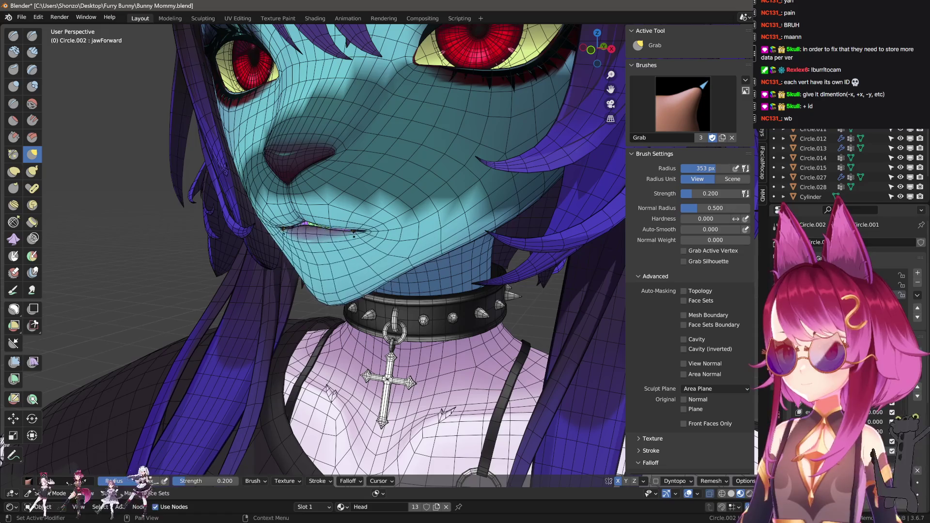
pyautogui.scroll(5, 415, 208)
pyautogui.press('Tab')
pyautogui.moveTo(368, 218); pyautogui.dragTo(434, 217, button='middle')
# - Select the lip piercing and move it forward along Y in two passes
pyautogui.press('l')
pyautogui.press('g')
pyautogui.press('y')
pyautogui.click(434, 217)
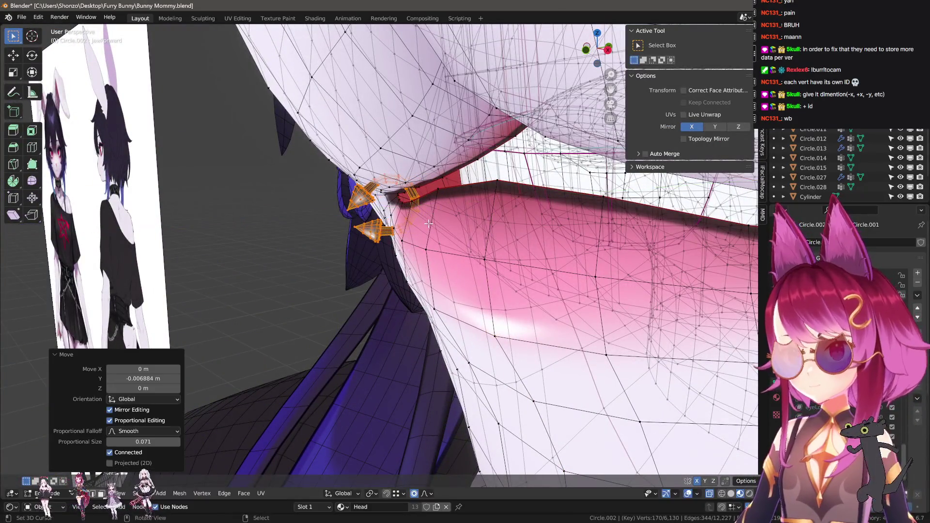
pyautogui.press('g')
pyautogui.press('y')
pyautogui.click(505, 242)
# - Lower the piercings slightly along Z and adjust the ring along Y
pyautogui.press('g')
pyautogui.press('z')
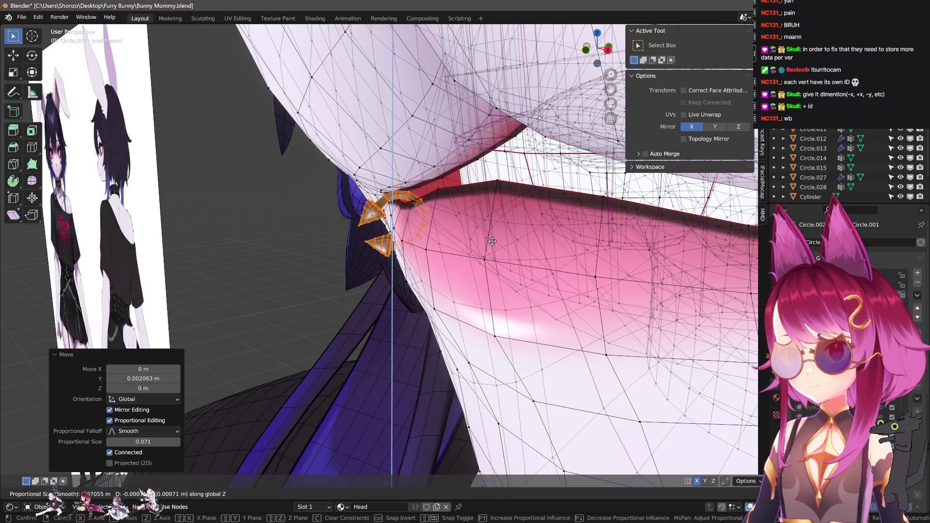
pyautogui.click(401, 251)
pyautogui.scroll(6, 402, 252)
pyautogui.press('g')
pyautogui.press('y')
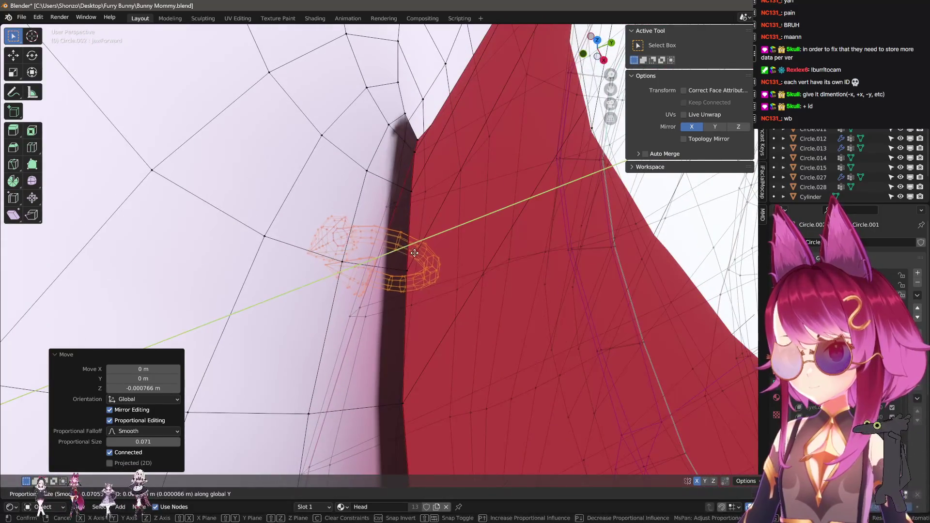
pyautogui.click(550, 264)
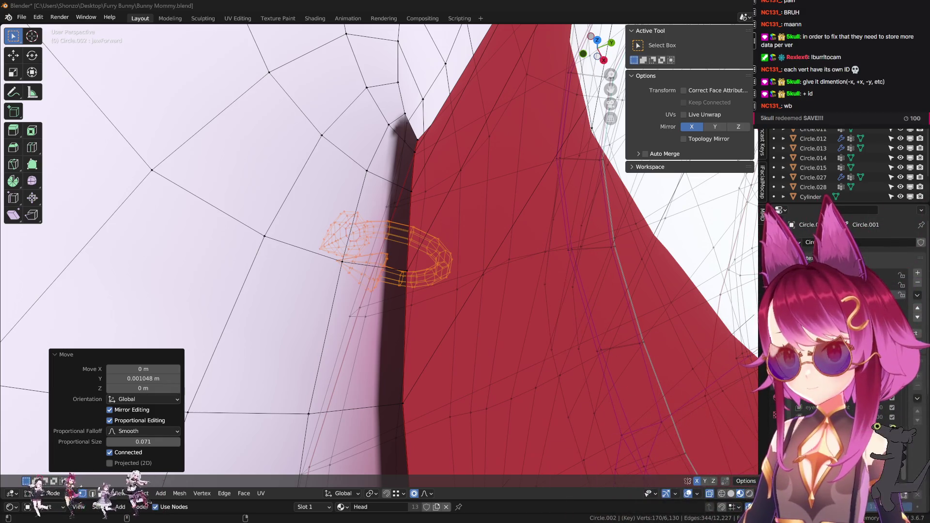
# - Save Bunny Mommy.blend, give the piercings a final nudge, and return to Sculpt Mode
pyautogui.moveTo(435, 255)
pyautogui.mouseDown(button='middle')
pyautogui.moveTo(460, 243)
pyautogui.moveTo(402, 203)
pyautogui.moveTo(455, 276)
pyautogui.mouseUp(button='middle')
pyautogui.hotkey('ctrl', 's')
pyautogui.press('g')
pyautogui.click(448, 266)
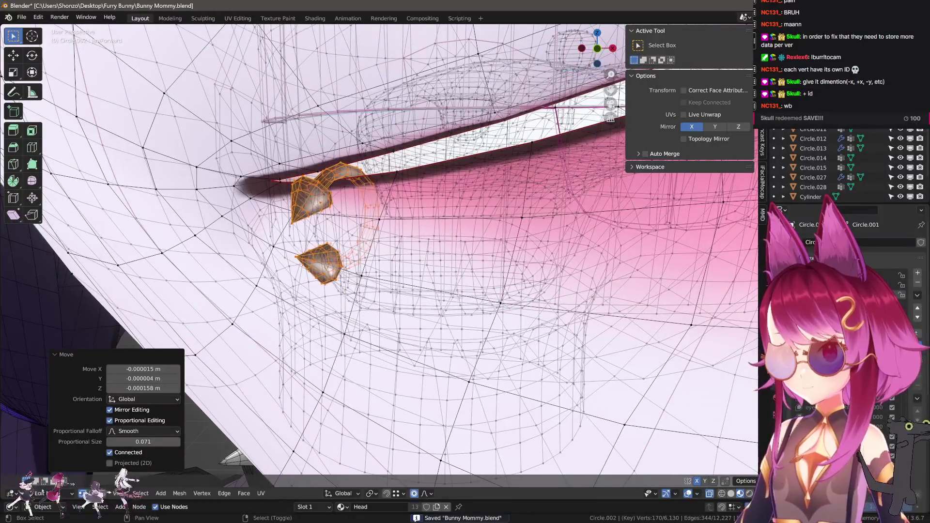
pyautogui.hotkey('ctrl', 'Tab')
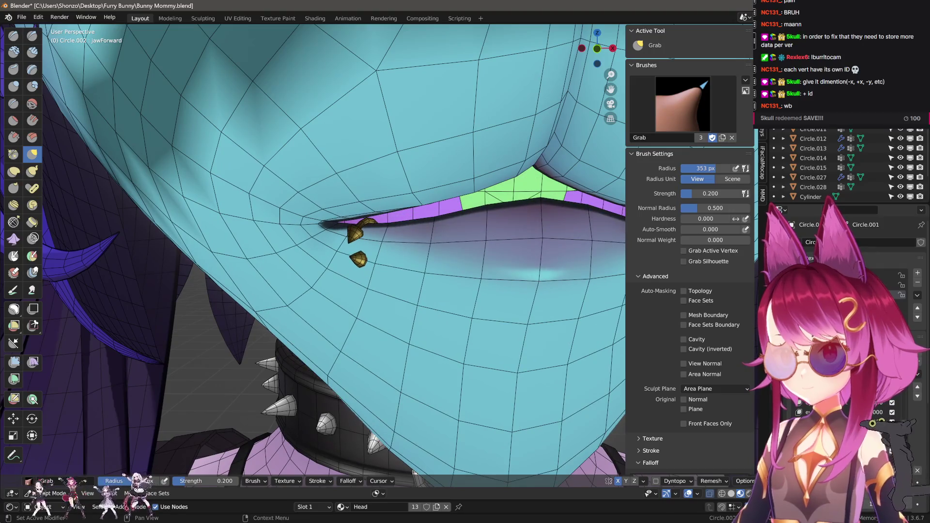
# - Add shape key Key 32 to head mesh Circle.002 for the jawLeft pose
pyautogui.scroll(-6, 462, 335)
pyautogui.moveTo(436, 330)
pyautogui.mouseDown(button='middle')
pyautogui.moveTo(439, 339)
pyautogui.moveTo(462, 334)
pyautogui.moveTo(397, 348)
pyautogui.mouseUp(button='middle')
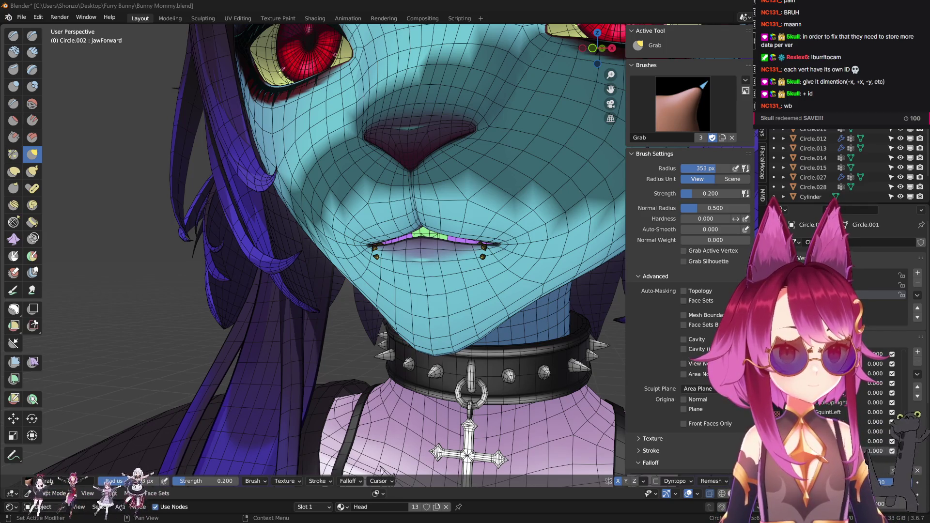
pyautogui.click(920, 476)
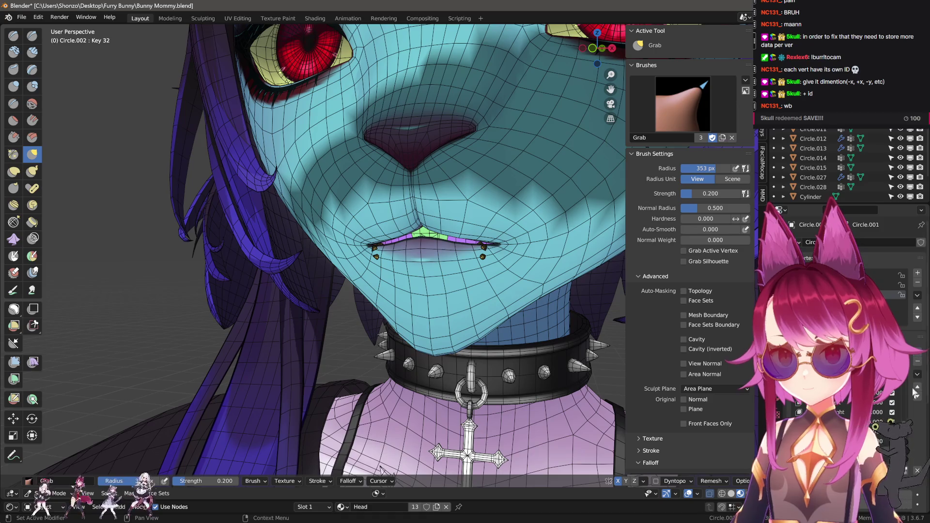
# - In Edit Mode with Mirror X off, shift the mouth-to-chin vertex path sideways with falloff
pyautogui.scroll(2, 373, 242)
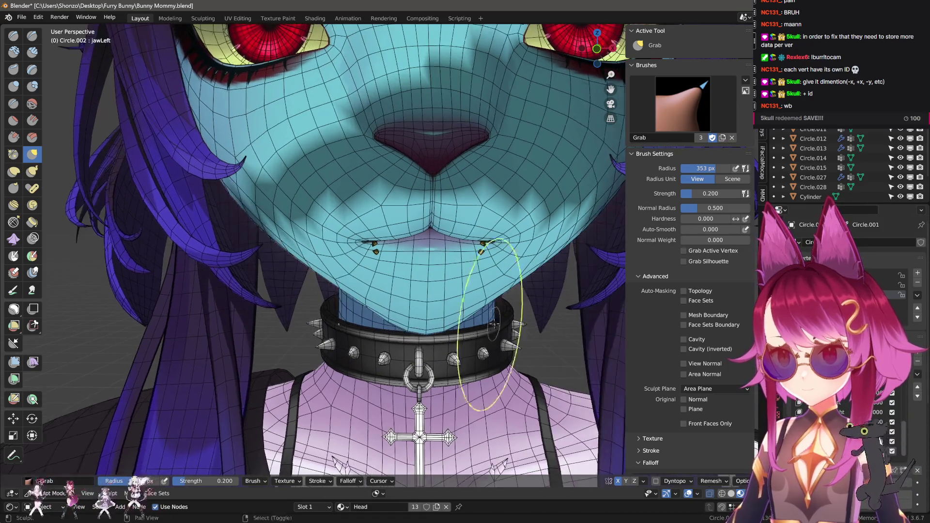
pyautogui.press('Tab')
pyautogui.moveTo(373, 242); pyautogui.dragTo(339, 203, button='middle')
pyautogui.click(304, 173)
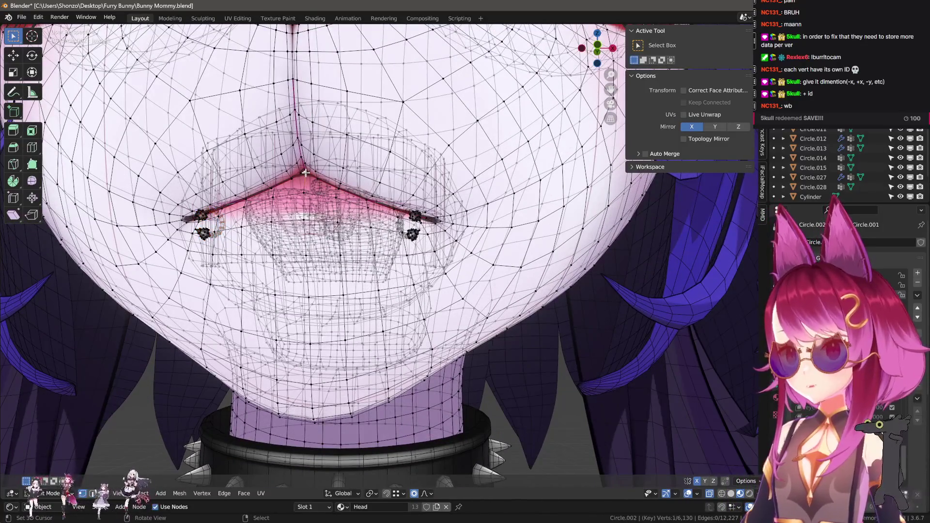
pyautogui.keyDown('ctrl'); pyautogui.click(312, 424); pyautogui.keyUp('ctrl')
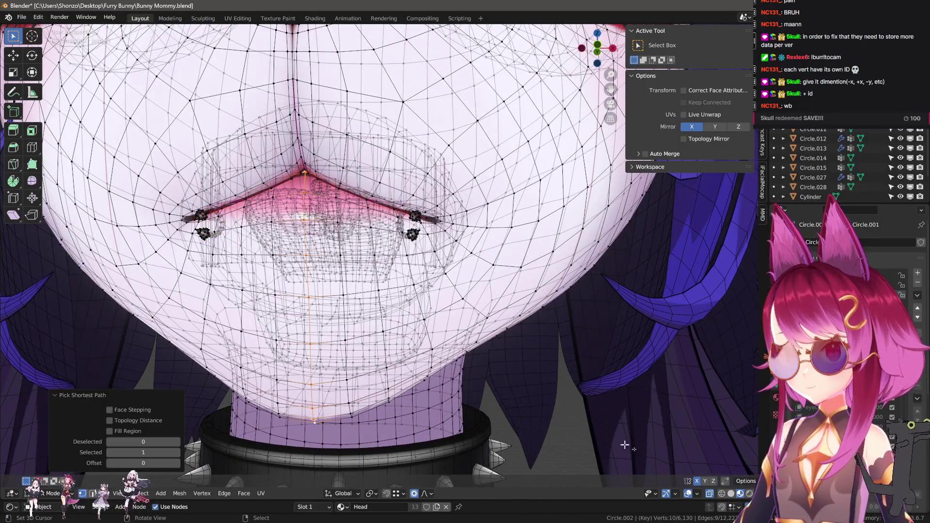
pyautogui.click(697, 482)
pyautogui.press('KP_Decimal')
pyautogui.press('g')
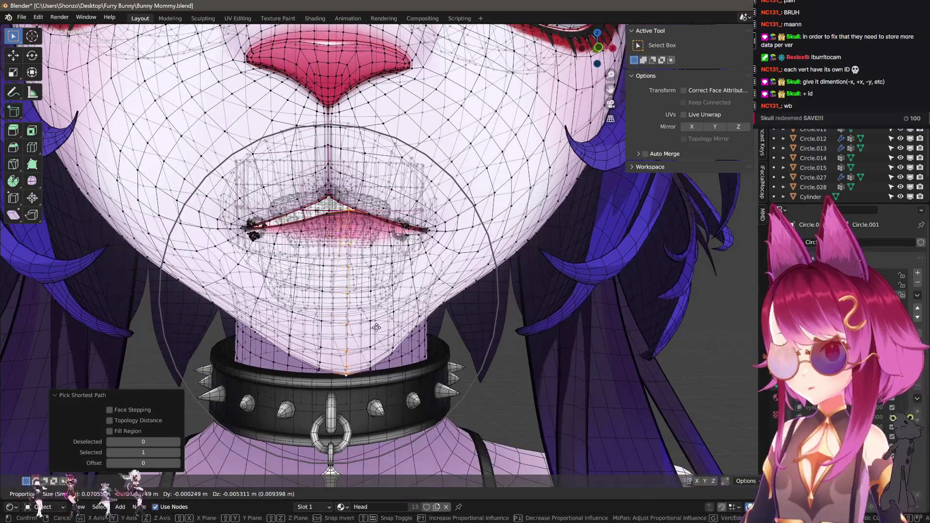
pyautogui.click(456, 348)
# - Move a lip vertex, then the lip-to-chin path, sideways with proportional editing
pyautogui.scroll(2, 458, 349)
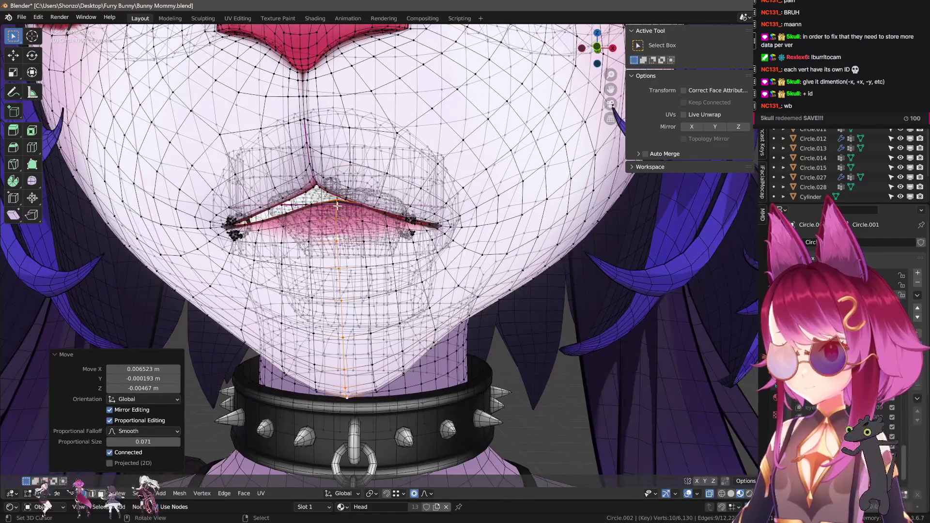
pyautogui.click(336, 202)
pyautogui.press('g')
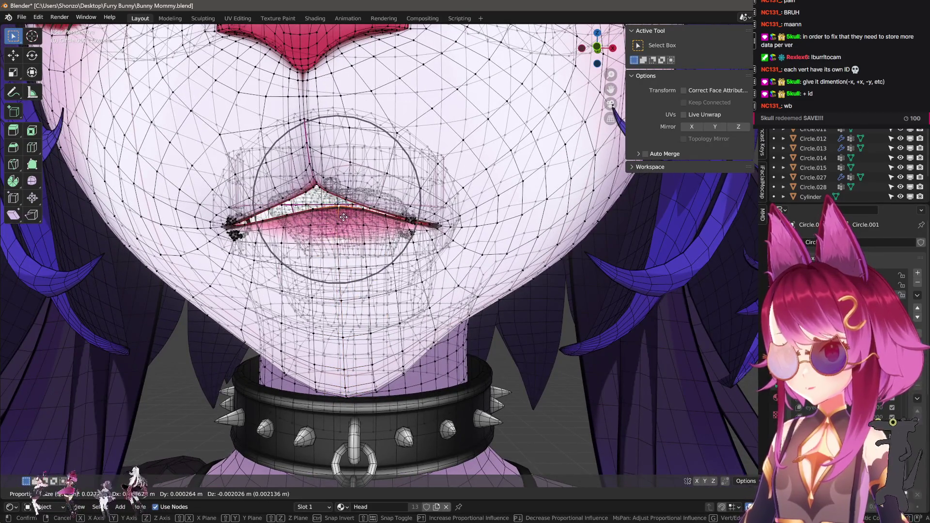
pyautogui.scroll(-9, 406, 279)
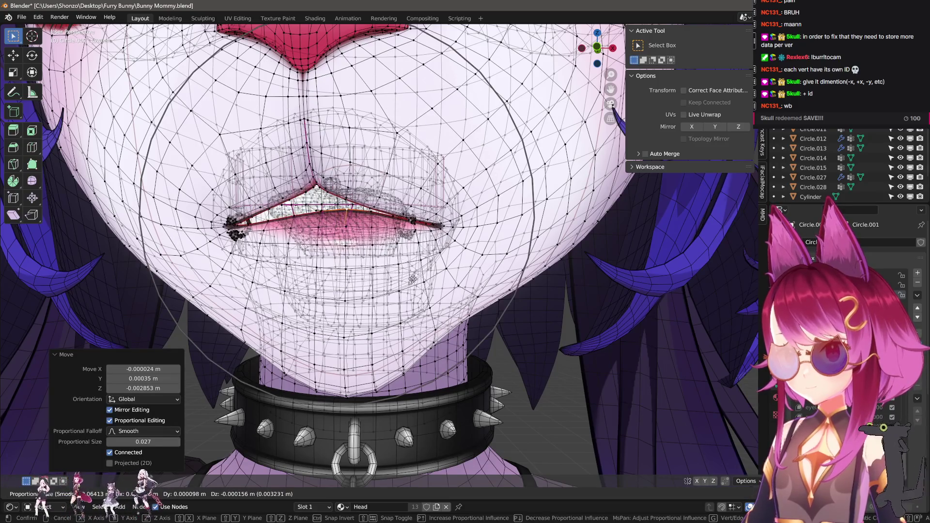
pyautogui.click(390, 372)
pyautogui.keyDown('ctrl'); pyautogui.click(359, 398); pyautogui.keyUp('ctrl')
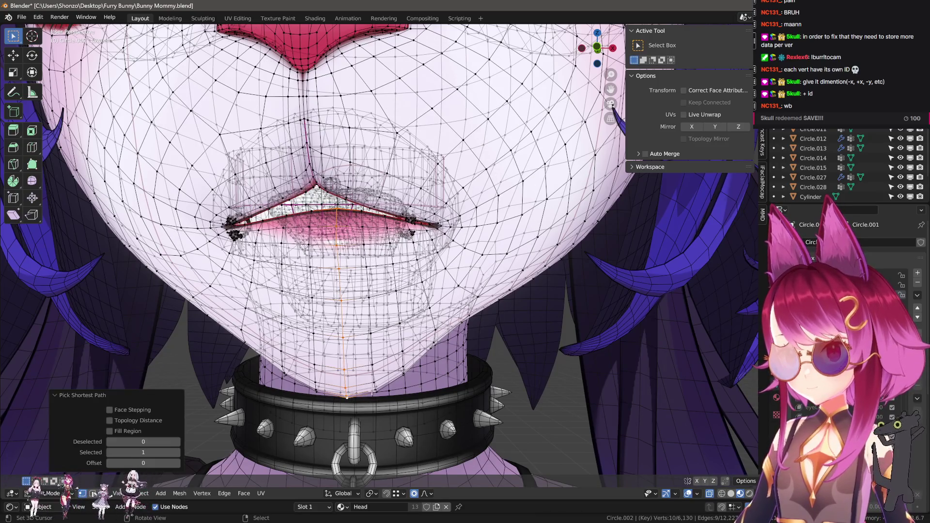
pyautogui.press('g')
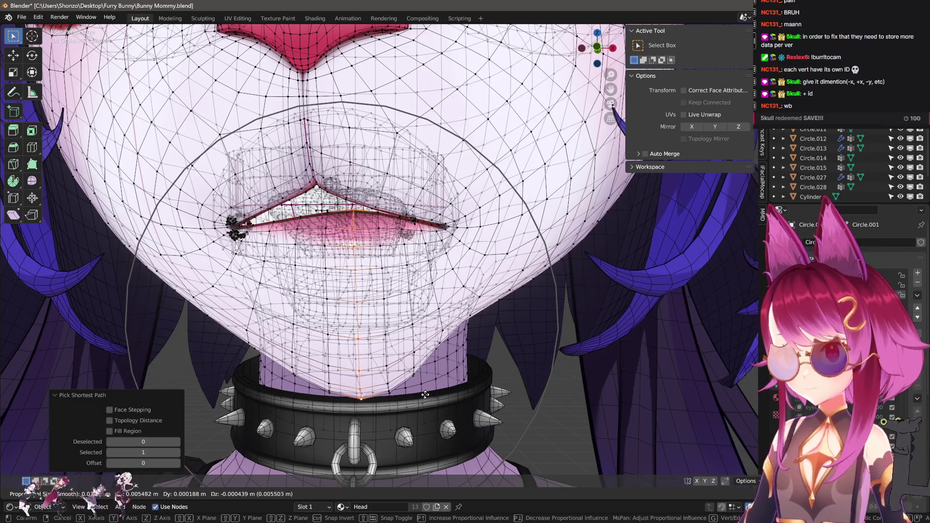
pyautogui.click(472, 390)
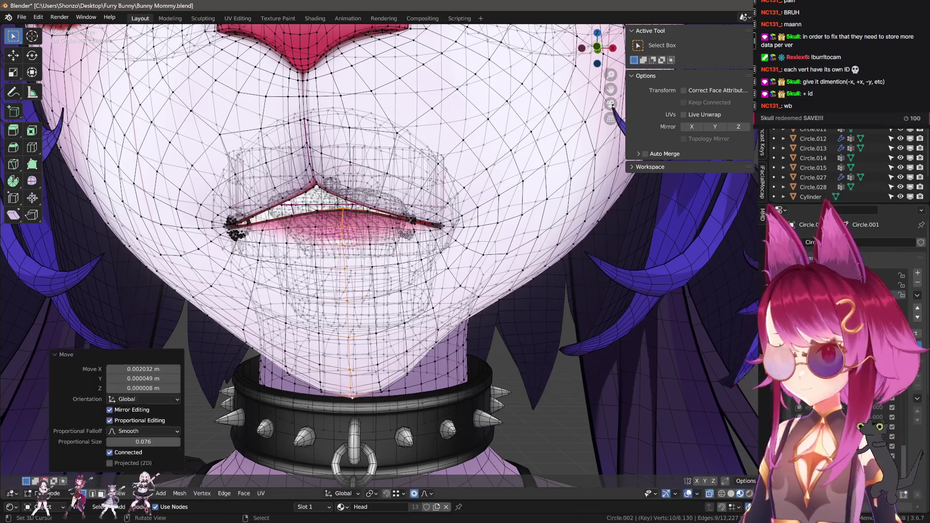
# - Adjust a short lip vertex path, then switch the head to Sculpt Mode
pyautogui.moveTo(343, 214); pyautogui.dragTo(334, 213, button='middle')
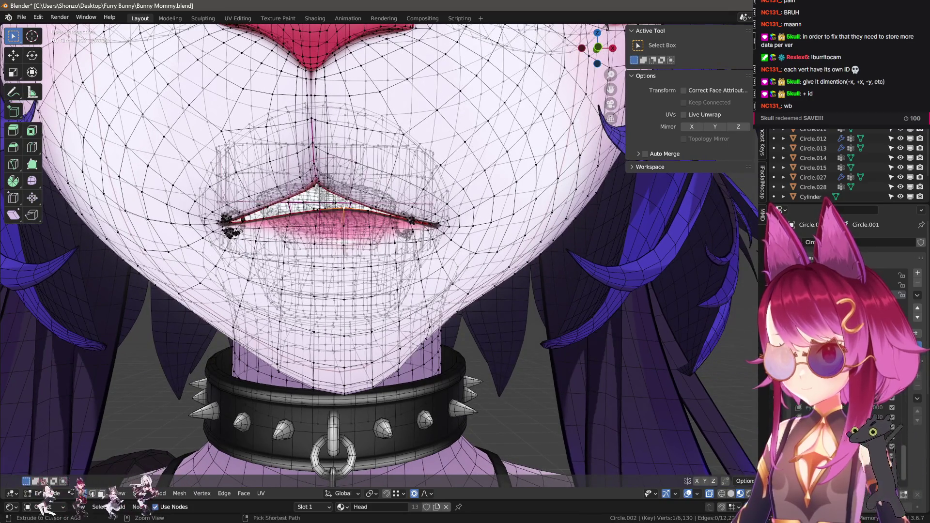
pyautogui.keyDown('ctrl'); pyautogui.click(343, 212); pyautogui.keyUp('ctrl')
pyautogui.press('g')
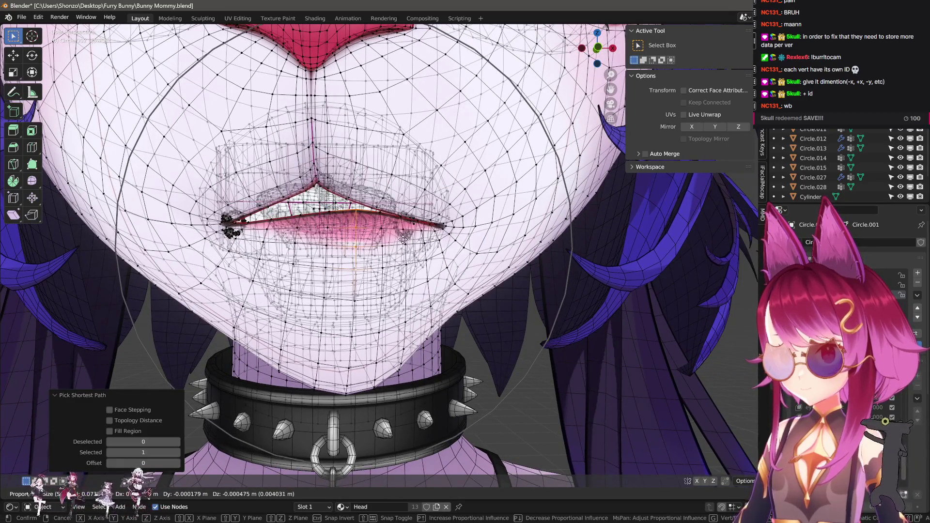
pyautogui.click(679, 455)
pyautogui.moveTo(679, 456); pyautogui.dragTo(687, 463, button='middle')
pyautogui.scroll(-3, 687, 463)
pyautogui.hotkey('ctrl', 'Tab')
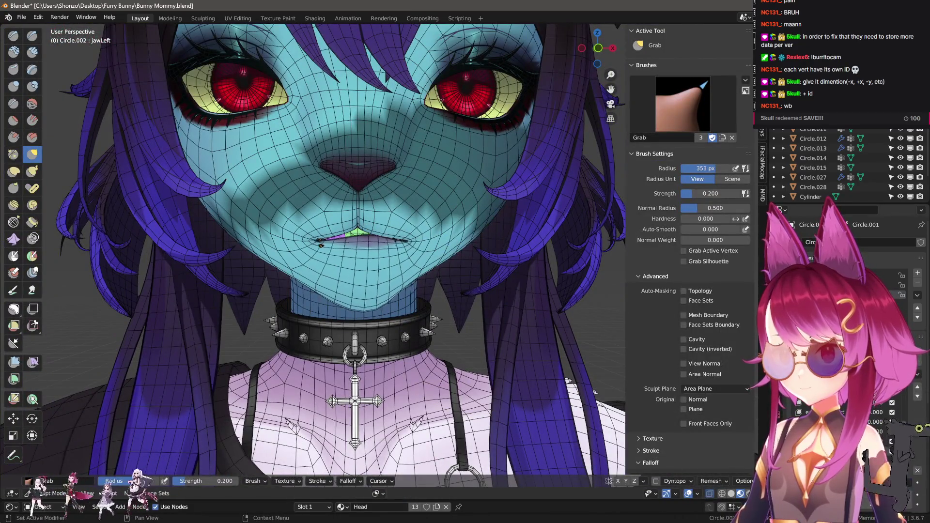
# - In Edit Mode, select the linked lip piercing and move it toward the shifted mouth corner
pyautogui.scroll(5, 395, 290)
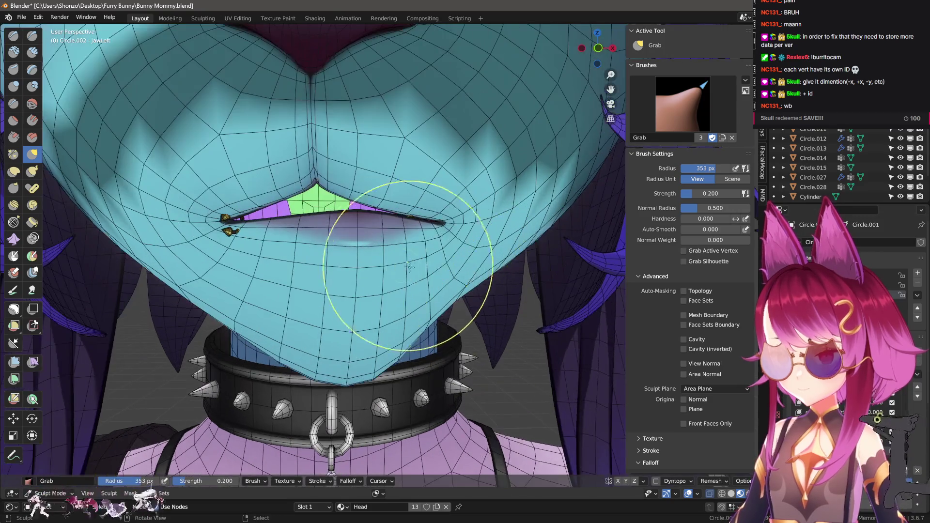
pyautogui.press('Tab')
pyautogui.scroll(4, 422, 282)
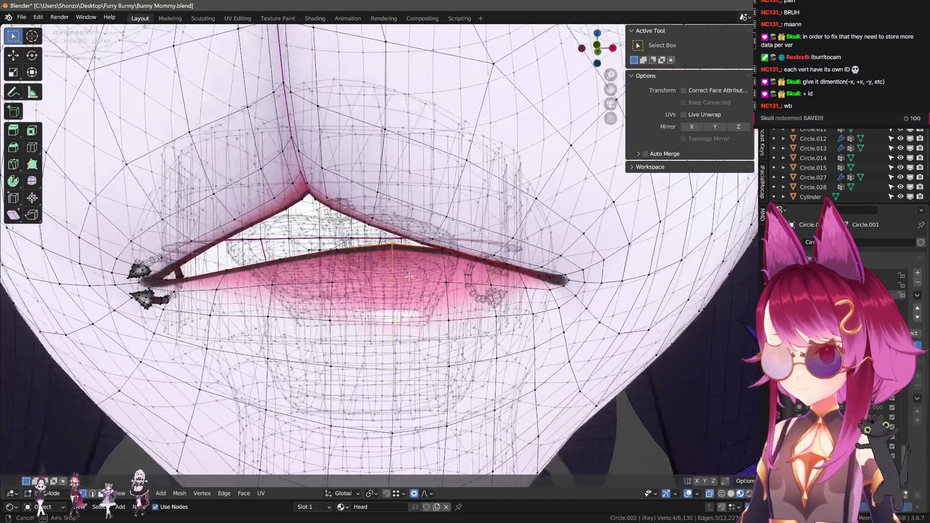
pyautogui.hotkey('ctrl', 'l')
pyautogui.press('g')
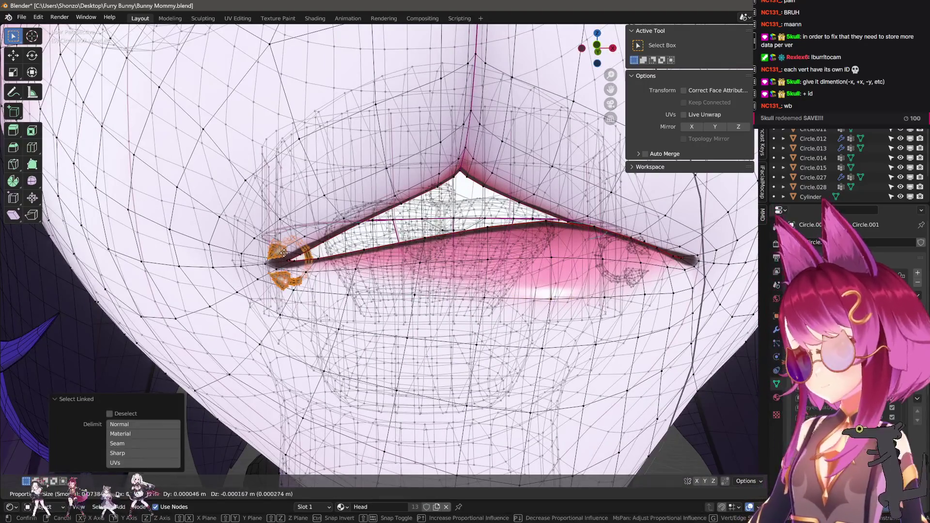
pyautogui.press('Return')
pyautogui.moveTo(424, 281)
pyautogui.mouseDown(button='middle')
pyautogui.moveTo(438, 291)
pyautogui.moveTo(367, 279)
pyautogui.moveTo(469, 331)
pyautogui.mouseUp(button='middle')
pyautogui.press('g')
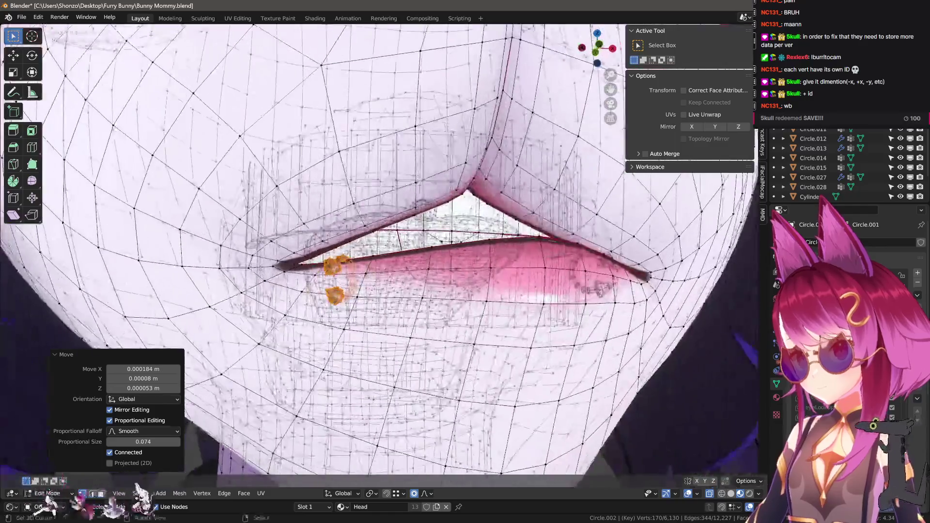
# - Check the lips in Sculpt Mode, then reposition the piercing and its spikes with several moves
pyautogui.hotkey('ctrl', 'Tab')
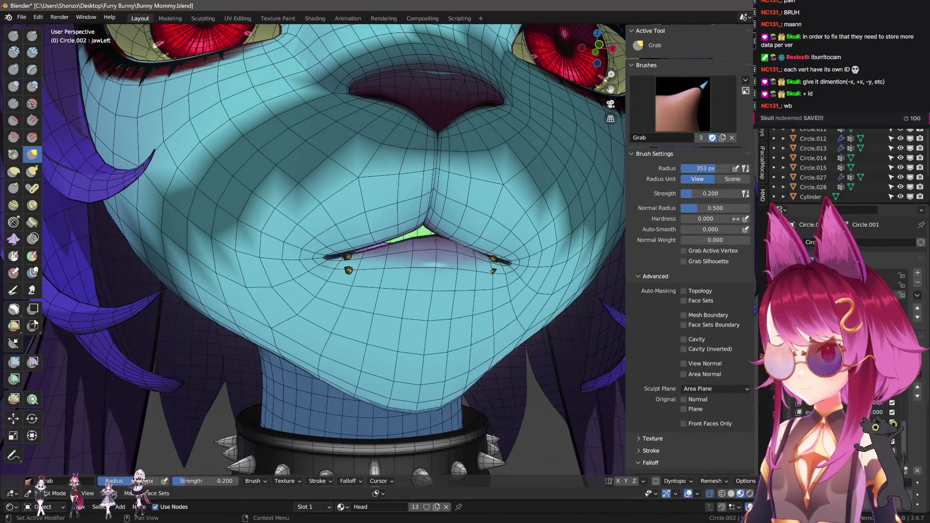
pyautogui.scroll(5, 446, 301)
pyautogui.press('Tab')
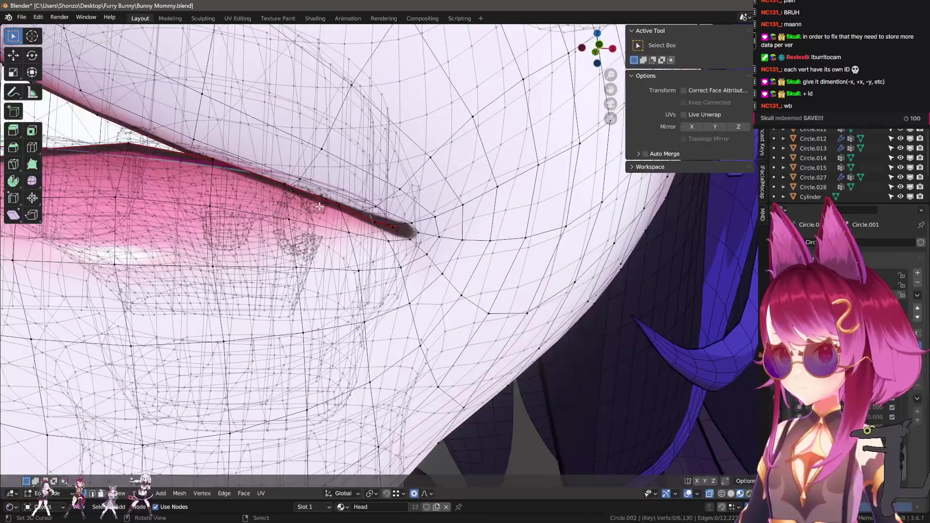
pyautogui.press('l')
pyautogui.moveTo(445, 301)
pyautogui.mouseDown(button='middle')
pyautogui.moveTo(442, 222)
pyautogui.moveTo(370, 253)
pyautogui.moveTo(391, 257)
pyautogui.moveTo(379, 204)
pyautogui.moveTo(481, 252)
pyautogui.mouseUp(button='middle')
pyautogui.click(450, 298)
pyautogui.press('g')
pyautogui.click(391, 258)
pyautogui.press('g')
pyautogui.click(379, 204)
pyautogui.press('g')
pyautogui.click(472, 252)
# - In Sculpt Mode, undo and redo the piercing and lip changes to compare before and after
pyautogui.hotkey('ctrl', 'Tab')
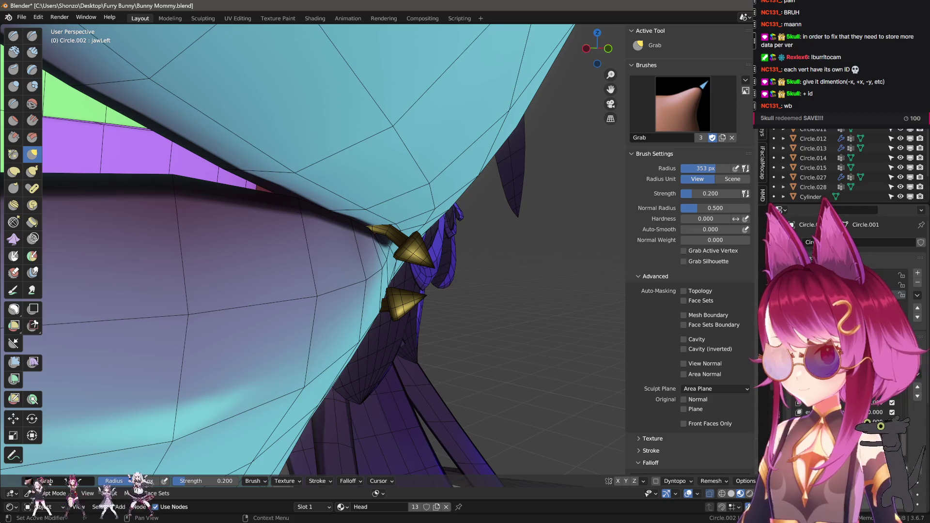
pyautogui.hotkey('ctrl', 'z')
pyautogui.hotkey('ctrl', 'shift', 'z')
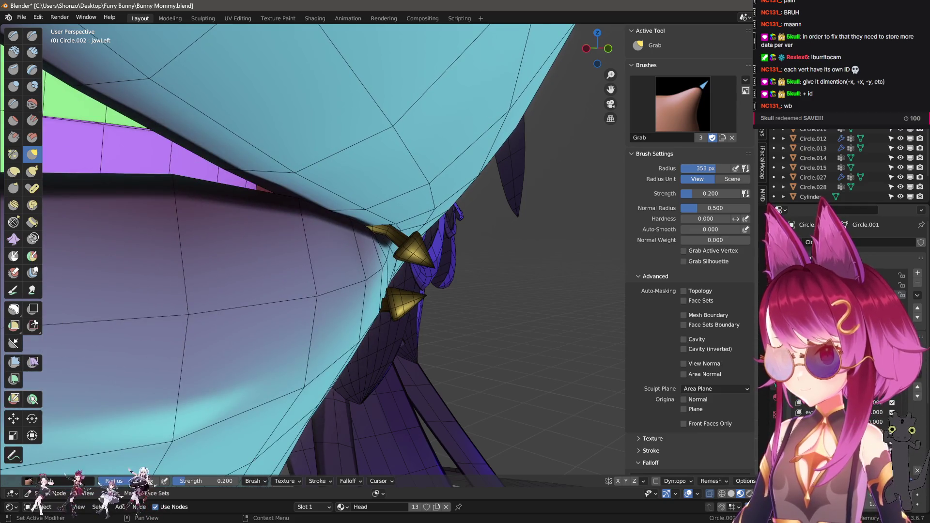
pyautogui.hotkey('ctrl', 'z')
pyautogui.hotkey('ctrl', 'shift', 'z')
pyautogui.hotkey('ctrl', 'shift', 'z')
pyautogui.hotkey('ctrl', 'shift', 'z')
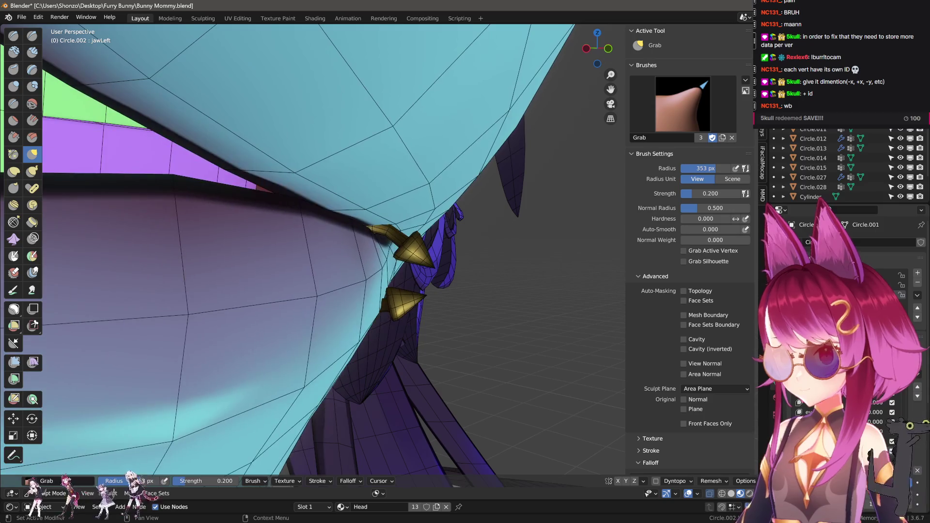
pyautogui.hotkey('ctrl', 'z')
pyautogui.hotkey('ctrl', 'z')
pyautogui.hotkey('ctrl', 'z')
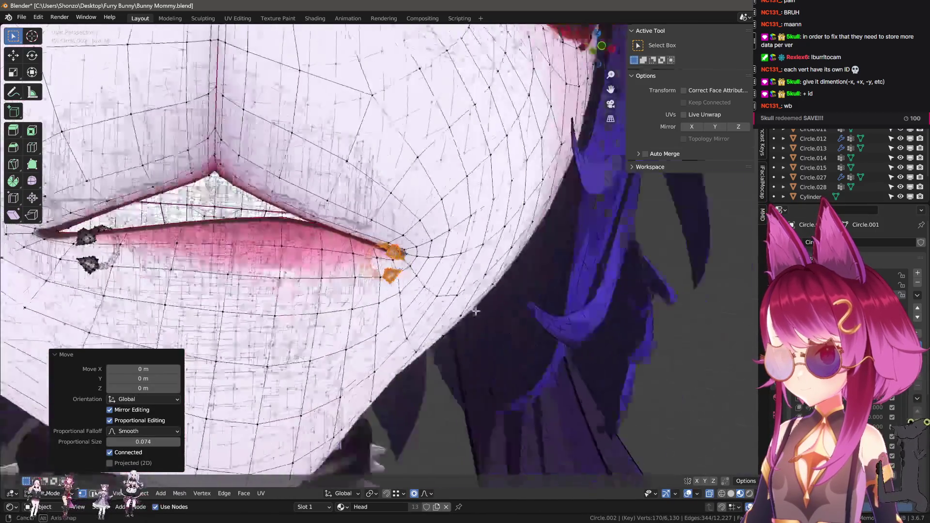
pyautogui.hotkey('ctrl', 'shift', 'z')
pyautogui.hotkey('ctrl', 'shift', 'z')
pyautogui.hotkey('ctrl', 'shift', 'z')
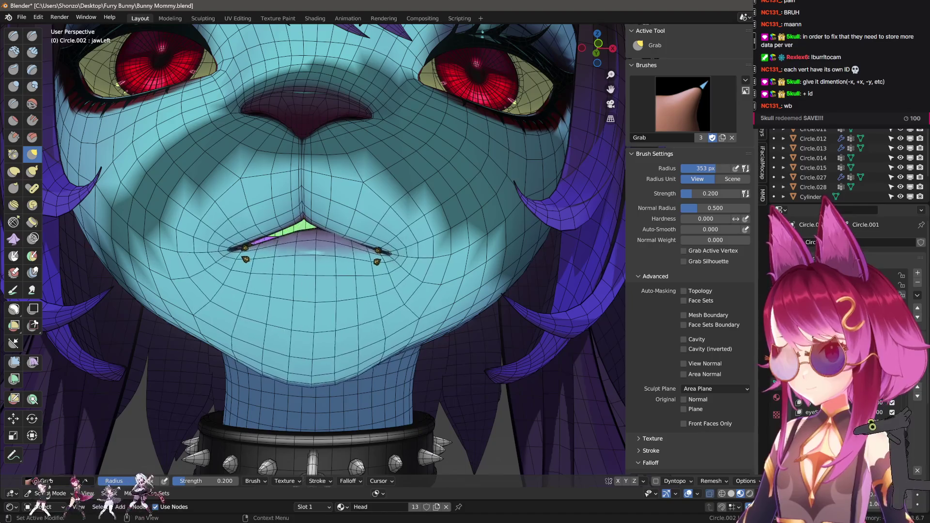
pyautogui.hotkey('ctrl', 'z')
pyautogui.hotkey('ctrl', 'shift', 'z')
# - Zoom out to the whole face and create a new shape key from the current mix
pyautogui.moveTo(385, 361); pyautogui.dragTo(500, 341, button='middle')
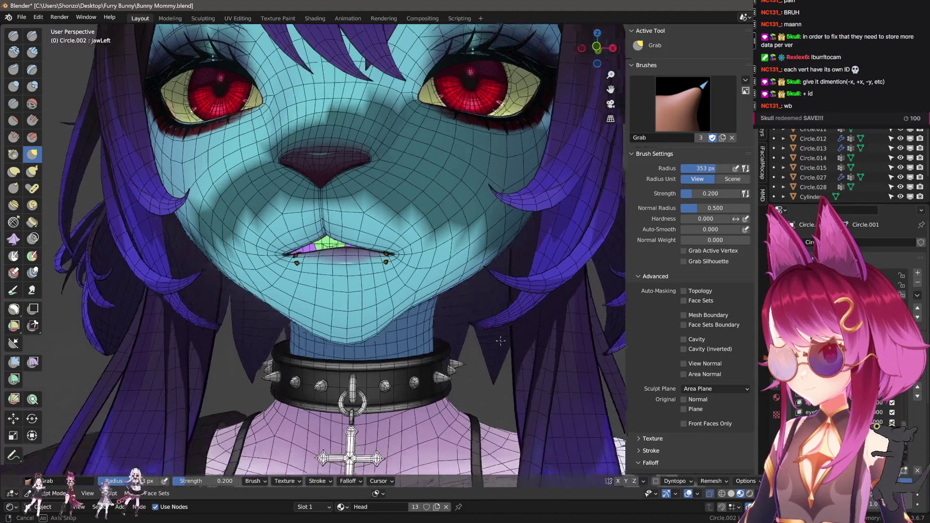
pyautogui.scroll(4, 507, 325)
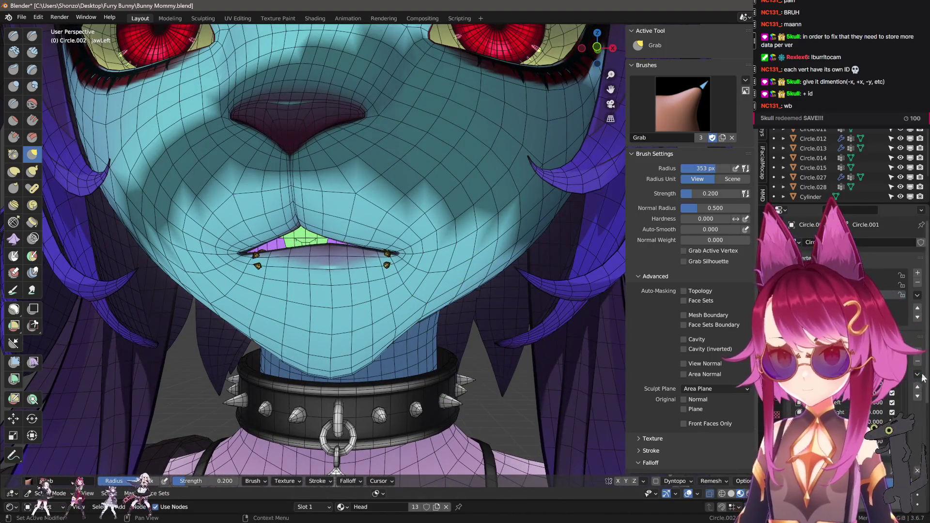
pyautogui.click(903, 386)
# - Mirror the new key, drag its lips closed and sideways with Grab, compare, then add Key 34
pyautogui.click(880, 399)
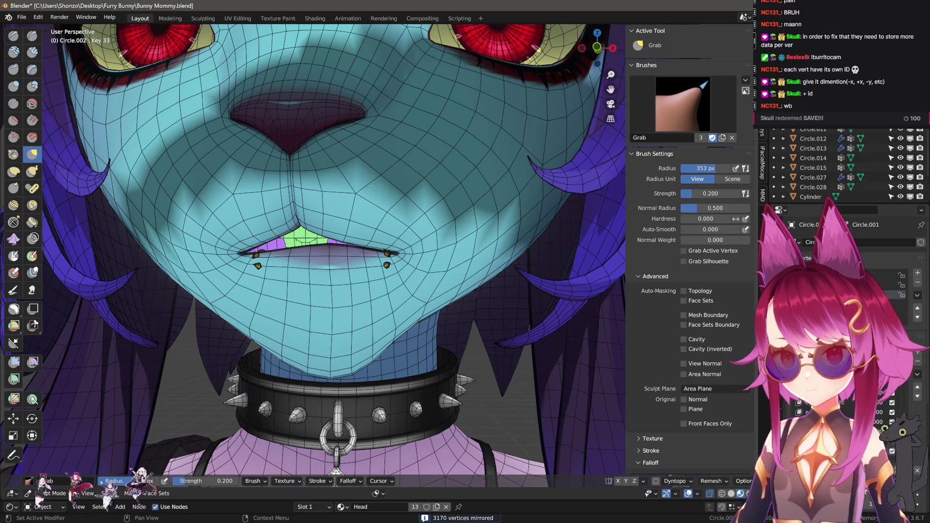
pyautogui.scroll(3, 339, 243)
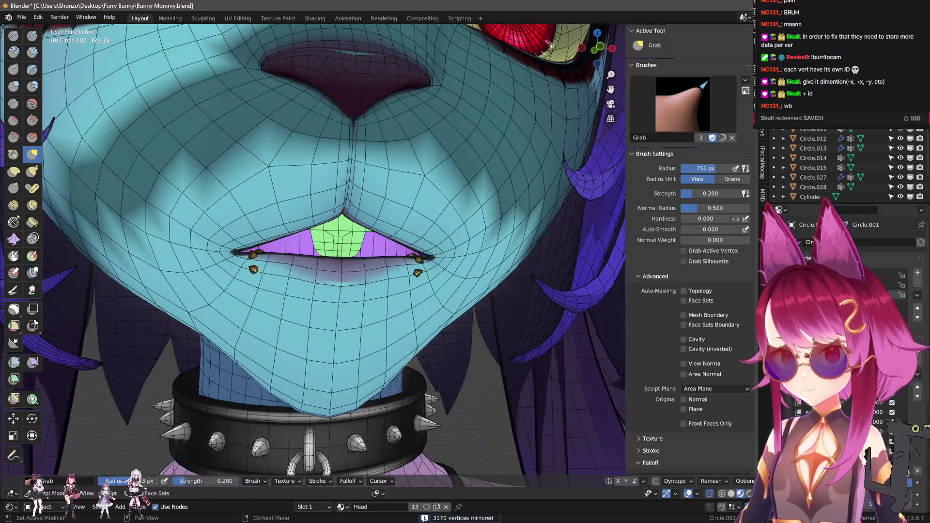
pyautogui.moveTo(339, 281)
pyautogui.mouseDown()
pyautogui.moveTo(339, 257)
pyautogui.moveTo(342, 269)
pyautogui.mouseUp()
pyautogui.hotkey('ctrl', 'z')
pyautogui.hotkey('ctrl', 'shift', 'z')
pyautogui.hotkey('ctrl', 'z')
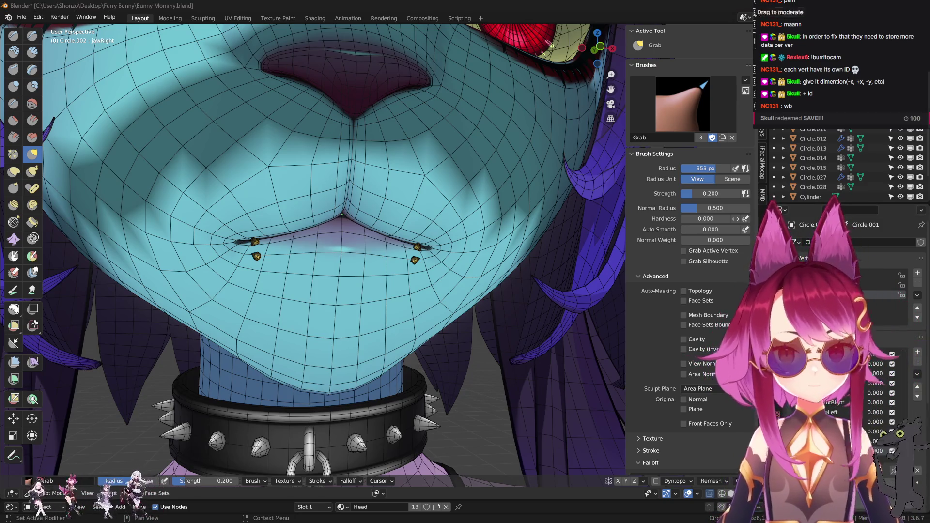
pyautogui.click(855, 411)
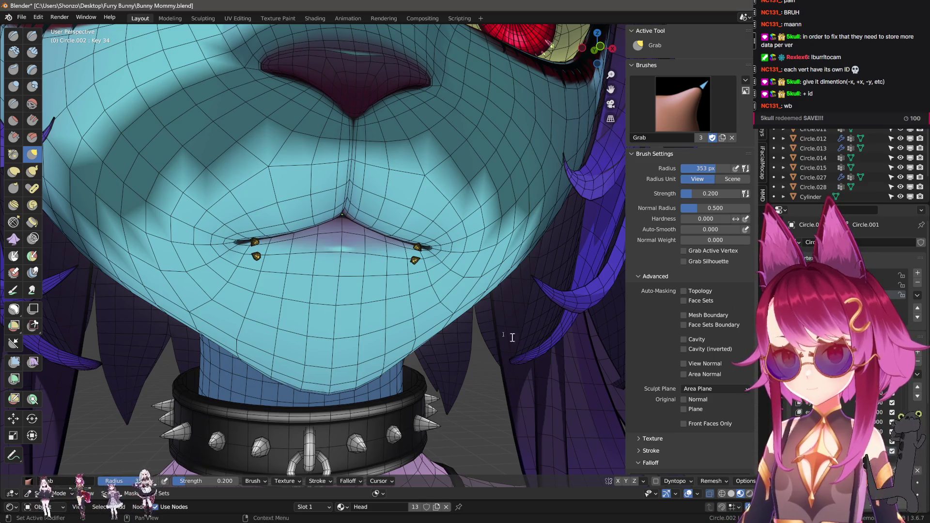
pyautogui.scroll(-5, 512, 338)
pyautogui.press('Tab')
pyautogui.press('a')
pyautogui.press('F3')
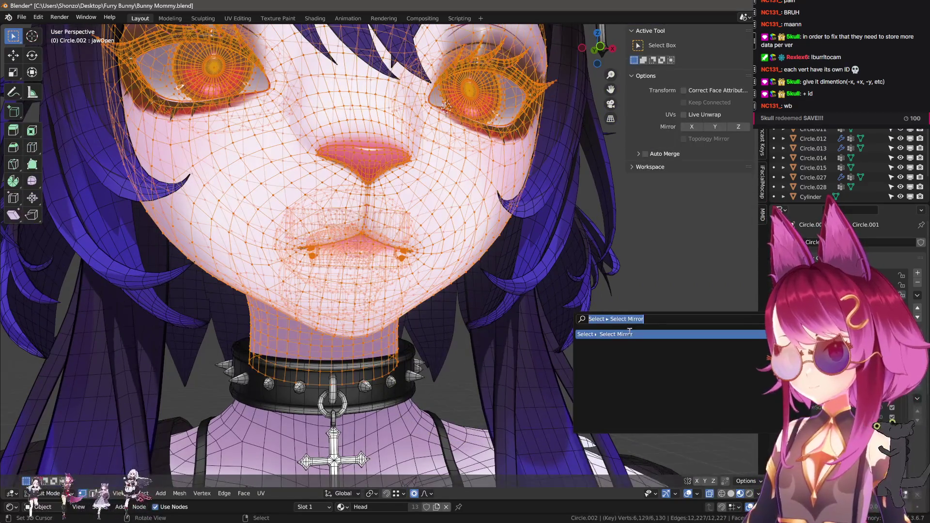
pyautogui.press('Return')
pyautogui.hotkey('ctrl', 'z')
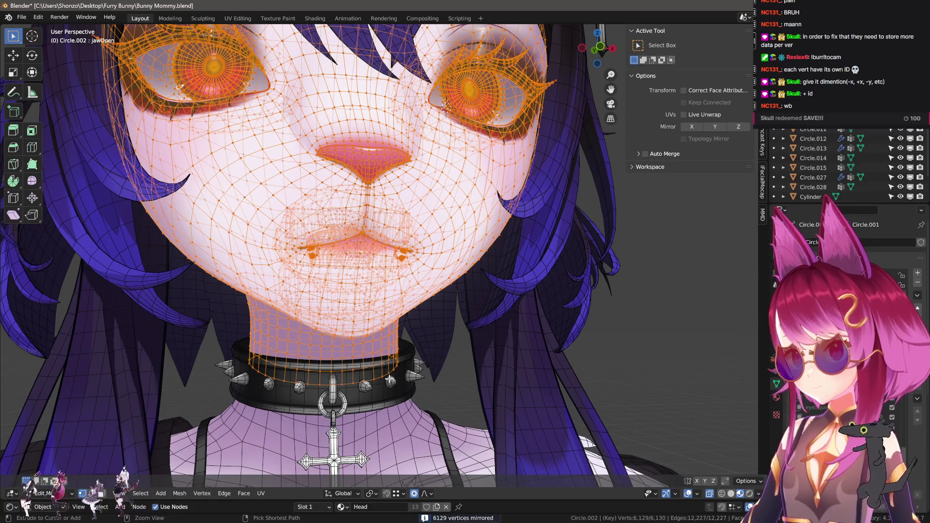
pyautogui.press('F3')
pyautogui.write('b')
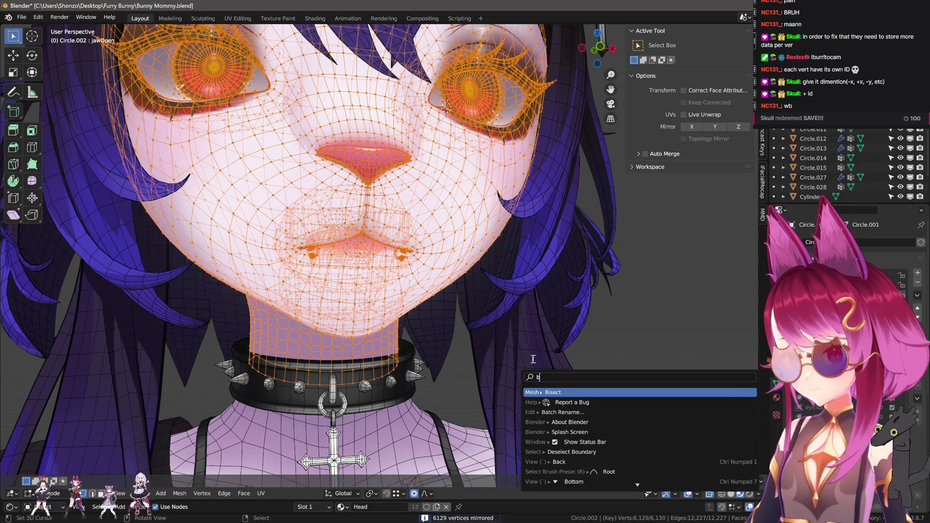
pyautogui.write('lend')
pyautogui.press('Return')
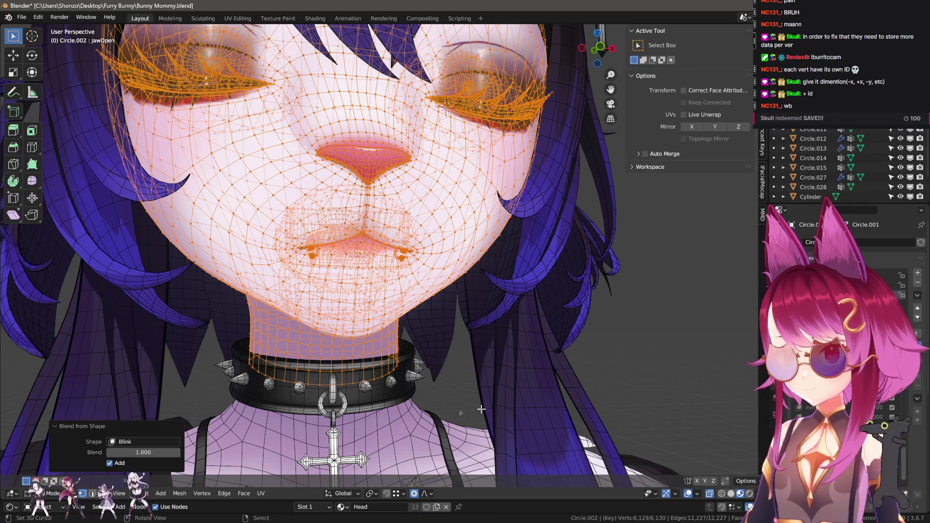
pyautogui.hotkey('ctrl', 'z')
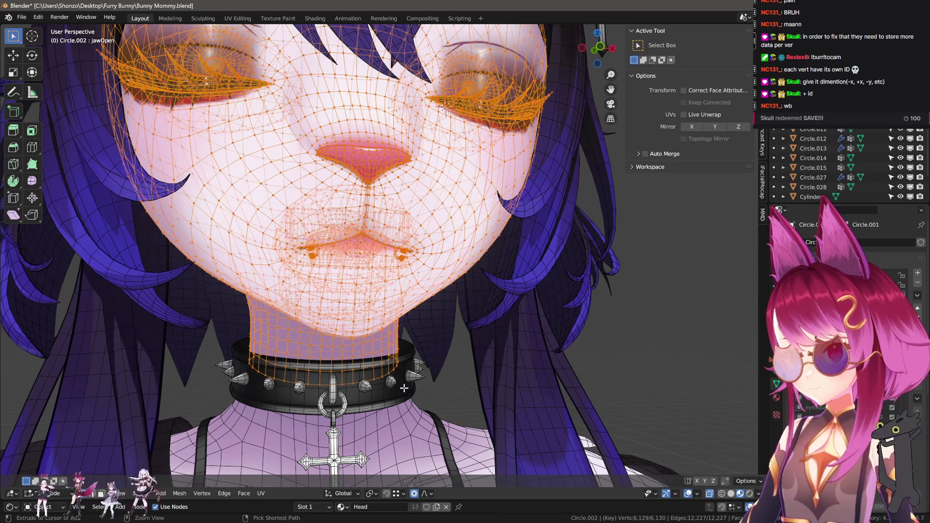
pyautogui.press('F3')
pyautogui.press('Return')
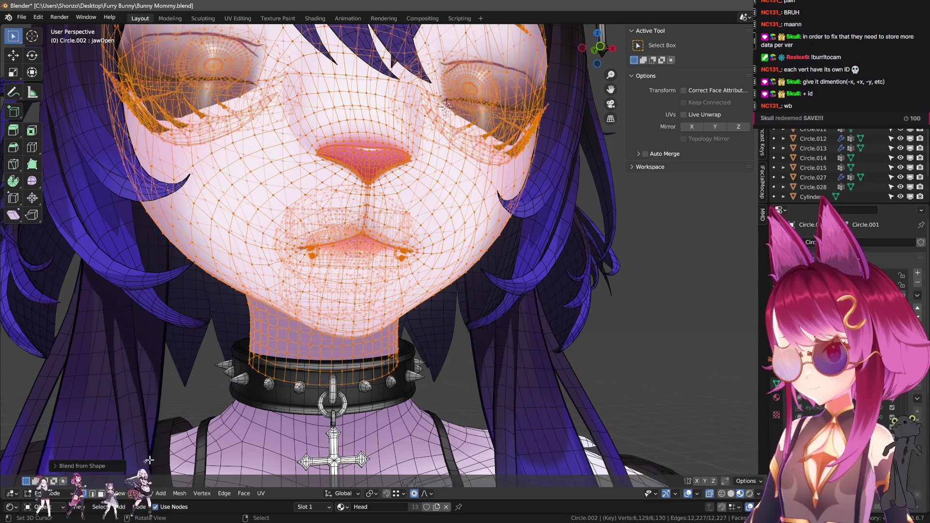
pyautogui.click(66, 467)
pyautogui.click(143, 442)
pyautogui.write('ah')
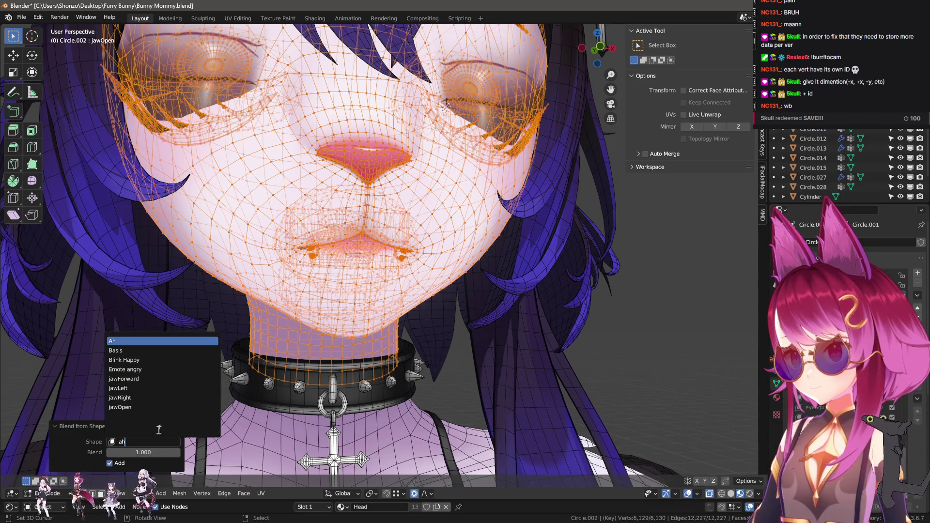
pyautogui.click(130, 341)
pyautogui.keyDown('shift'); pyautogui.moveTo(558, 443); pyautogui.dragTo(622, 436, button='middle'); pyautogui.keyUp('shift')
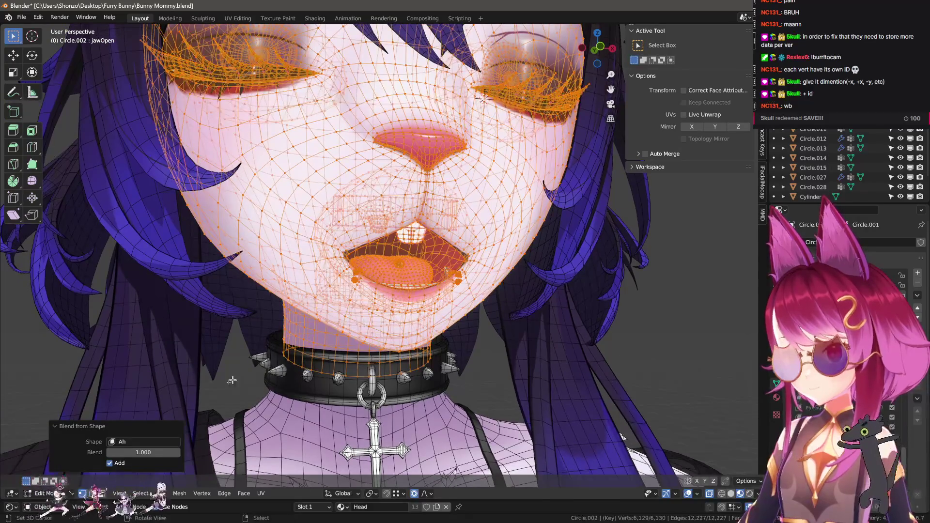
pyautogui.scroll(-1, 289, 365)
pyautogui.hotkey('ctrl', 'z')
pyautogui.hotkey('ctrl', 'z')
pyautogui.hotkey('ctrl', 'z')
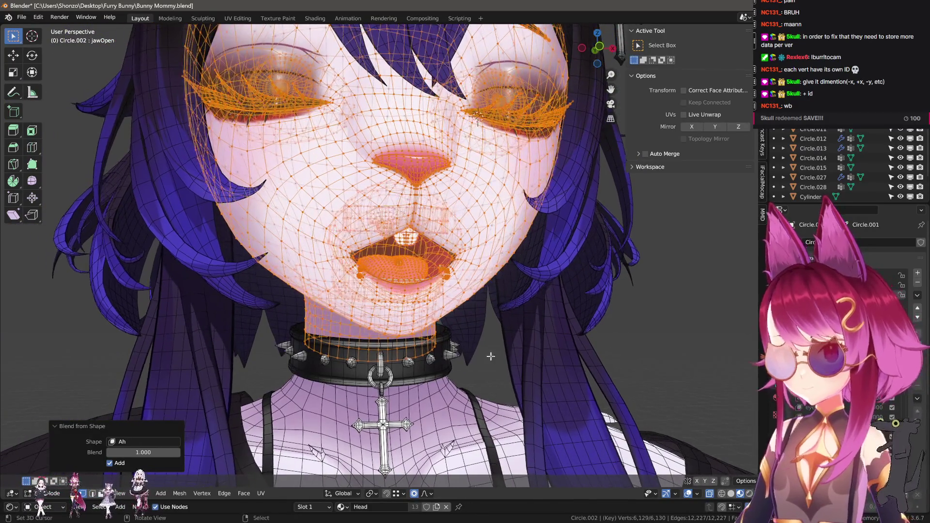
pyautogui.hotkey('ctrl', 'shift', 'z')
pyautogui.hotkey('ctrl', 'shift', 'z')
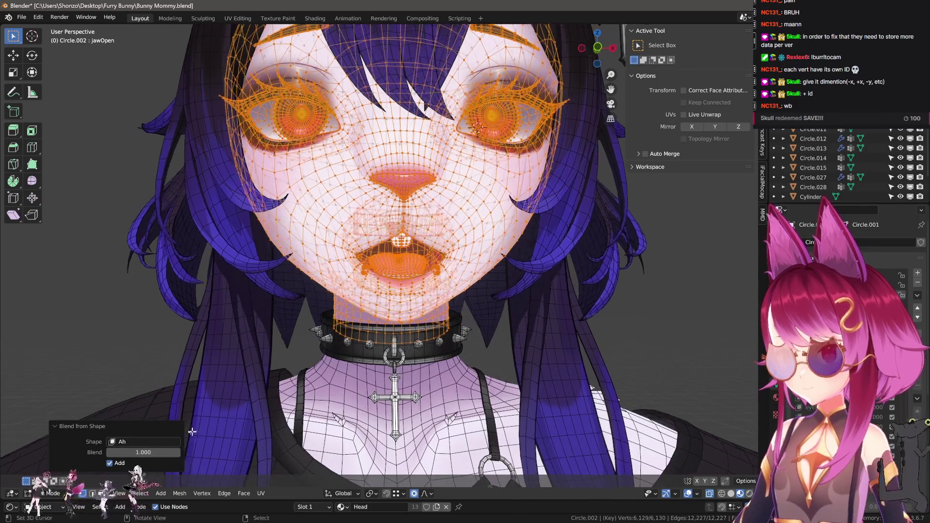
pyautogui.moveTo(137, 452); pyautogui.dragTo(156, 452)
# - Undo the earlier blend and rerun Blend from Shape with the Ah shape
pyautogui.hotkey('ctrl', 'z')
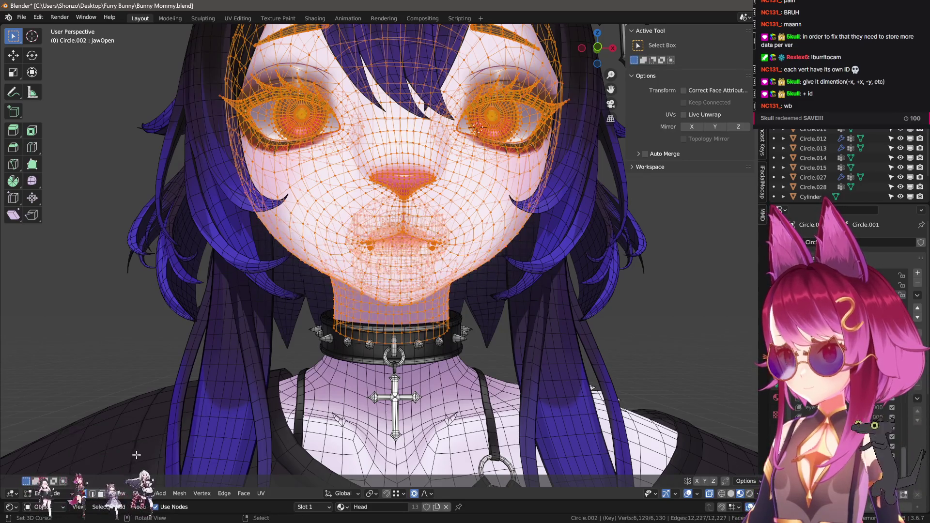
pyautogui.press('F3')
pyautogui.press('Return')
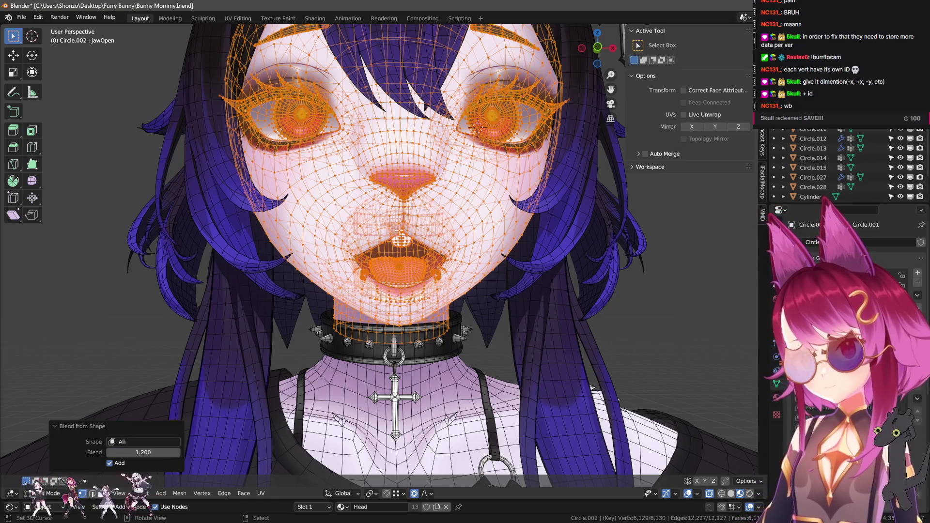
# - Select the teeth strip and move it front-to-back along Y
pyautogui.scroll(5, 557, 184)
pyautogui.moveTo(558, 184)
pyautogui.mouseDown(button='middle')
pyautogui.moveTo(617, 183)
pyautogui.moveTo(583, 217)
pyautogui.mouseUp(button='middle')
pyautogui.scroll(3, 469, 257)
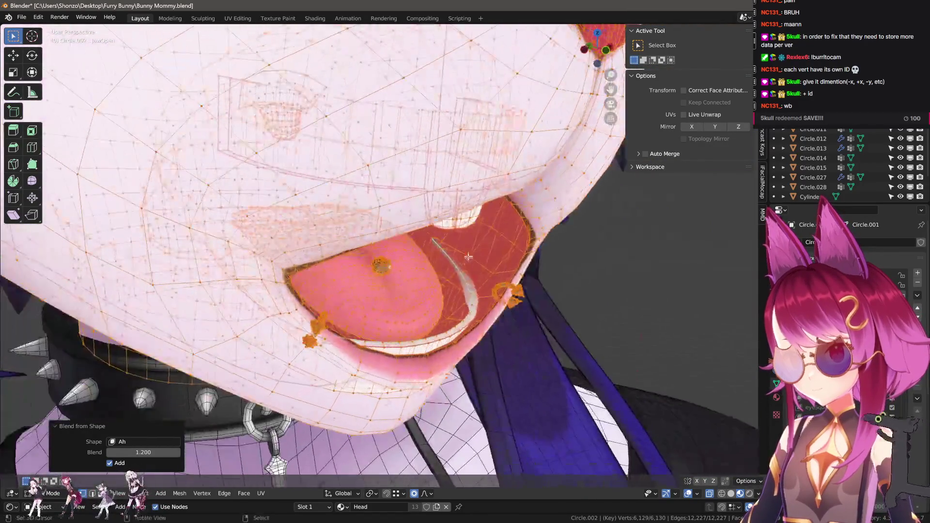
pyautogui.press('l')
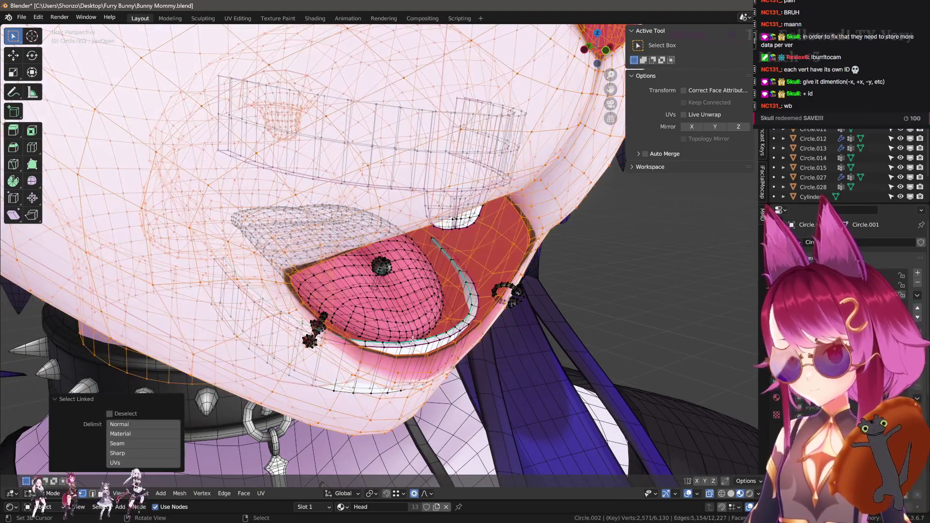
pyautogui.hotkey('ctrl', 'z')
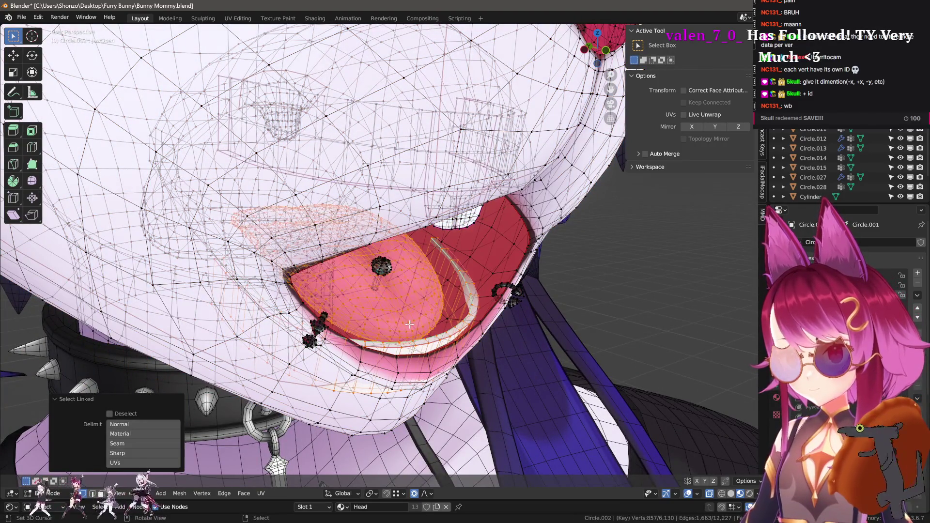
pyautogui.moveTo(383, 268)
pyautogui.mouseDown(button='middle')
pyautogui.moveTo(400, 266)
pyautogui.moveTo(378, 290)
pyautogui.moveTo(391, 331)
pyautogui.moveTo(376, 316)
pyautogui.moveTo(413, 295)
pyautogui.moveTo(439, 357)
pyautogui.moveTo(420, 331)
pyautogui.mouseUp(button='middle')
pyautogui.press('g')
pyautogui.press('y')
pyautogui.click(368, 252)
pyautogui.click(413, 294)
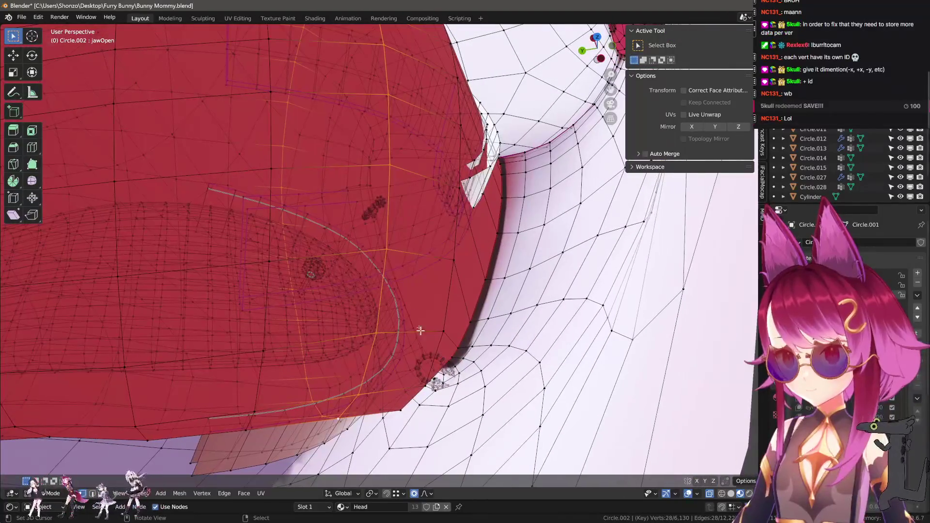
# - Scale up the mouth edge loop and add another inner-mouth loop to the selection
pyautogui.moveTo(427, 266)
pyautogui.mouseDown(button='middle')
pyautogui.moveTo(416, 305)
pyautogui.moveTo(398, 270)
pyautogui.moveTo(484, 316)
pyautogui.mouseUp(button='middle')
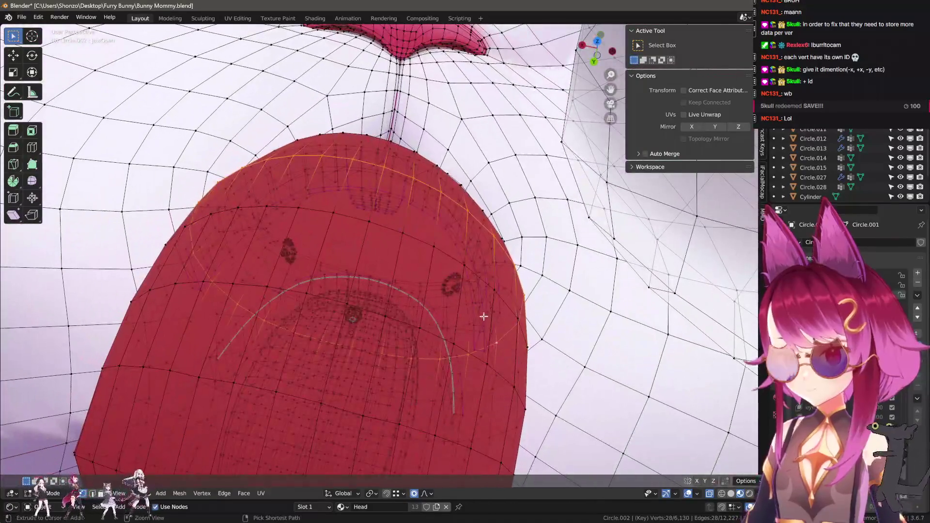
pyautogui.click(525, 315)
pyautogui.click(526, 293)
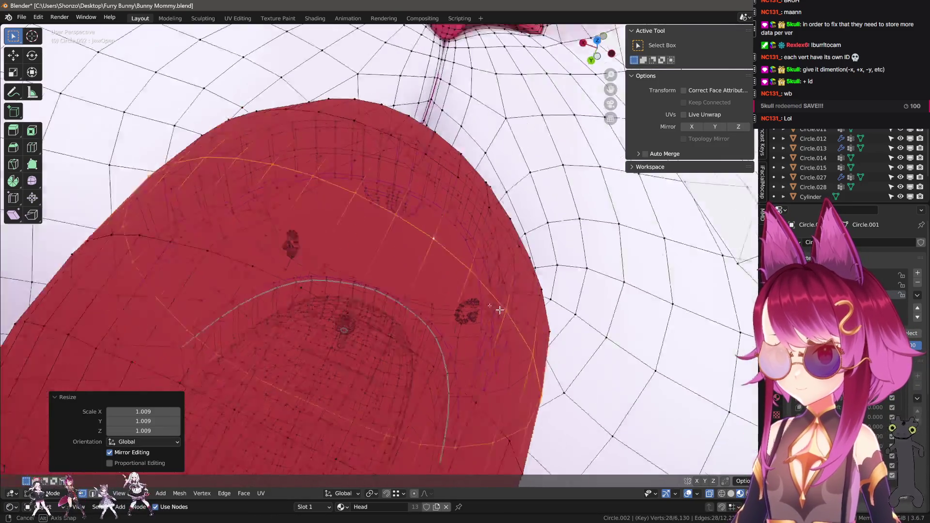
pyautogui.moveTo(500, 310)
pyautogui.mouseDown(button='middle')
pyautogui.moveTo(379, 301)
pyautogui.moveTo(311, 228)
pyautogui.moveTo(364, 156)
pyautogui.moveTo(388, 160)
pyautogui.mouseUp(button='middle')
pyautogui.keyDown('alt'); pyautogui.click(301, 220); pyautogui.keyUp('alt')
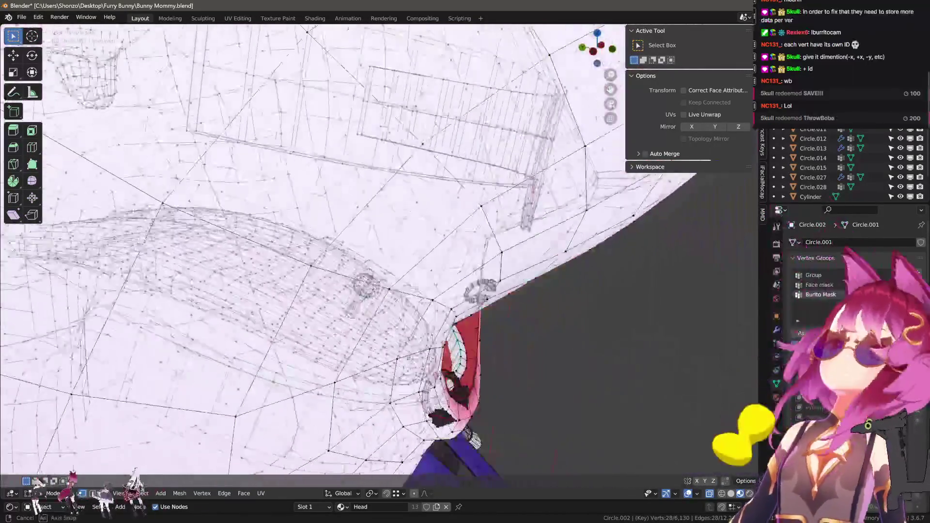
# - Lower the selected mouth loops along Z, retrying until the vertical offset is smaller
pyautogui.scroll(5, 477, 160)
pyautogui.scroll(-5, 478, 159)
pyautogui.press('g')
pyautogui.press('z')
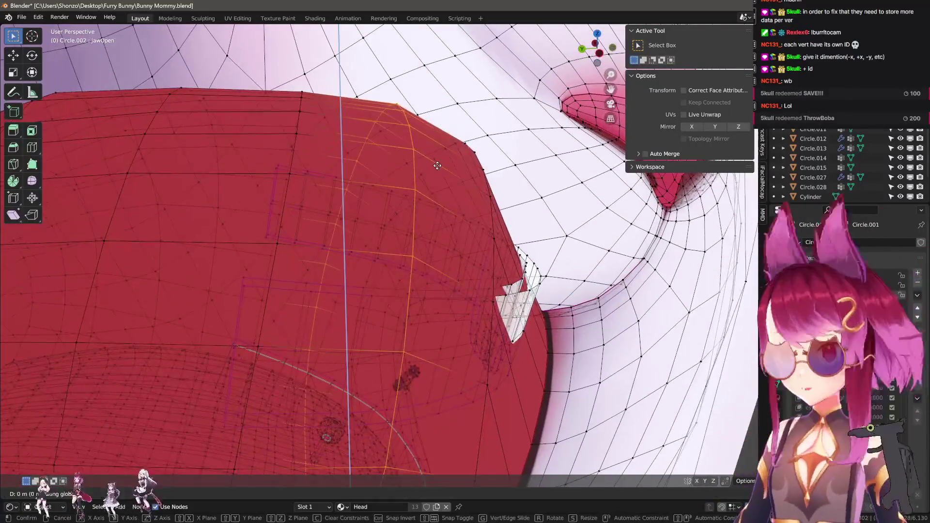
pyautogui.click(434, 203)
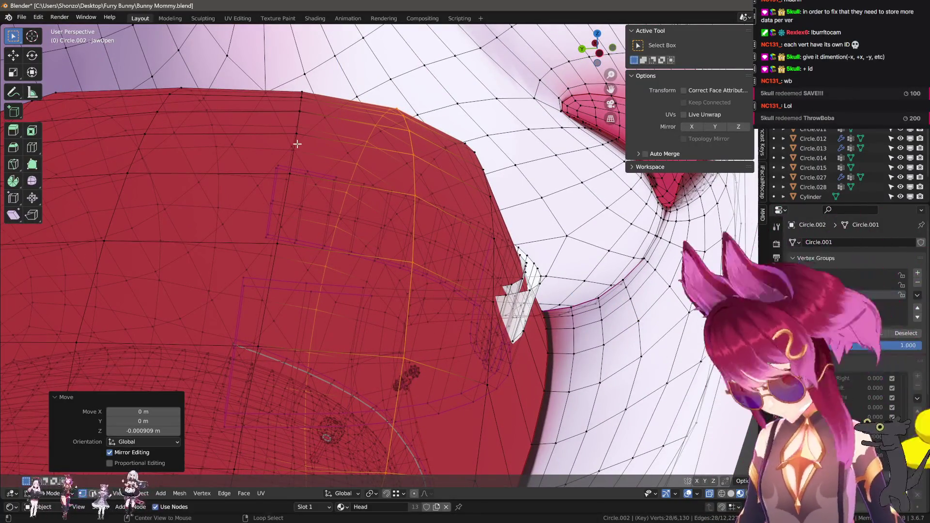
pyautogui.hotkey('ctrl', 'z')
pyautogui.hotkey('ctrl', 'shift', 'z')
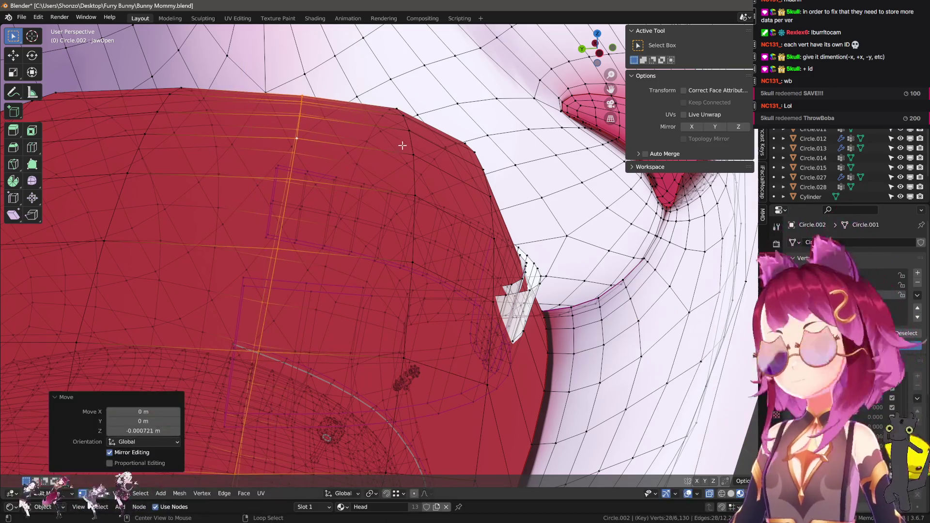
pyautogui.hotkey('ctrl', 'z')
pyautogui.press('g')
pyautogui.press('z')
pyautogui.click(420, 143)
pyautogui.press('KP_1')
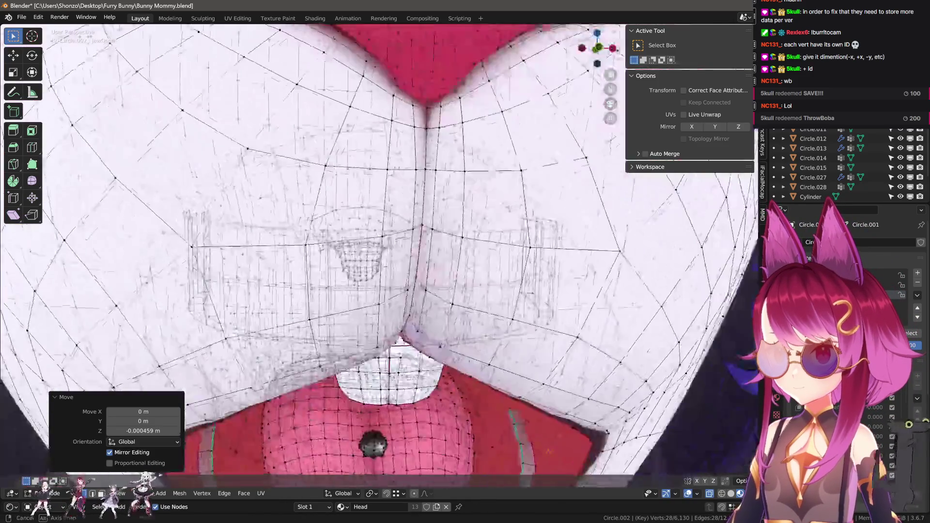
pyautogui.moveTo(509, 121)
pyautogui.mouseDown(button='middle')
pyautogui.moveTo(492, 197)
pyautogui.moveTo(368, 198)
pyautogui.mouseUp(button='middle')
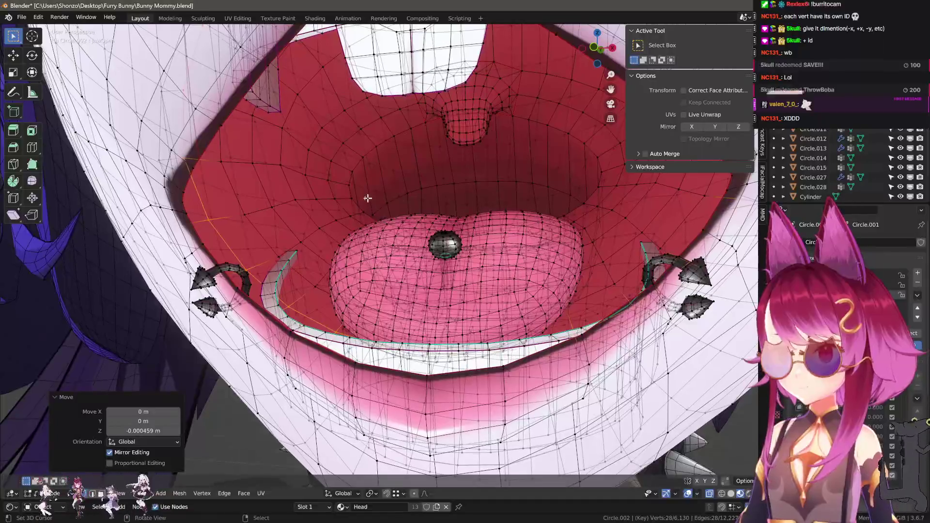
# - Fine-tune the mouth loops' height with further Z-constrained moves from a top-down view
pyautogui.press('g')
pyautogui.press('z')
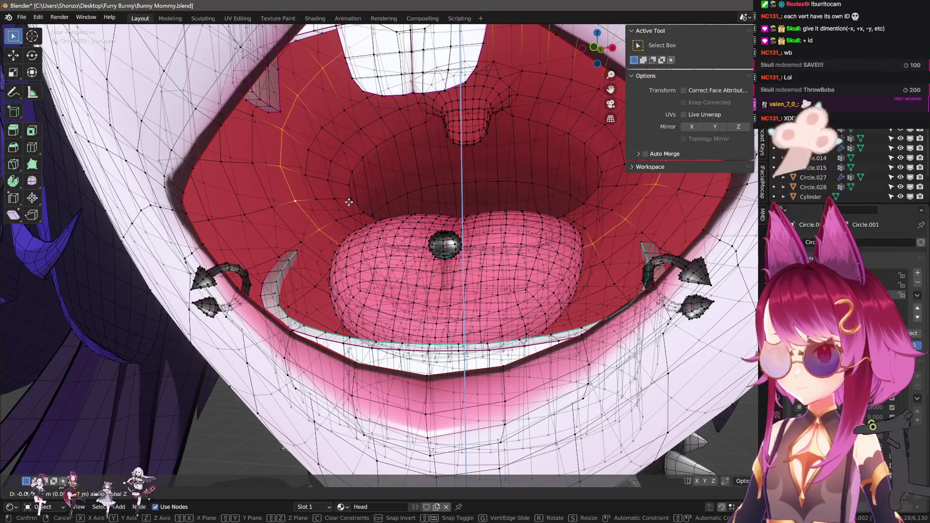
pyautogui.click(313, 192)
pyautogui.press('g')
pyautogui.press('z')
pyautogui.click(262, 186)
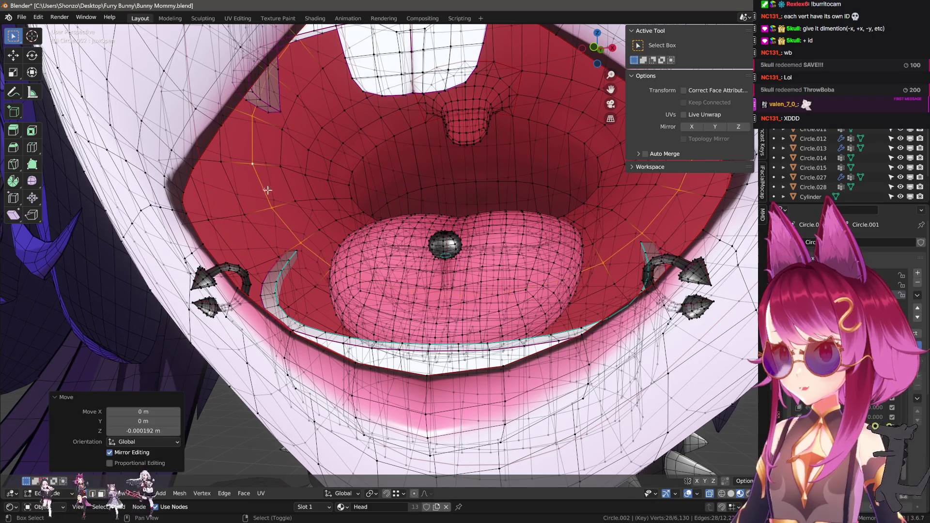
pyautogui.hotkey('ctrl', 'z')
pyautogui.moveTo(264, 188); pyautogui.dragTo(318, 196, button='middle')
pyautogui.press('g')
pyautogui.press('z')
pyautogui.click(320, 184)
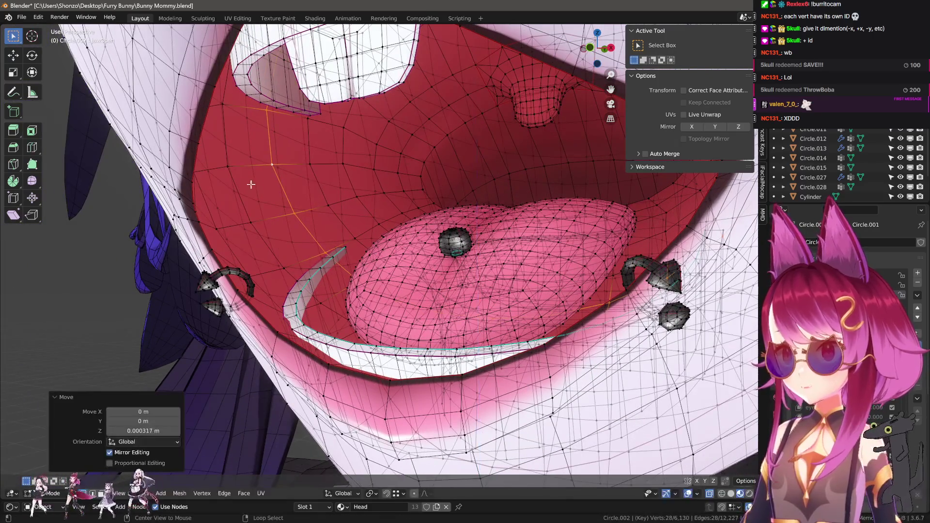
# - Select a different mouth edge loop, move it vertically, and switch the head to Sculpt Mode
pyautogui.click(232, 175)
pyautogui.press('g')
pyautogui.press('z')
pyautogui.click(281, 190)
pyautogui.moveTo(298, 218); pyautogui.dragTo(355, 235, button='middle')
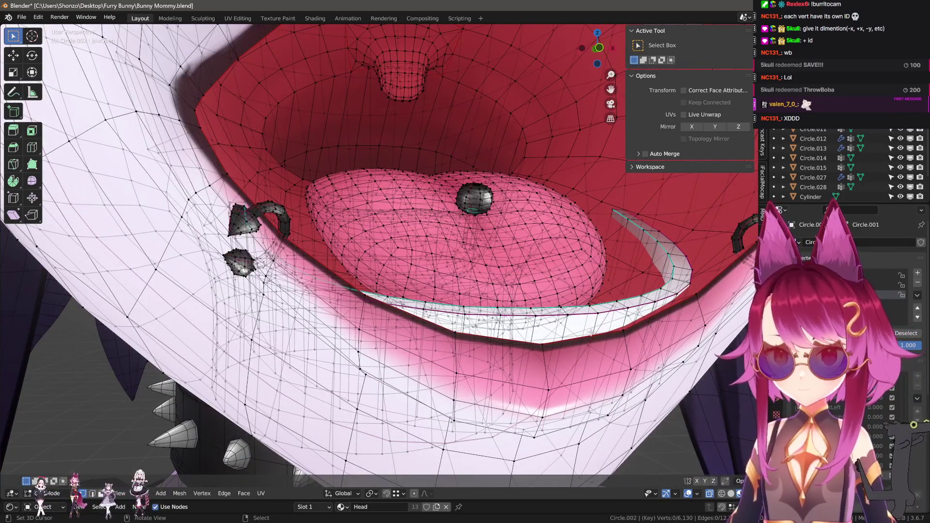
pyautogui.hotkey('ctrl', 'Tab')
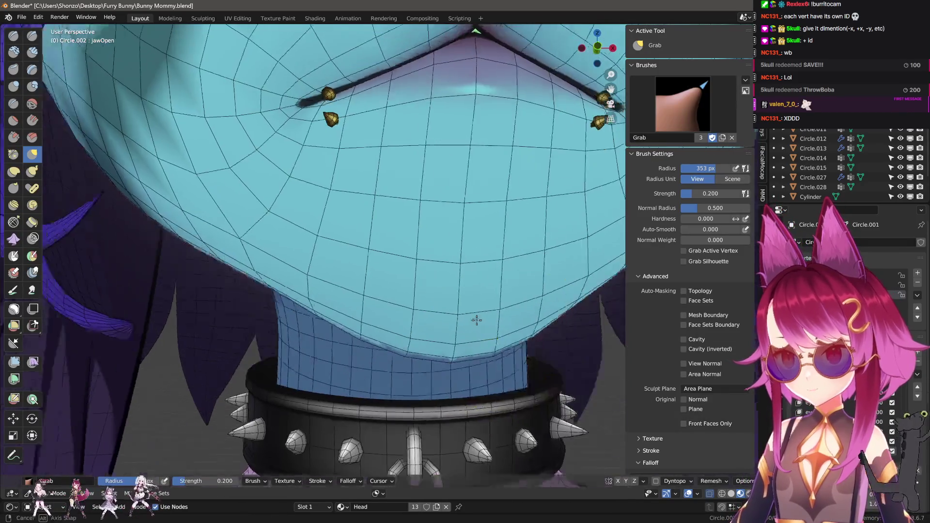
# - Return to Object Mode and raise the jawOpen shape value to open the mouth
pyautogui.moveTo(476, 320); pyautogui.dragTo(442, 334, button='middle')
pyautogui.press('q')
pyautogui.click(400, 268)
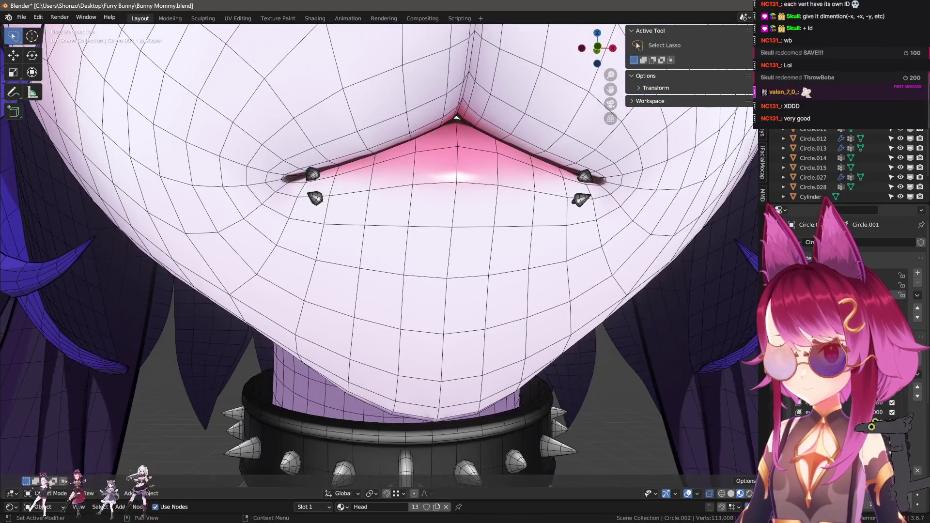
pyautogui.moveTo(887, 483); pyautogui.dragTo(906, 483)
pyautogui.scroll(3, 369, 336)
# - In Edit Mode, select the lip piercing with L and move it toward the open mouth corner
pyautogui.press('Tab')
pyautogui.scroll(5, 347, 257)
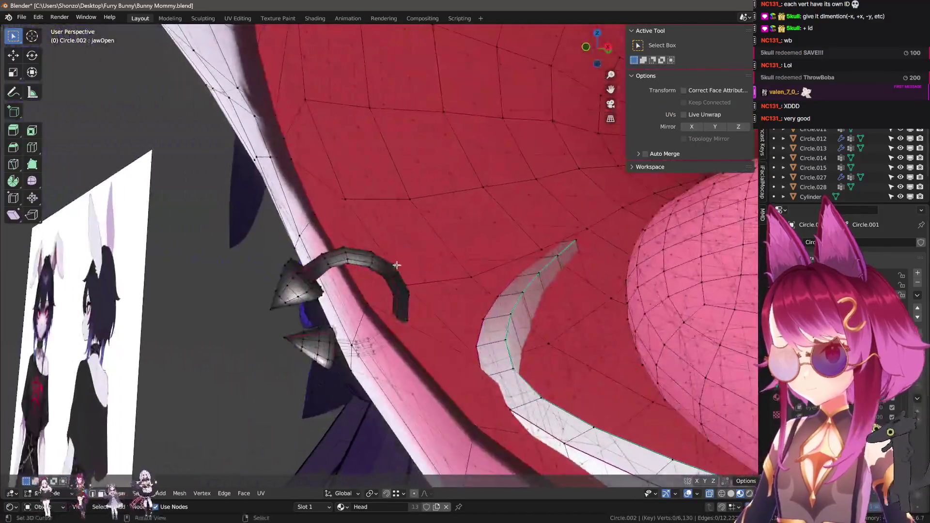
pyautogui.press('l')
pyautogui.scroll(-3, 346, 257)
pyautogui.moveTo(347, 257)
pyautogui.mouseDown(button='middle')
pyautogui.moveTo(416, 280)
pyautogui.moveTo(443, 308)
pyautogui.mouseUp(button='middle')
pyautogui.press('g')
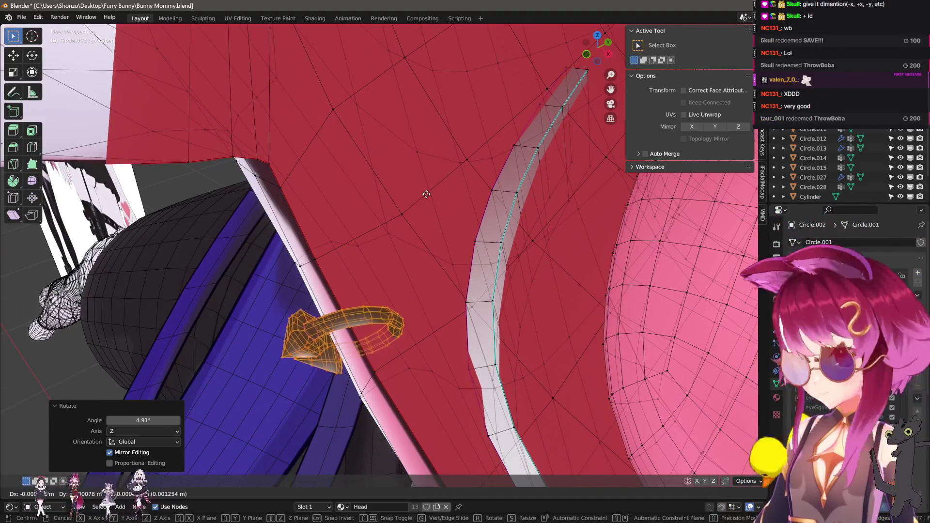
pyautogui.click(409, 155)
pyautogui.moveTo(409, 155)
pyautogui.mouseDown(button='middle')
pyautogui.moveTo(436, 255)
pyautogui.moveTo(484, 257)
pyautogui.moveTo(432, 269)
pyautogui.moveTo(493, 279)
pyautogui.moveTo(436, 291)
pyautogui.mouseUp(button='middle')
# - Rotate the piercing, including a trackball rotation, move it into place, then leave Edit Mode
pyautogui.press('r')
pyautogui.click(525, 256)
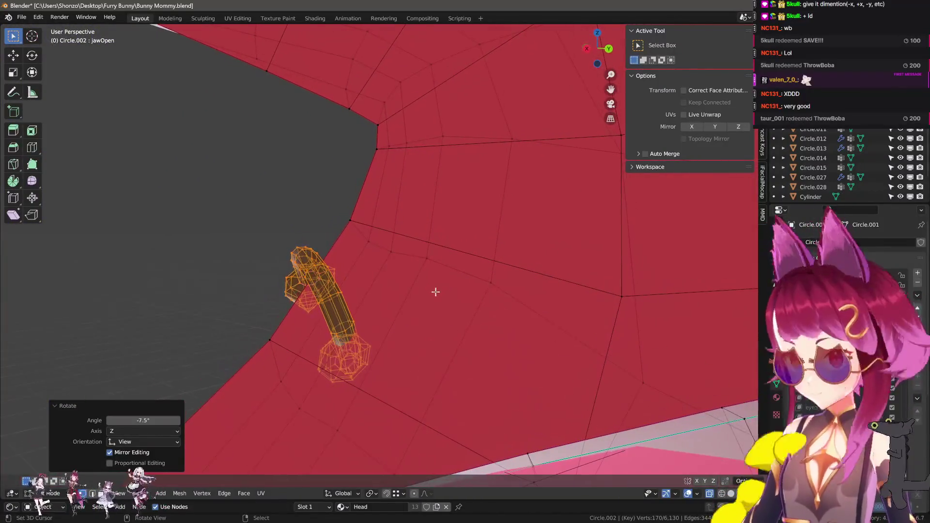
pyautogui.click(493, 285)
pyautogui.moveTo(493, 285)
pyautogui.mouseDown(button='middle')
pyautogui.moveTo(456, 266)
pyautogui.moveTo(499, 269)
pyautogui.mouseUp(button='middle')
pyautogui.press('r')
pyautogui.click(490, 274)
pyautogui.moveTo(499, 269); pyautogui.dragTo(499, 264)
pyautogui.moveTo(498, 264)
pyautogui.mouseDown(button='middle')
pyautogui.moveTo(555, 270)
pyautogui.moveTo(497, 330)
pyautogui.moveTo(509, 311)
pyautogui.moveTo(522, 331)
pyautogui.mouseUp(button='middle')
pyautogui.press('g')
pyautogui.click(583, 280)
pyautogui.press('Tab')
# - Reselect only the left lip piercing, frame it, and adjust its position and rotation
pyautogui.press('Tab')
pyautogui.press('g')
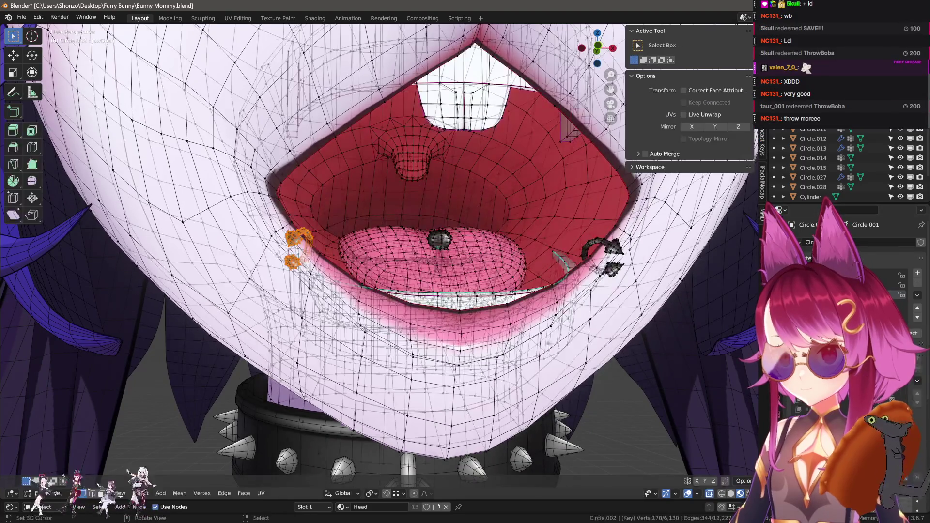
pyautogui.press('Tab')
pyautogui.press('Tab')
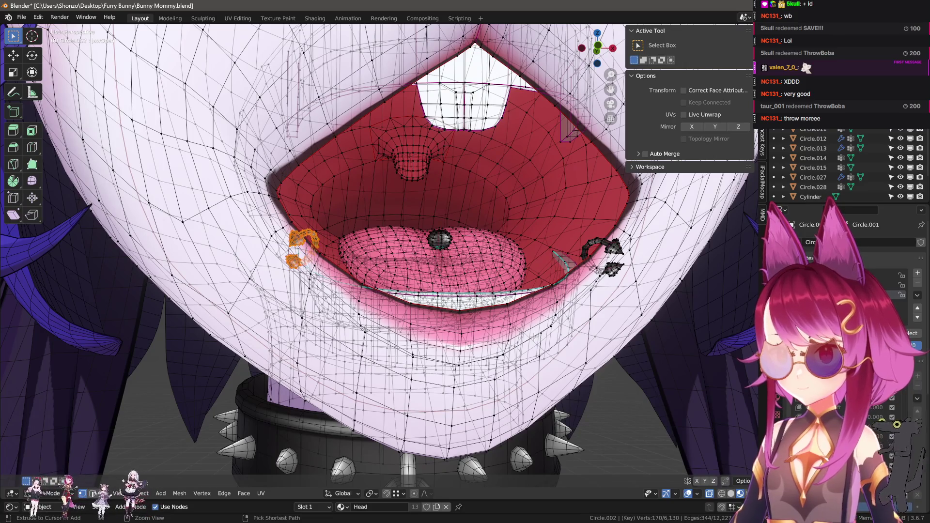
pyautogui.press('a')
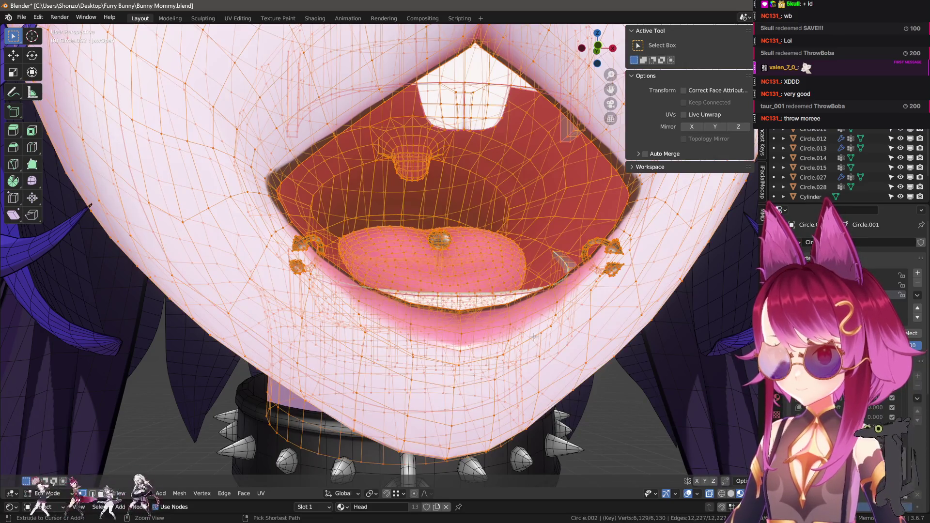
pyautogui.hotkey('alt', 'a')
pyautogui.press('l')
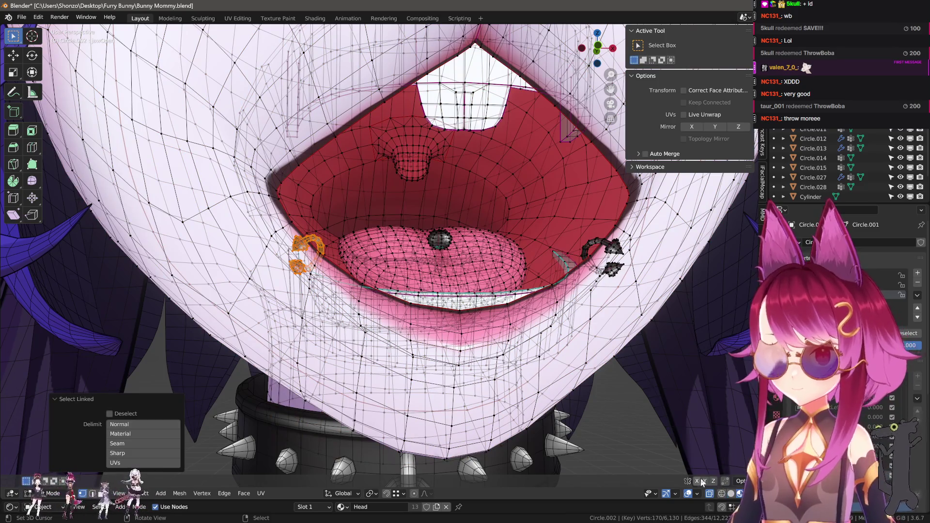
pyautogui.press('KP_Decimal')
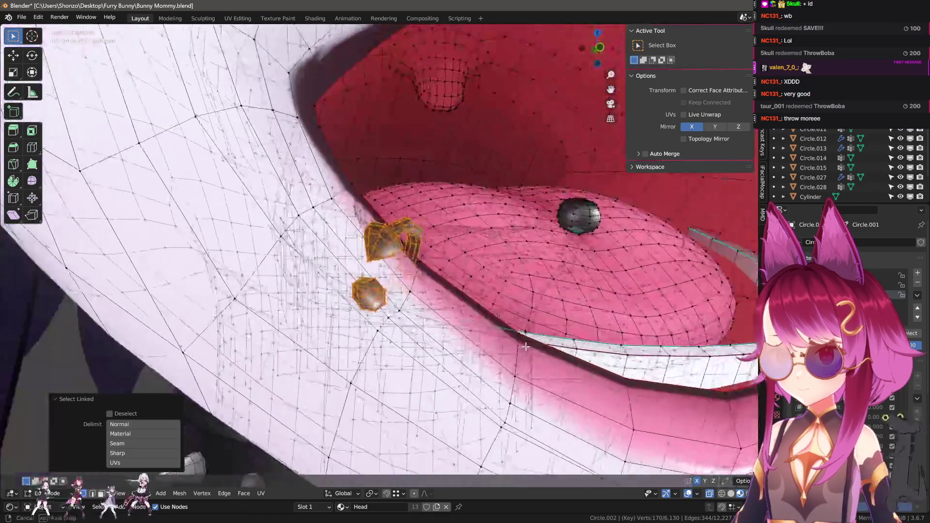
pyautogui.press('r')
pyautogui.press('g')
pyautogui.click(575, 328)
pyautogui.moveTo(575, 328)
pyautogui.mouseDown(button='middle')
pyautogui.moveTo(470, 369)
pyautogui.moveTo(523, 378)
pyautogui.mouseUp(button='middle')
pyautogui.click(487, 348)
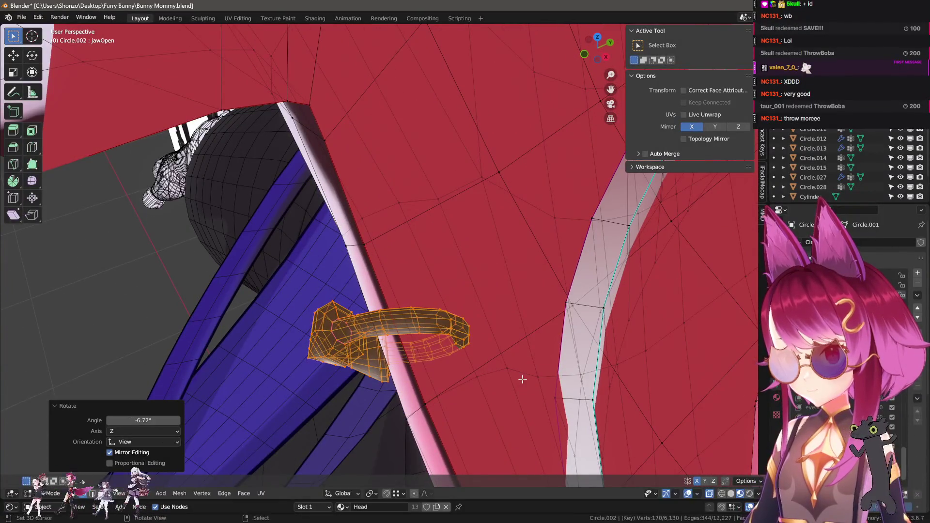
# - Give the left piercing a final free rotation and move, then return to Object Mode
pyautogui.press('r')
pyautogui.press('r')
pyautogui.press('g')
pyautogui.click(507, 262)
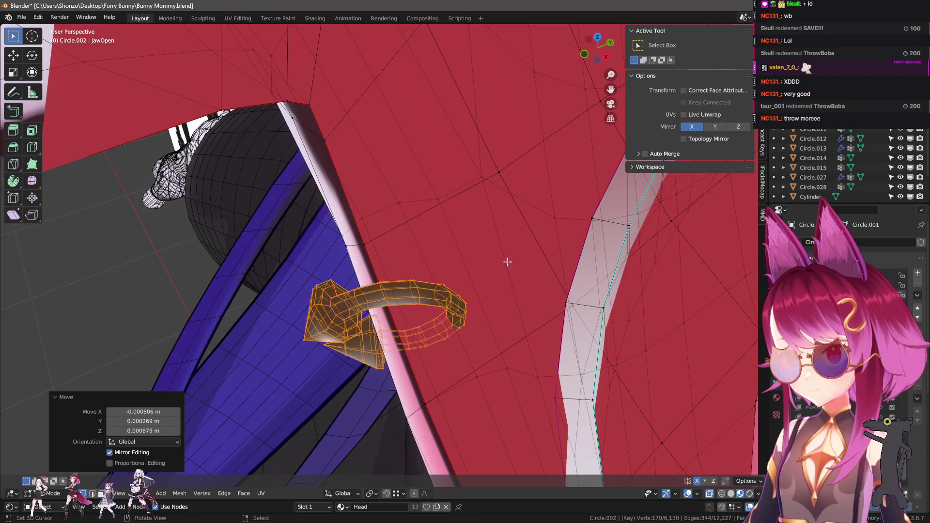
pyautogui.moveTo(506, 262)
pyautogui.mouseDown(button='middle')
pyautogui.moveTo(426, 213)
pyautogui.moveTo(571, 423)
pyautogui.moveTo(485, 340)
pyautogui.mouseUp(button='middle')
pyautogui.scroll(-5, 426, 213)
pyautogui.press('Tab')
pyautogui.scroll(-3, 571, 422)
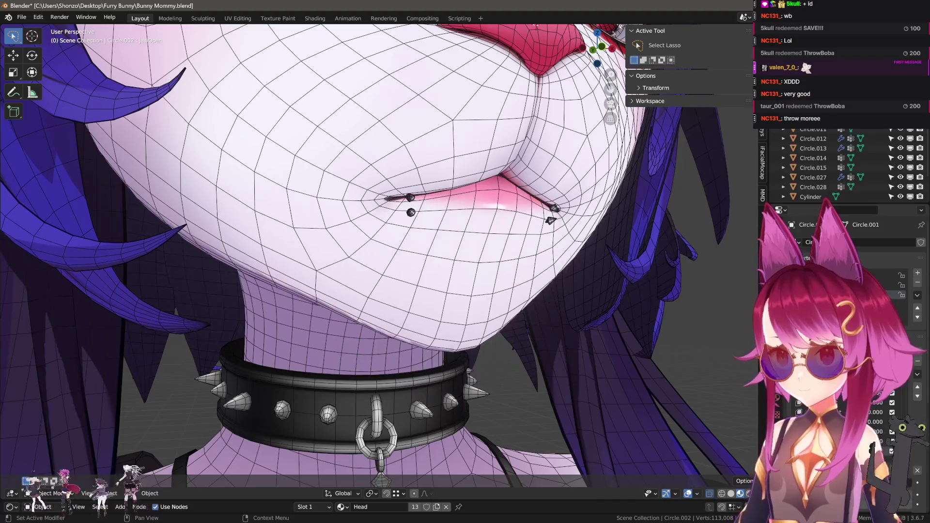
# - Make mouthClose the active shape key and enter Edit Mode with X-ray on
pyautogui.moveTo(630, 310)
pyautogui.mouseDown(button='middle')
pyautogui.moveTo(667, 391)
pyautogui.moveTo(589, 427)
pyautogui.mouseUp(button='middle')
pyautogui.scroll(3, 589, 426)
pyautogui.scroll(-5, 589, 426)
pyautogui.scroll(5, 606, 395)
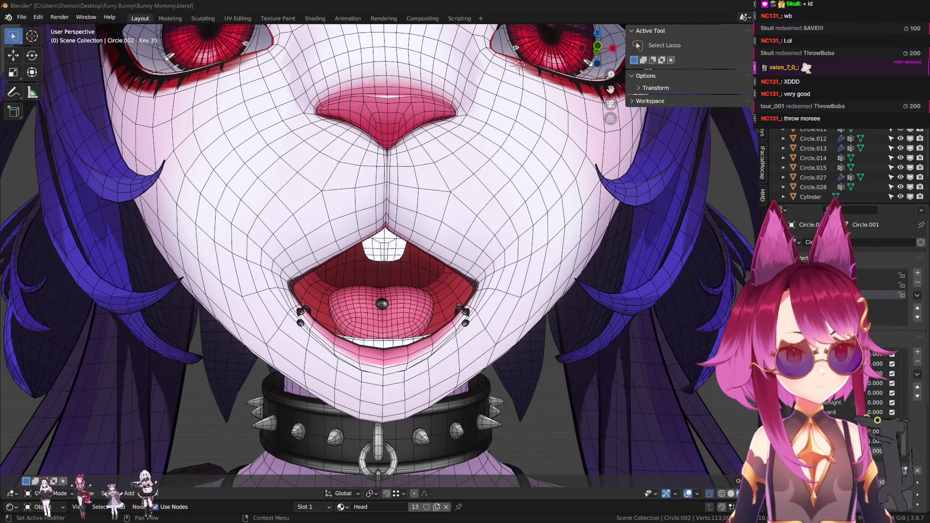
pyautogui.click(918, 353)
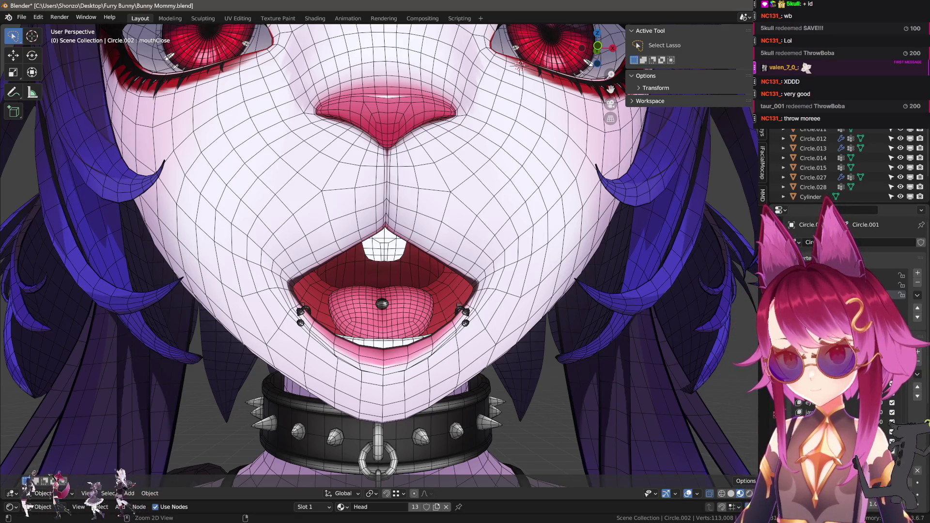
pyautogui.press('Tab')
pyautogui.hotkey('alt', 'z')
# - Select the lip edge loop, grow it to neighbouring rings, and add the linked piercings
pyautogui.scroll(5, 387, 233)
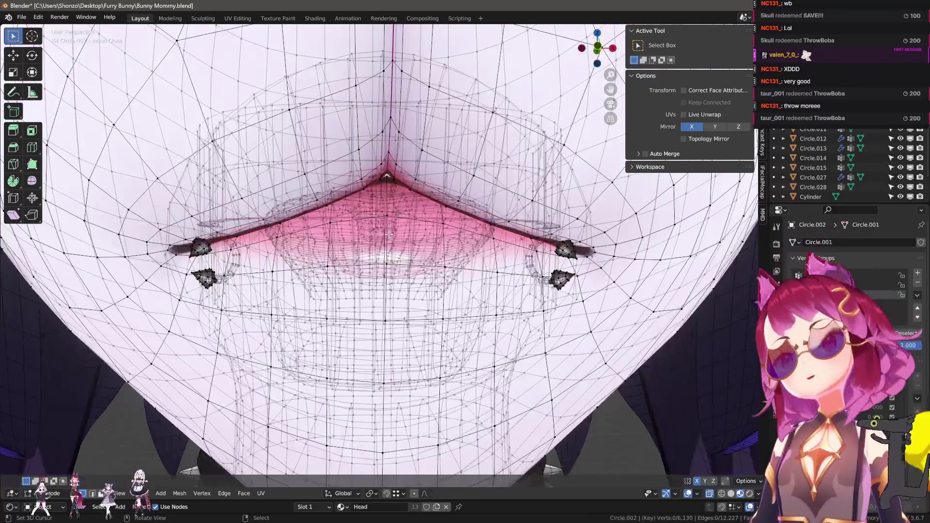
pyautogui.moveTo(389, 234)
pyautogui.mouseDown(button='middle')
pyautogui.moveTo(417, 208)
pyautogui.moveTo(383, 191)
pyautogui.mouseUp(button='middle')
pyautogui.scroll(3, 416, 208)
pyautogui.scroll(-3, 384, 192)
pyautogui.keyDown('alt'); pyautogui.click(383, 191); pyautogui.keyUp('alt')
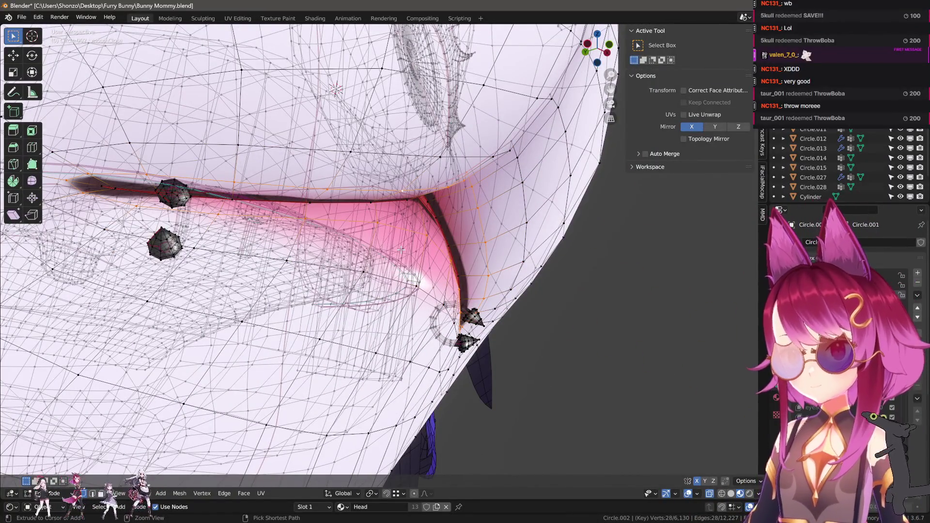
pyautogui.press('ctrl+KP_Add')
pyautogui.press('ctrl+KP_Add')
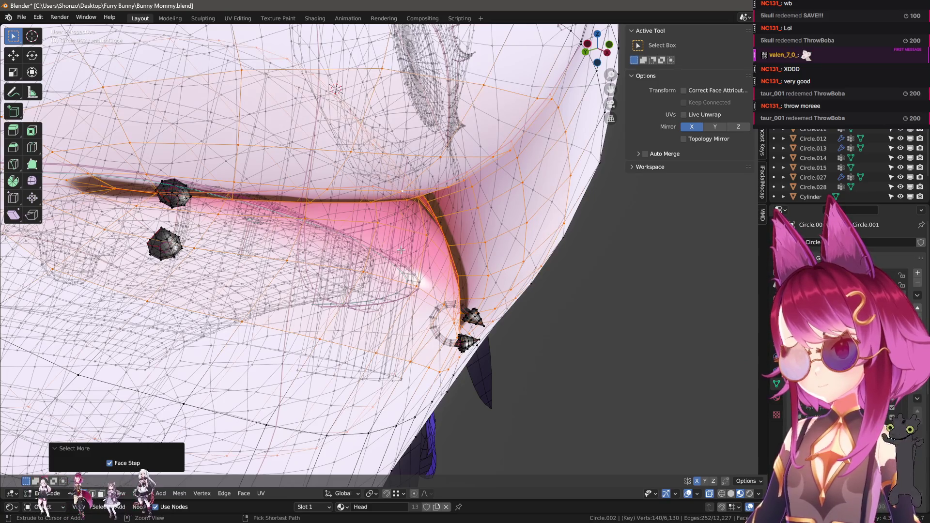
pyautogui.moveTo(401, 250)
pyautogui.mouseDown(button='middle')
pyautogui.moveTo(344, 235)
pyautogui.moveTo(280, 178)
pyautogui.mouseUp(button='middle')
pyautogui.moveTo(256, 100); pyautogui.dragTo(282, 227, button='middle')
pyautogui.press('l')
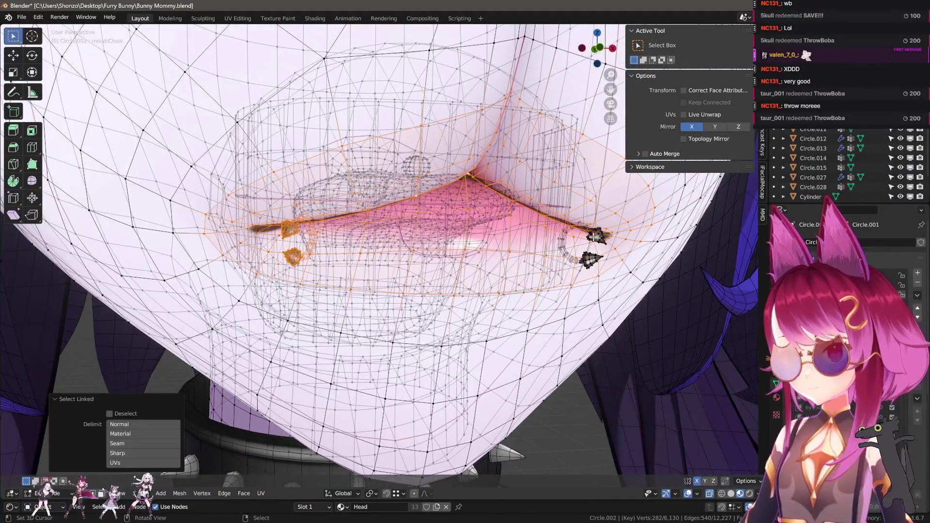
# - Blend the selection from jawOpen at 1.2 and return to Object Mode
pyautogui.press('F3')
pyautogui.press('Return')
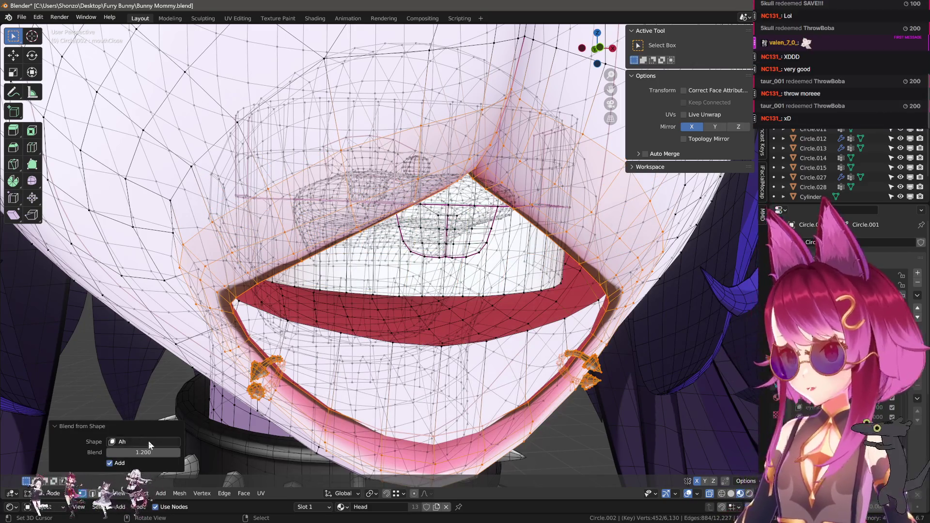
pyautogui.click(148, 442)
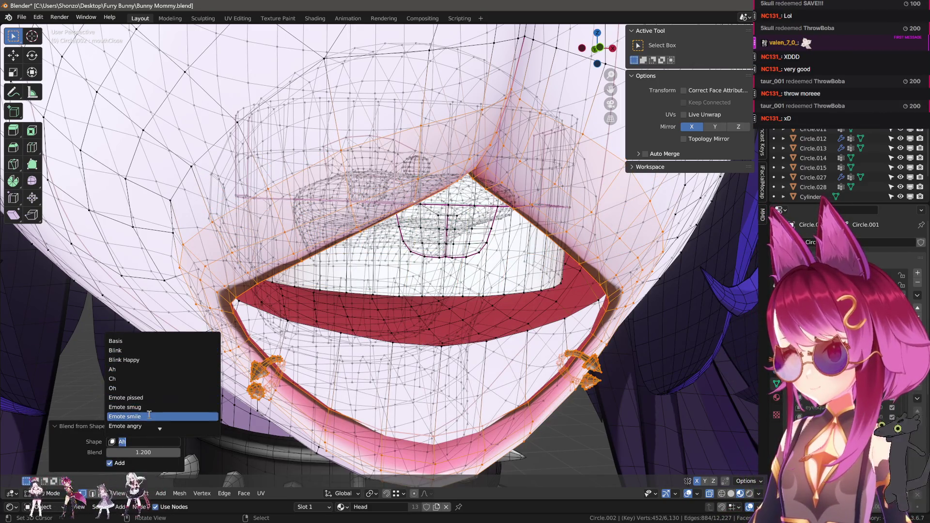
pyautogui.scroll(-2, 148, 414)
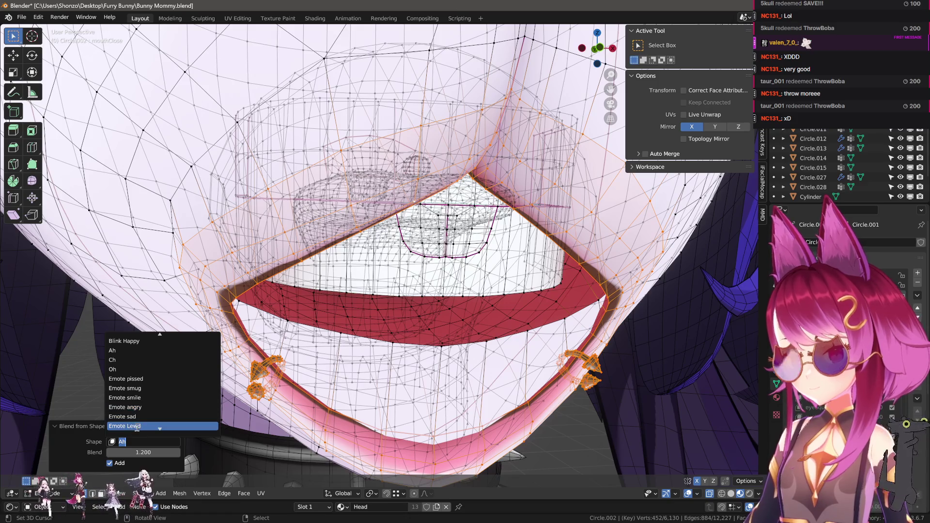
pyautogui.write('op')
pyautogui.click(122, 341)
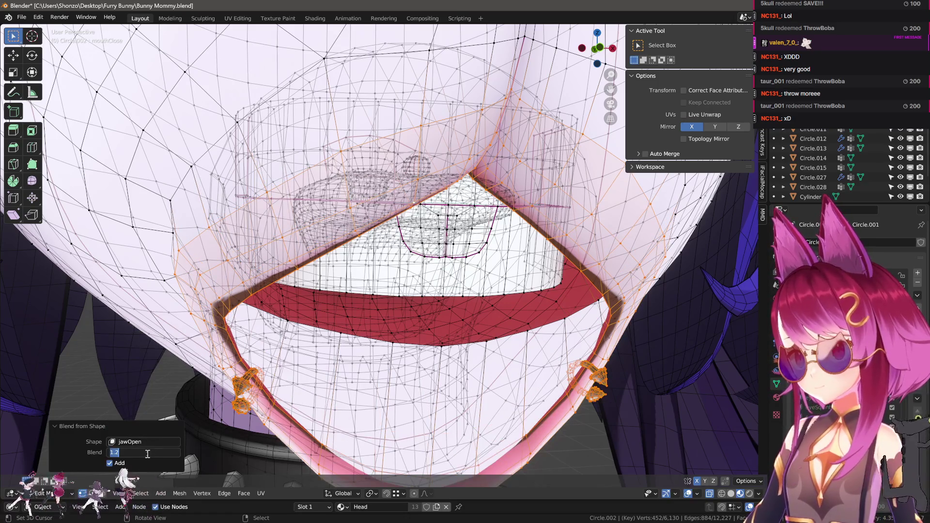
pyautogui.press('Return')
pyautogui.press('Tab')
pyautogui.scroll(-3, 501, 297)
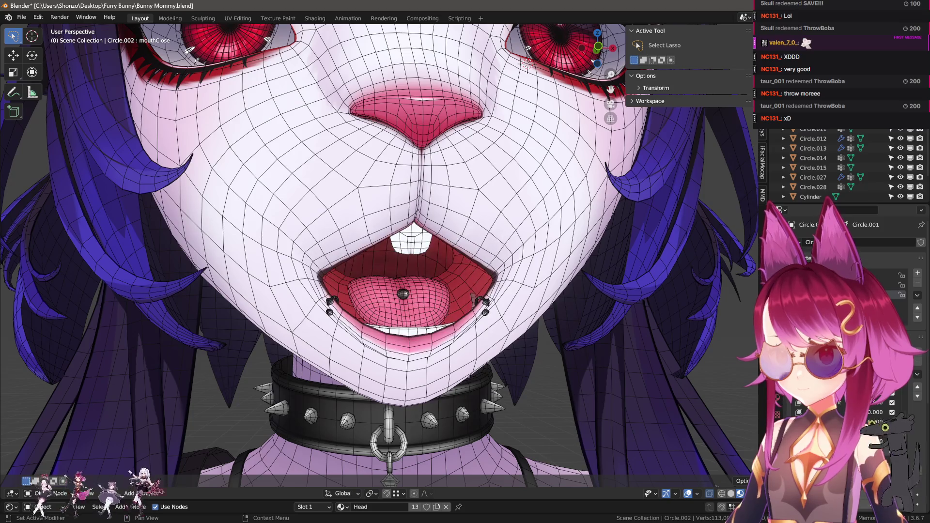
# - Enter Sculpt Mode from Quick Favorites and hide the sidebar
pyautogui.press('q')
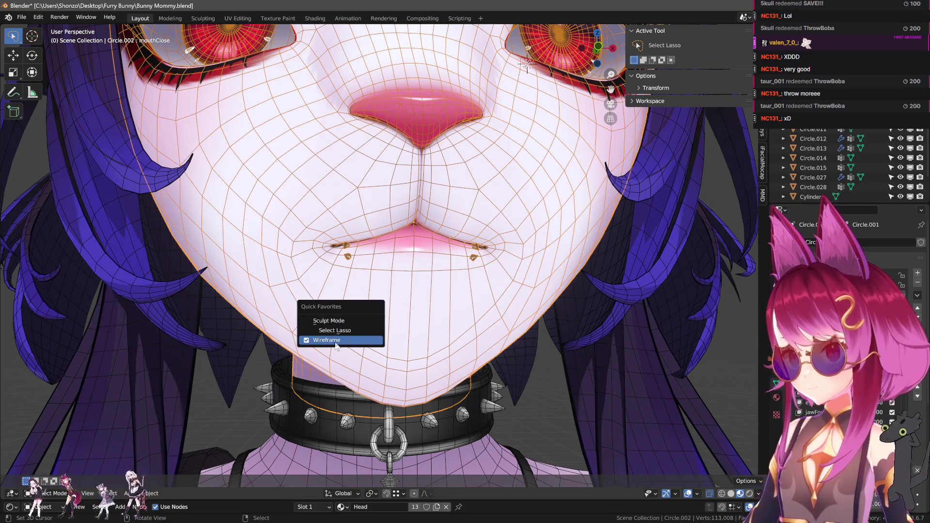
pyautogui.click(358, 339)
pyautogui.scroll(2, 339, 303)
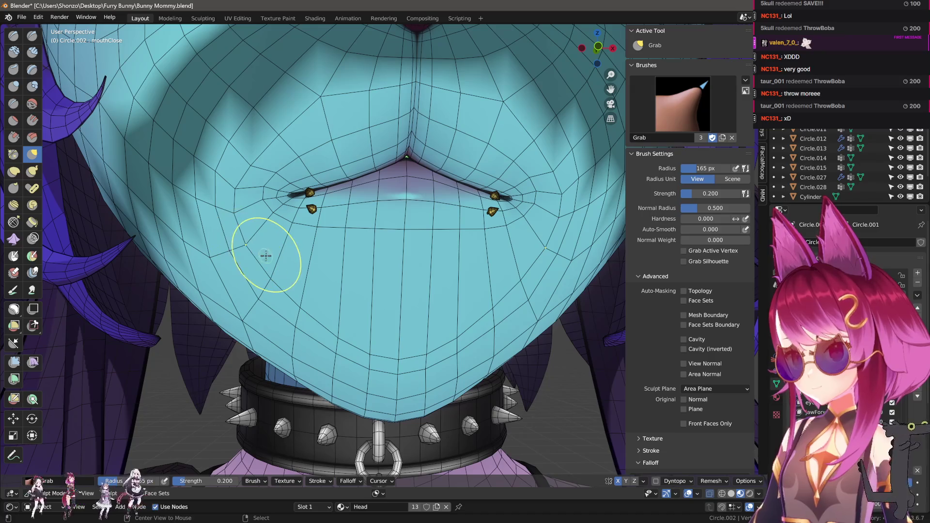
pyautogui.hotkey('shift', 's')
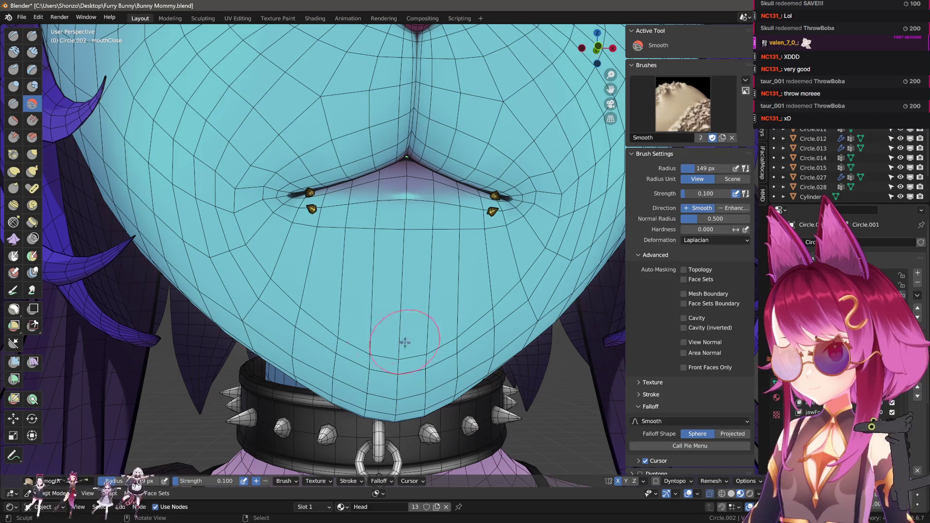
pyautogui.press('n')
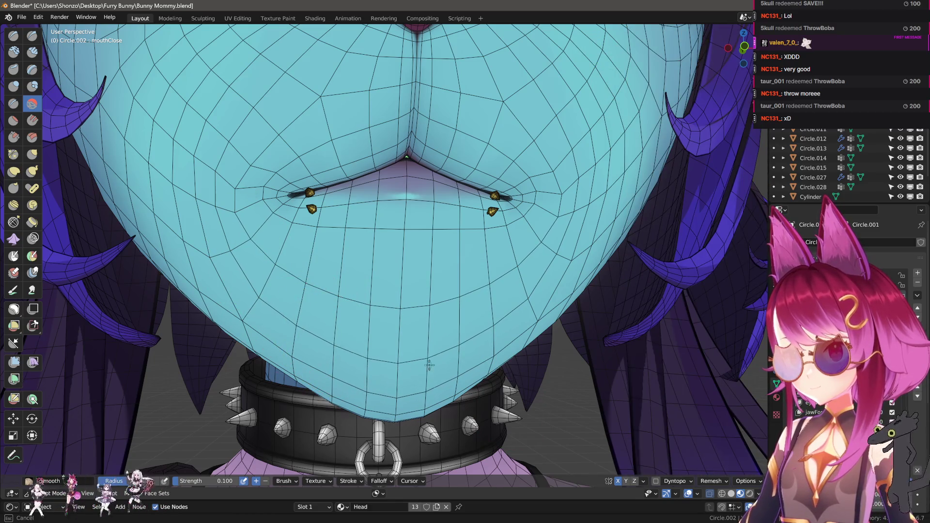
# - Shape the lips into a closed line using the Smooth, Clay and Grab brushes
pyautogui.moveTo(331, 311)
pyautogui.mouseDown(button='middle')
pyautogui.moveTo(370, 353)
pyautogui.moveTo(340, 303)
pyautogui.mouseUp(button='middle')
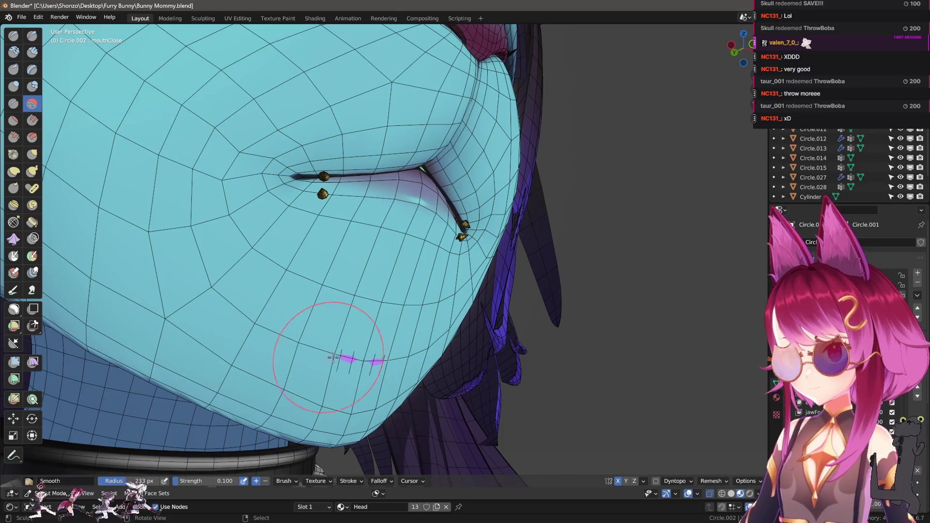
pyautogui.press('c')
pyautogui.moveTo(347, 368)
pyautogui.mouseDown(button='middle')
pyautogui.moveTo(339, 353)
pyautogui.moveTo(315, 349)
pyautogui.mouseUp(button='middle')
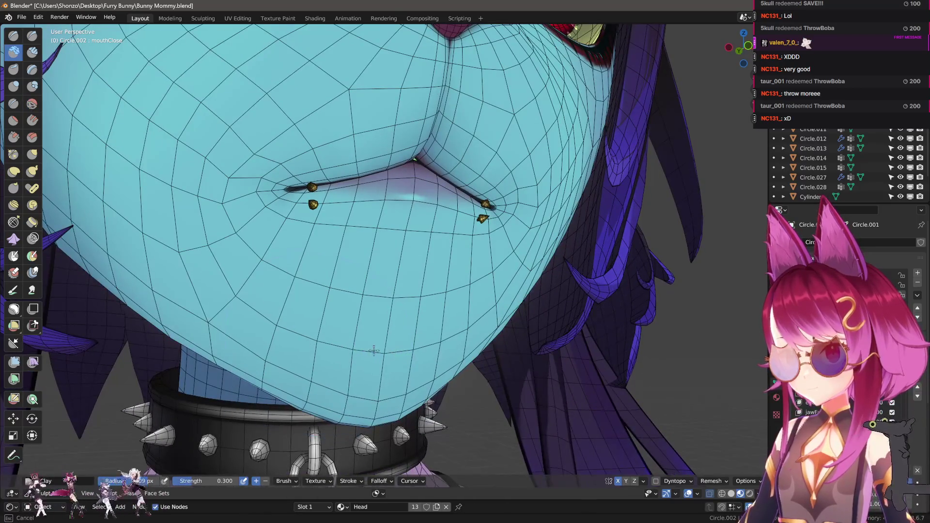
pyautogui.press('g')
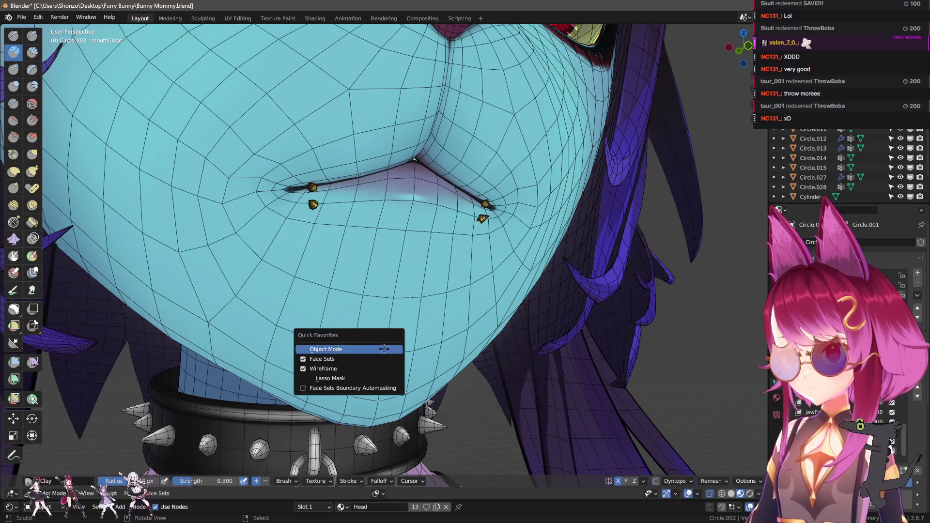
pyautogui.moveTo(386, 352)
pyautogui.mouseDown(button='middle')
pyautogui.moveTo(340, 383)
pyautogui.moveTo(380, 368)
pyautogui.mouseUp(button='middle')
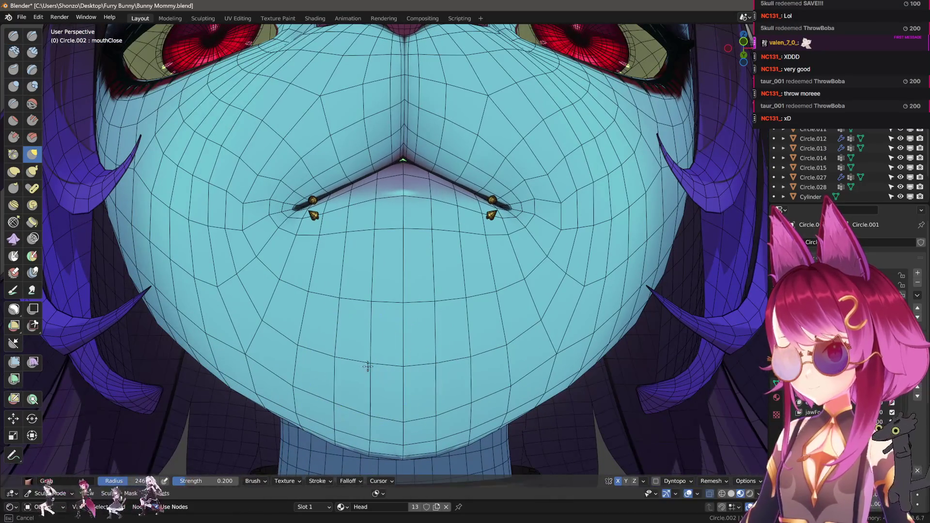
pyautogui.moveTo(331, 305); pyautogui.dragTo(334, 307, button='middle')
pyautogui.press('c')
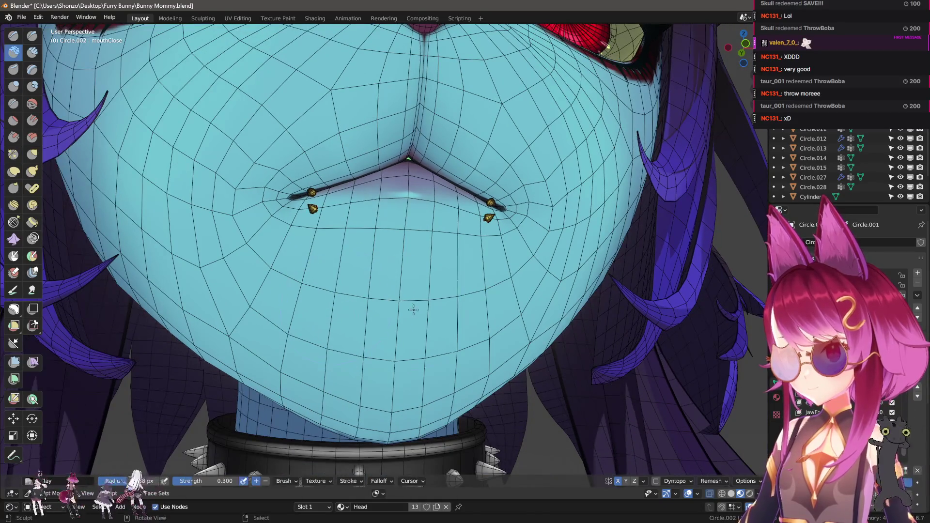
pyautogui.moveTo(407, 374); pyautogui.dragTo(475, 371, button='middle')
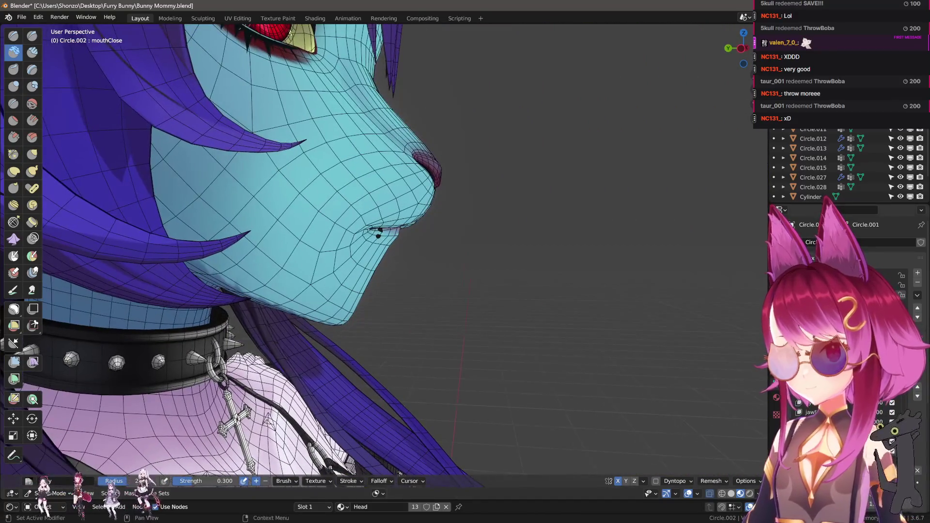
# - Leave Sculpt Mode and select the whole head mesh in Edit Mode
pyautogui.moveTo(415, 208); pyautogui.dragTo(460, 231, button='middle')
pyautogui.press('q')
pyautogui.click(461, 232)
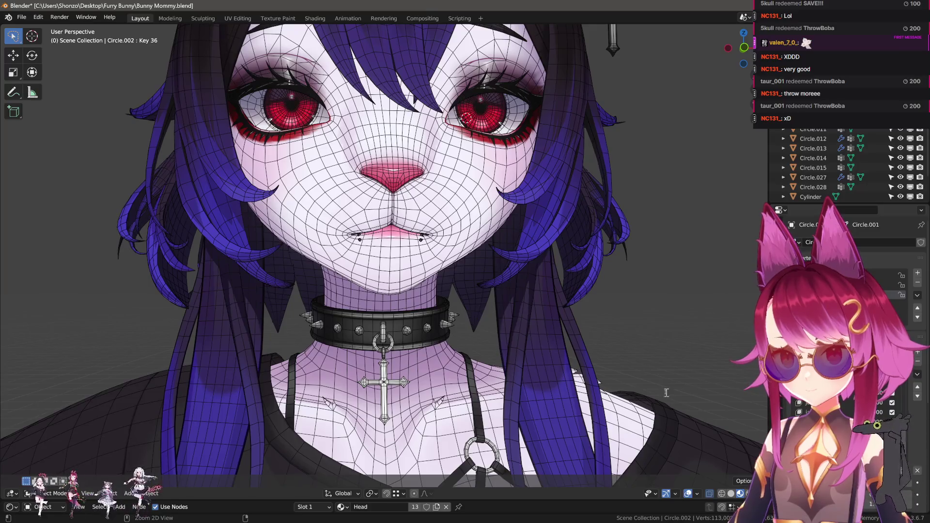
pyautogui.press('Tab')
pyautogui.scroll(2, 620, 321)
pyautogui.press('a')
# - Blend the mesh from the Oh shape key at -1, then return to Object Mode
pyautogui.press('F3')
pyautogui.press('Return')
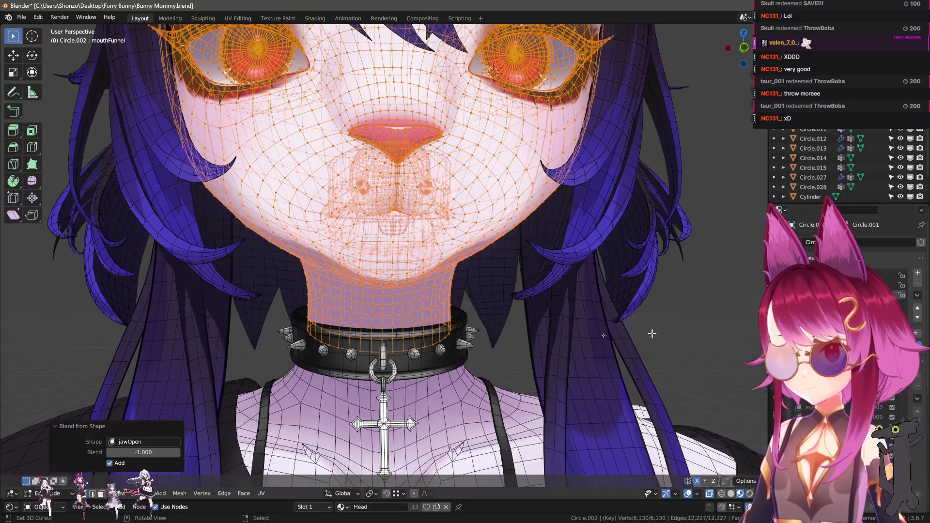
pyautogui.click(151, 442)
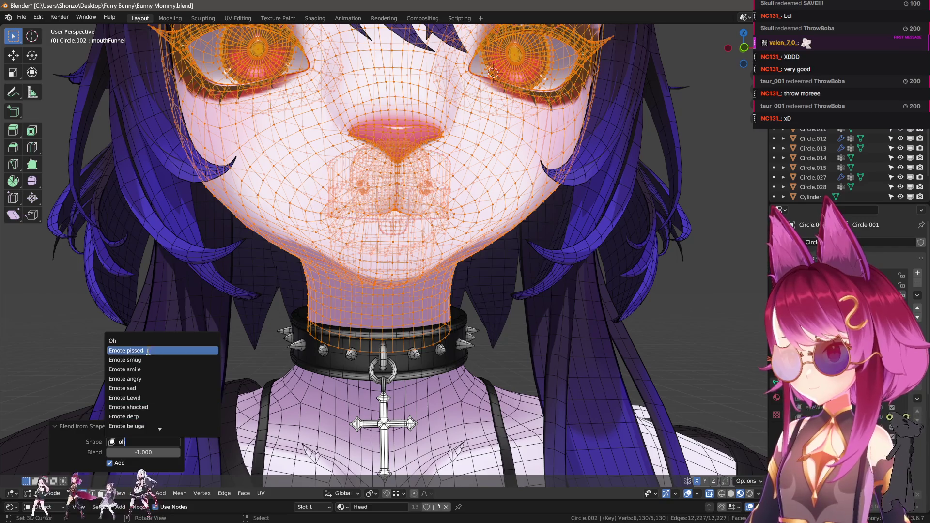
pyautogui.click(163, 415)
pyautogui.moveTo(143, 452); pyautogui.dragTo(165, 452)
pyautogui.press('Tab')
pyautogui.scroll(-3, 531, 348)
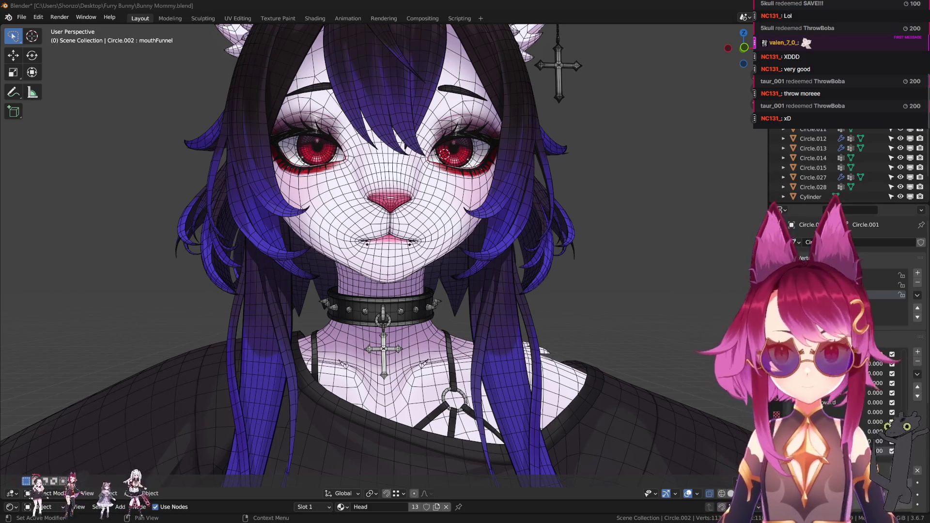
# - Make mouthPucker the active shape key and view the mouth from a low side angle
pyautogui.click(852, 295)
pyautogui.scroll(3, 633, 345)
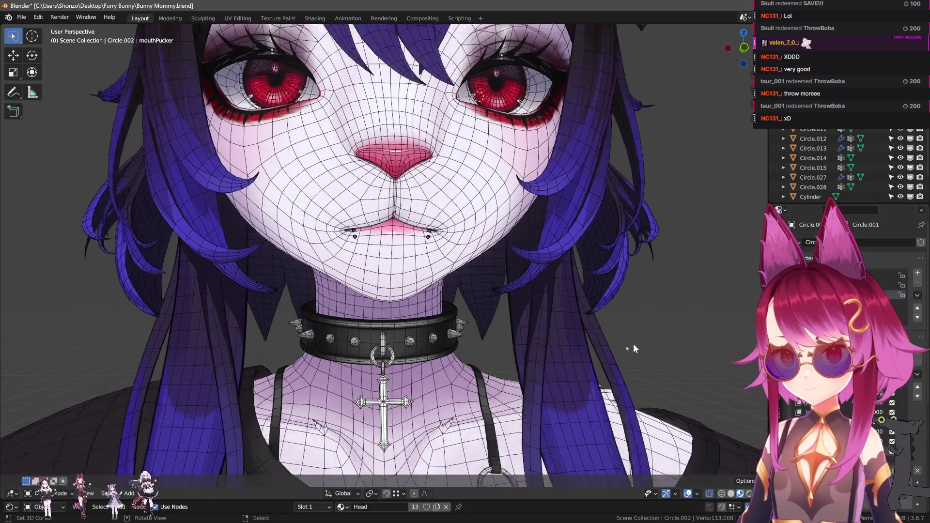
pyautogui.press('Tab')
pyautogui.scroll(3, 519, 318)
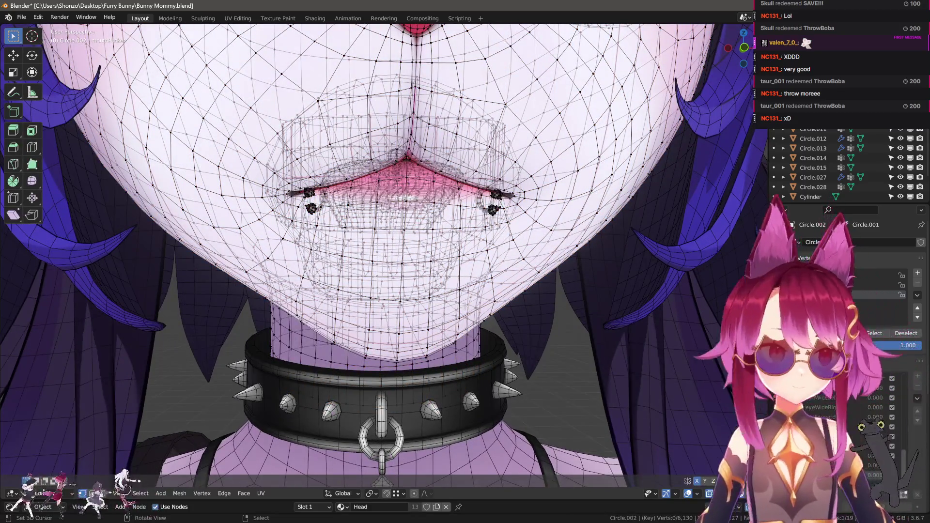
pyautogui.moveTo(464, 306); pyautogui.dragTo(432, 354, button='middle')
pyautogui.press('Tab')
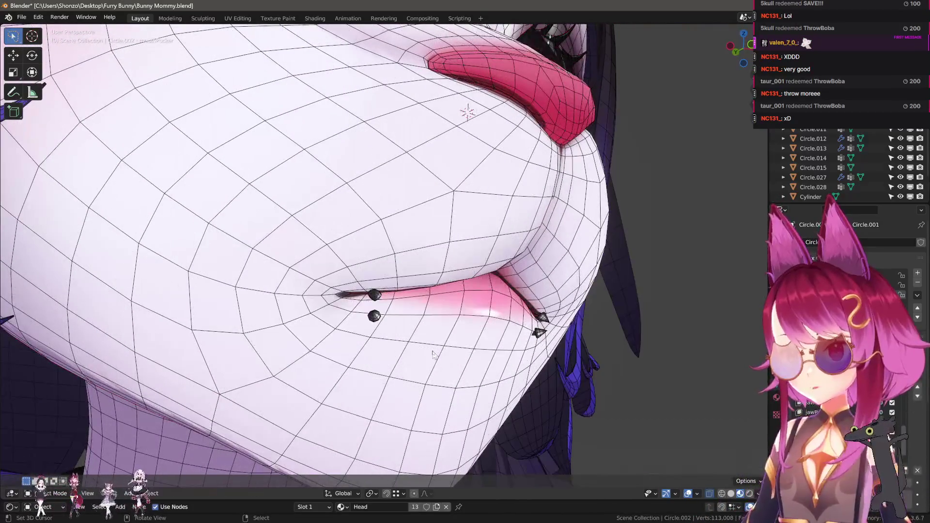
# - Switch the head to Sculpt Mode with the wireframe overlay shown
pyautogui.hotkey('ctrl', 'Tab')
pyautogui.click(432, 351)
pyautogui.hotkey('ctrl', 'Tab')
pyautogui.click(380, 328)
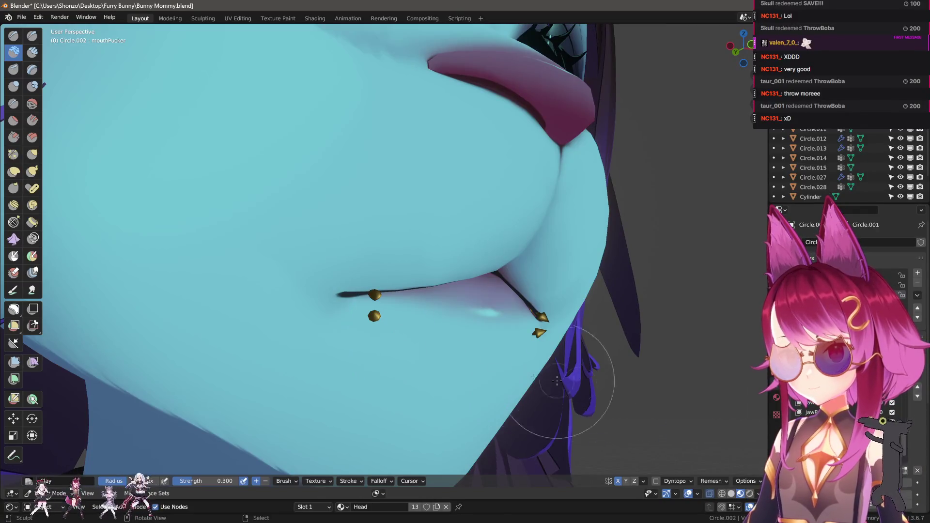
pyautogui.hotkey('ctrl', 'Tab')
pyautogui.click(427, 386)
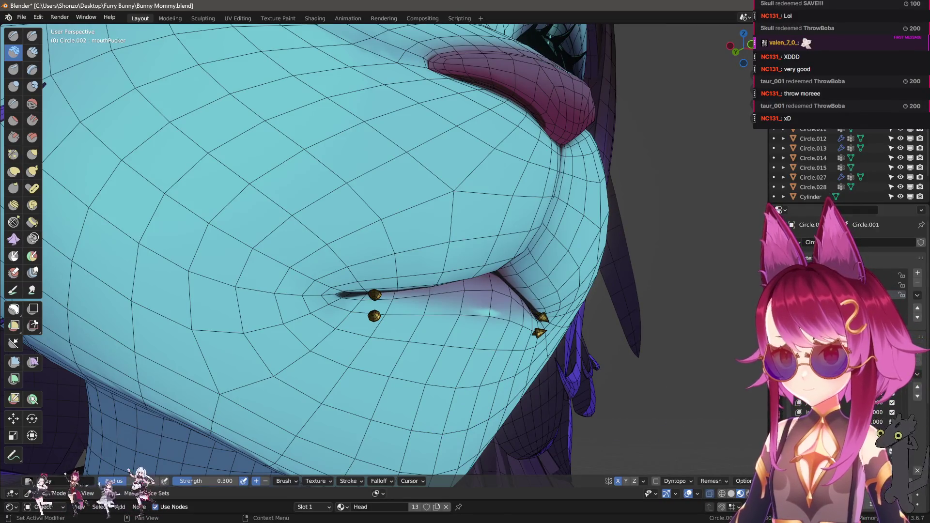
pyautogui.moveTo(444, 346)
pyautogui.mouseDown(button='middle')
pyautogui.moveTo(567, 401)
pyautogui.moveTo(485, 349)
pyautogui.moveTo(359, 313)
pyautogui.moveTo(378, 270)
pyautogui.moveTo(333, 270)
pyautogui.mouseUp(button='middle')
# - Pull the lips into a slight pucker with the Grab brush
pyautogui.press('g')
pyautogui.moveTo(441, 301); pyautogui.dragTo(380, 255, button='middle')
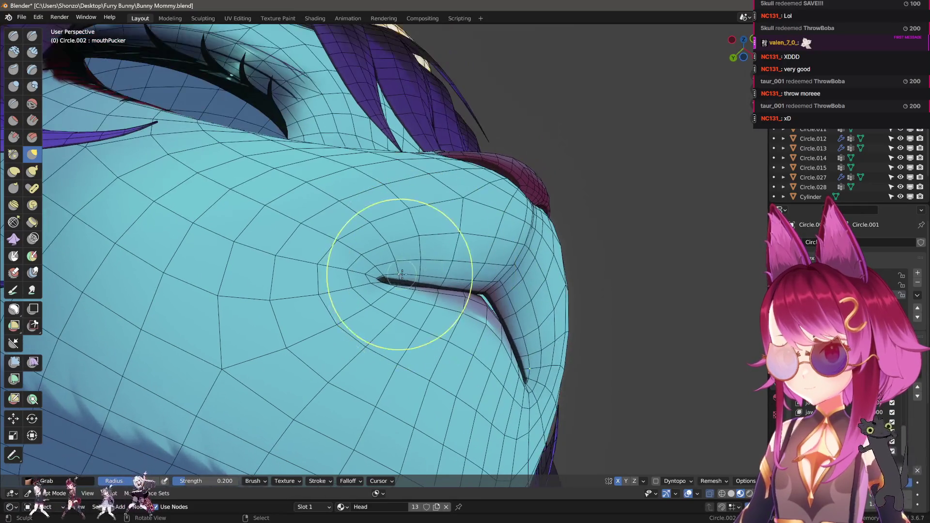
pyautogui.moveTo(426, 276); pyautogui.dragTo(385, 257, button='middle')
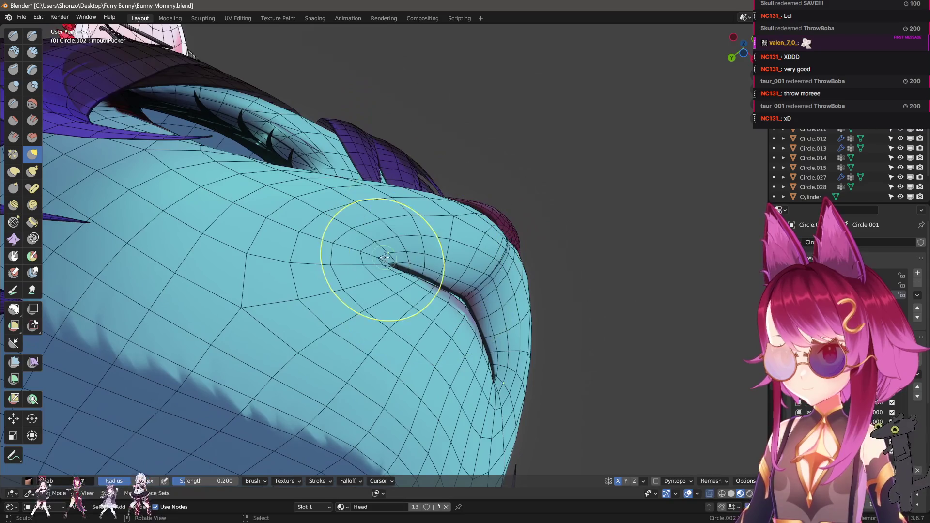
pyautogui.click(411, 267)
pyautogui.moveTo(430, 230)
pyautogui.mouseDown(button='middle')
pyautogui.moveTo(424, 280)
pyautogui.moveTo(440, 302)
pyautogui.moveTo(418, 317)
pyautogui.mouseUp(button='middle')
pyautogui.moveTo(468, 291)
pyautogui.mouseDown(button='middle')
pyautogui.moveTo(426, 291)
pyautogui.moveTo(422, 307)
pyautogui.moveTo(422, 298)
pyautogui.moveTo(384, 279)
pyautogui.moveTo(391, 249)
pyautogui.moveTo(416, 272)
pyautogui.mouseUp(button='middle')
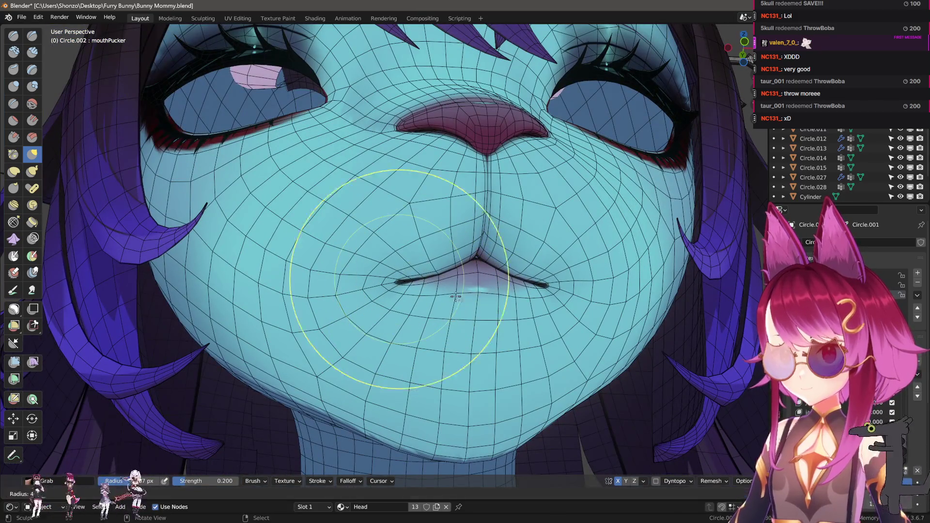
pyautogui.moveTo(455, 296); pyautogui.dragTo(404, 272, button='middle')
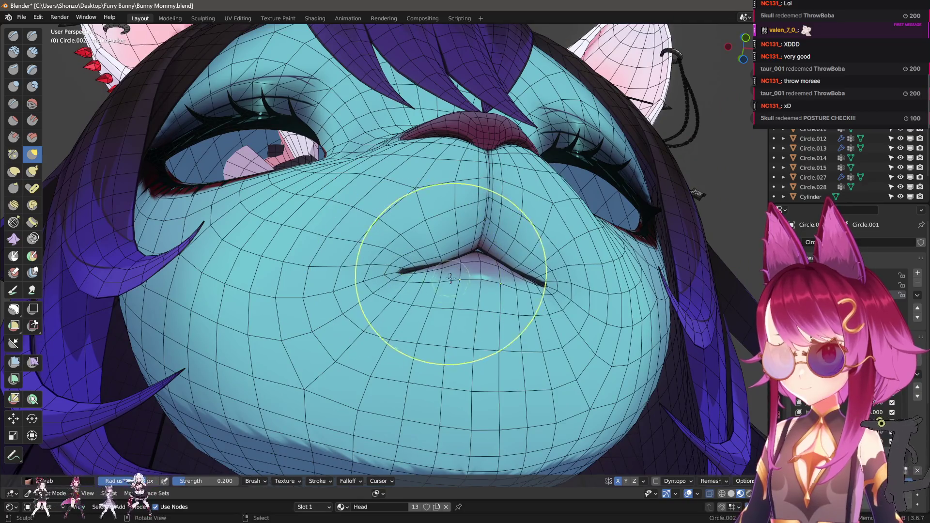
pyautogui.moveTo(541, 305)
pyautogui.mouseDown(button='middle')
pyautogui.moveTo(475, 374)
pyautogui.moveTo(393, 257)
pyautogui.moveTo(399, 272)
pyautogui.mouseUp(button='middle')
pyautogui.press('f')
pyautogui.moveTo(447, 294)
pyautogui.mouseDown(button='middle')
pyautogui.moveTo(456, 300)
pyautogui.moveTo(446, 292)
pyautogui.mouseUp(button='middle')
pyautogui.press('Tab')
pyautogui.scroll(3, 446, 293)
# - Select the lip piercing with select-linked and slide it along the lip
pyautogui.press('a')
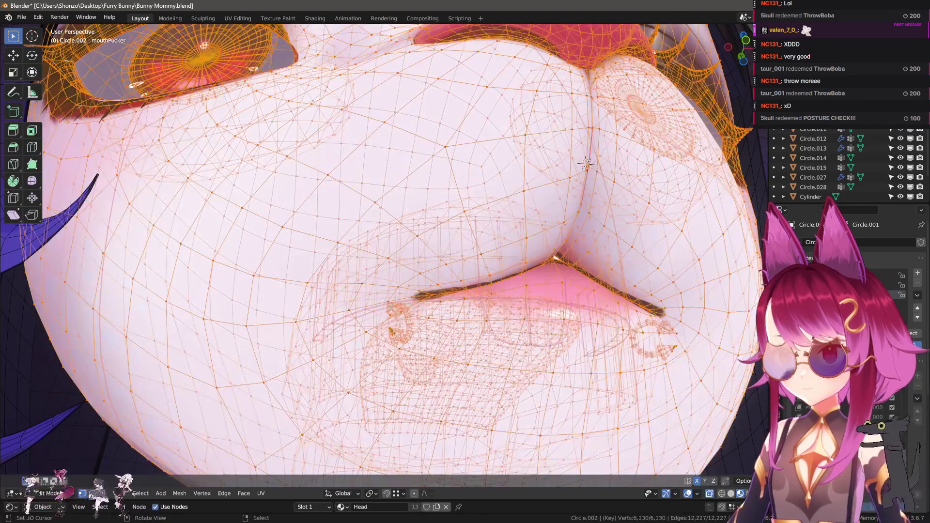
pyautogui.hotkey('alt', 'a')
pyautogui.press('l')
pyautogui.press('g')
pyautogui.click(442, 305)
pyautogui.moveTo(442, 305)
pyautogui.mouseDown(button='middle')
pyautogui.moveTo(456, 260)
pyautogui.moveTo(496, 312)
pyautogui.moveTo(504, 291)
pyautogui.mouseUp(button='middle')
# - Move and trackball-rotate the ring piercing so it sits on the lip
pyautogui.press('g')
pyautogui.click(491, 315)
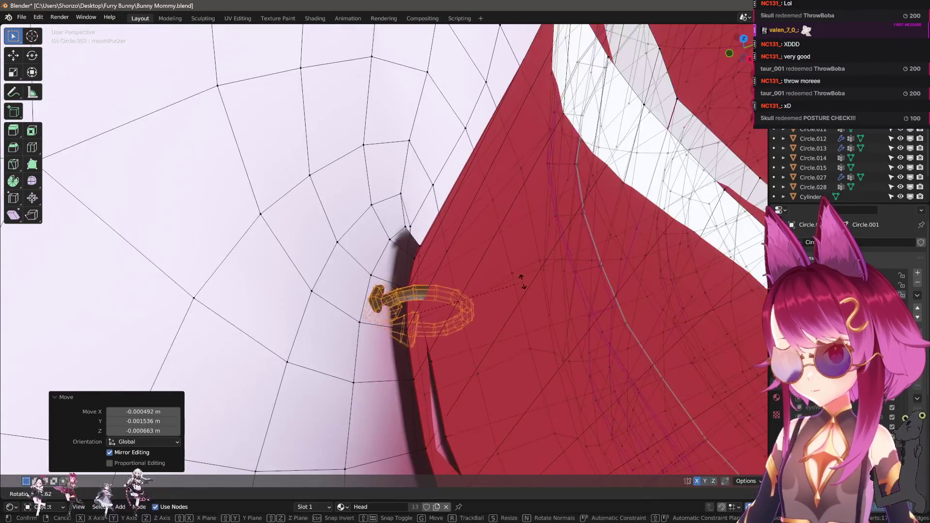
pyautogui.press('r')
pyautogui.click(486, 301)
pyautogui.press('r')
pyautogui.press('r')
pyautogui.click(536, 287)
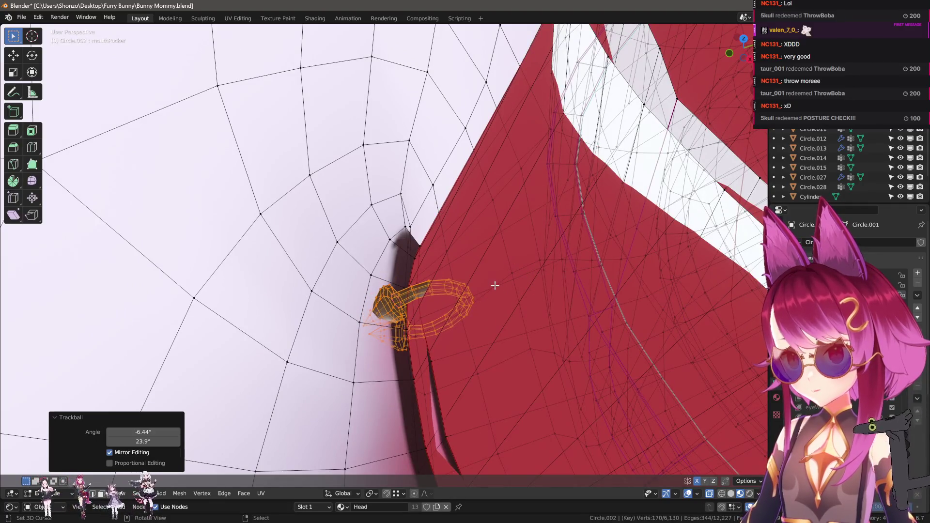
pyautogui.press('g')
pyautogui.click(474, 293)
pyautogui.moveTo(484, 293)
pyautogui.mouseDown(button='middle')
pyautogui.moveTo(504, 310)
pyautogui.moveTo(456, 253)
pyautogui.moveTo(504, 252)
pyautogui.mouseUp(button='middle')
# - Reposition and rotate the next piercing onto the puckered lip
pyautogui.press('g')
pyautogui.click(455, 253)
pyautogui.press('r')
pyautogui.click(455, 253)
pyautogui.press('g')
pyautogui.press('r')
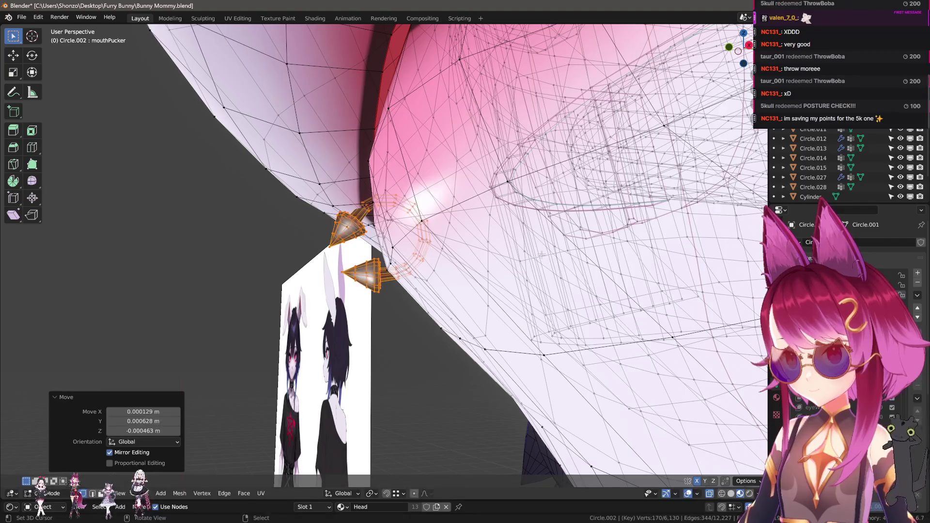
pyautogui.click(542, 259)
pyautogui.moveTo(541, 255)
pyautogui.mouseDown(button='middle')
pyautogui.moveTo(486, 307)
pyautogui.moveTo(511, 291)
pyautogui.moveTo(532, 303)
pyautogui.moveTo(540, 284)
pyautogui.moveTo(504, 217)
pyautogui.moveTo(492, 265)
pyautogui.moveTo(498, 259)
pyautogui.moveTo(474, 247)
pyautogui.moveTo(504, 272)
pyautogui.mouseUp(button='middle')
# - Nudge the piercing again and rotate the ball studs to hug the mouth corners
pyautogui.press('g')
pyautogui.click(532, 271)
pyautogui.press('g')
pyautogui.click(504, 216)
pyautogui.press('r')
pyautogui.click(495, 256)
pyautogui.moveTo(436, 321)
pyautogui.mouseDown(button='middle')
pyautogui.moveTo(509, 290)
pyautogui.moveTo(523, 274)
pyautogui.mouseUp(button='middle')
pyautogui.press('r')
pyautogui.click(520, 280)
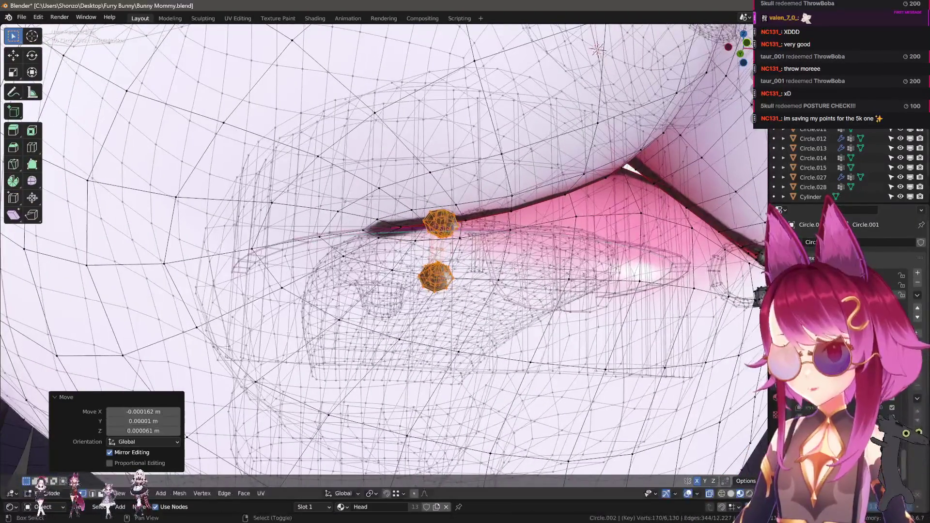
# - Grab-sculpt the pucker's mouth corners wider and lower
pyautogui.hotkey('ctrl', 'Tab')
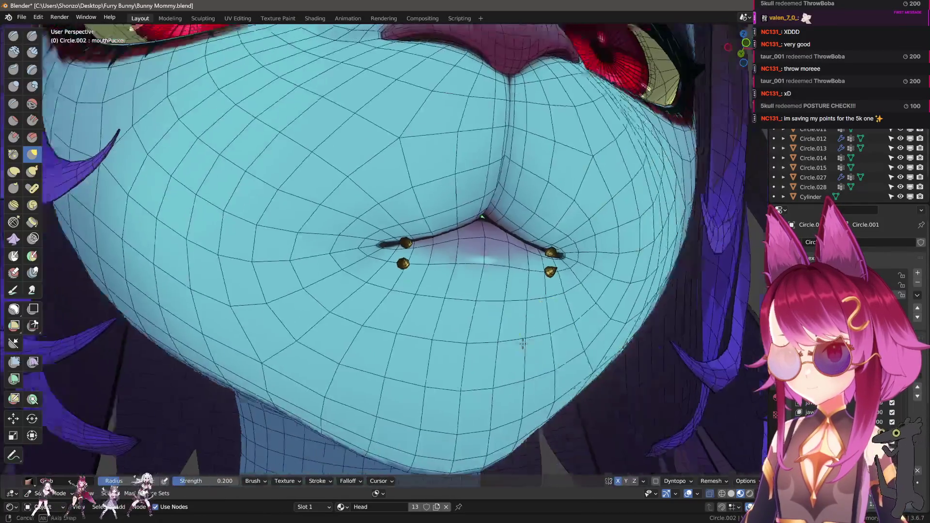
pyautogui.moveTo(581, 223)
pyautogui.mouseDown()
pyautogui.moveTo(602, 228)
pyautogui.moveTo(557, 227)
pyautogui.moveTo(625, 235)
pyautogui.mouseUp()
pyautogui.scroll(-6, 602, 312)
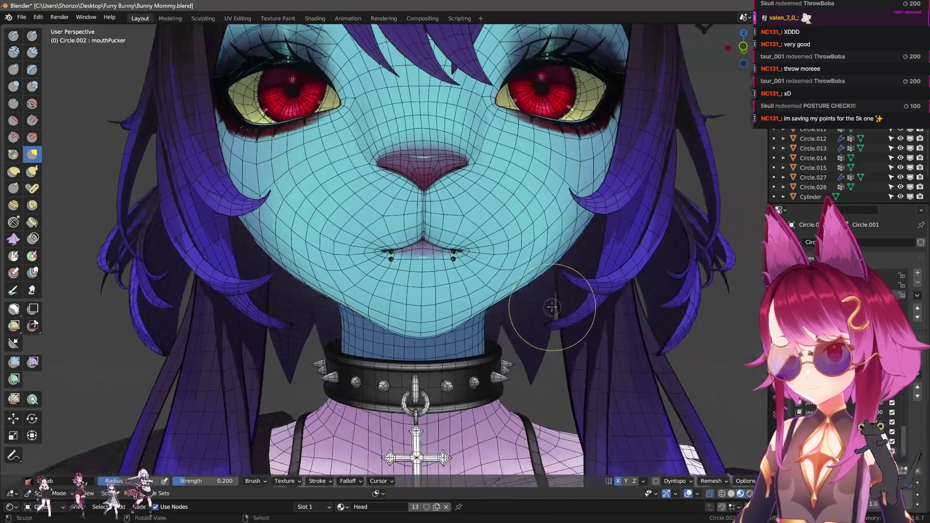
pyautogui.moveTo(572, 301)
pyautogui.mouseDown(button='middle')
pyautogui.moveTo(568, 335)
pyautogui.moveTo(481, 312)
pyautogui.mouseUp(button='middle')
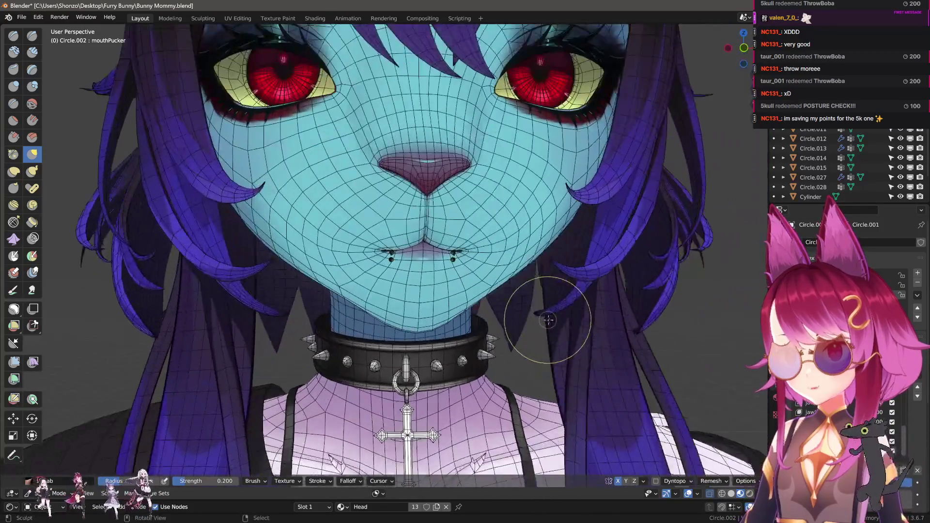
pyautogui.scroll(3, 482, 312)
# - Return to Object Mode, reset the pucker value to neutral, and enter Sculpt Mode
pyautogui.press('q')
pyautogui.click(526, 293)
pyautogui.scroll(-2, 525, 295)
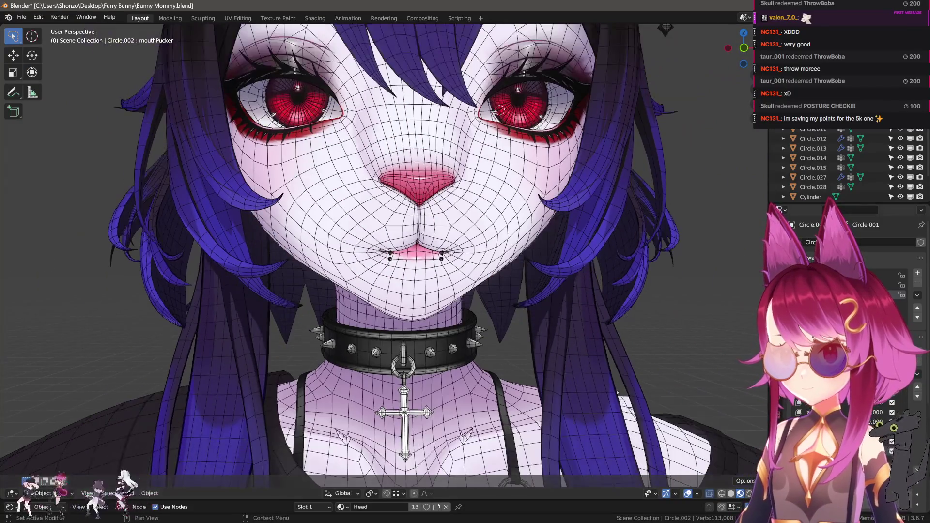
pyautogui.click(920, 470)
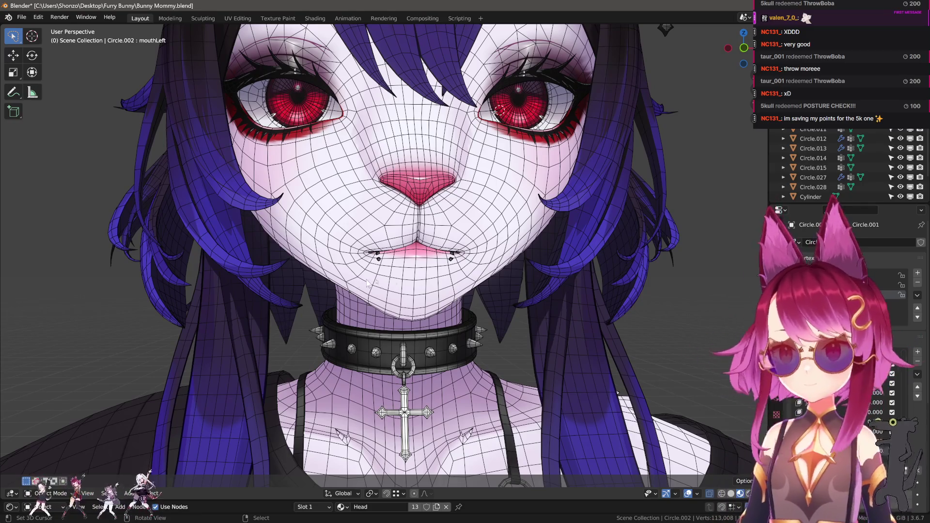
pyautogui.scroll(5, 428, 296)
pyautogui.moveTo(428, 297)
pyautogui.mouseDown(button='middle')
pyautogui.moveTo(436, 288)
pyautogui.moveTo(432, 297)
pyautogui.moveTo(423, 290)
pyautogui.moveTo(459, 303)
pyautogui.moveTo(429, 309)
pyautogui.mouseUp(button='middle')
pyautogui.hotkey('ctrl', 'Tab')
pyautogui.click(409, 287)
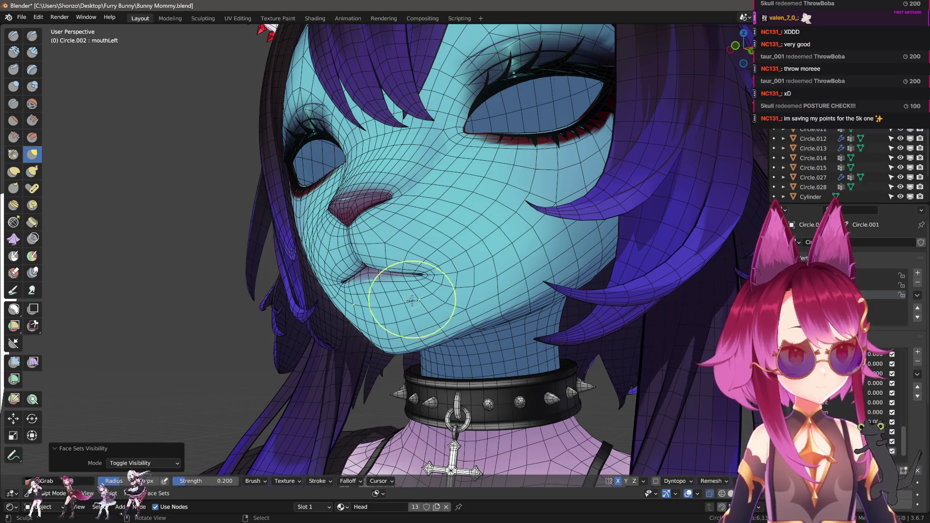
# - Nudge the lips toward one side for mouthLeft, undoing an unwanted lip change first
pyautogui.moveTo(415, 290)
pyautogui.mouseDown(button='middle')
pyautogui.moveTo(281, 280)
pyautogui.moveTo(368, 289)
pyautogui.moveTo(270, 297)
pyautogui.mouseUp(button='middle')
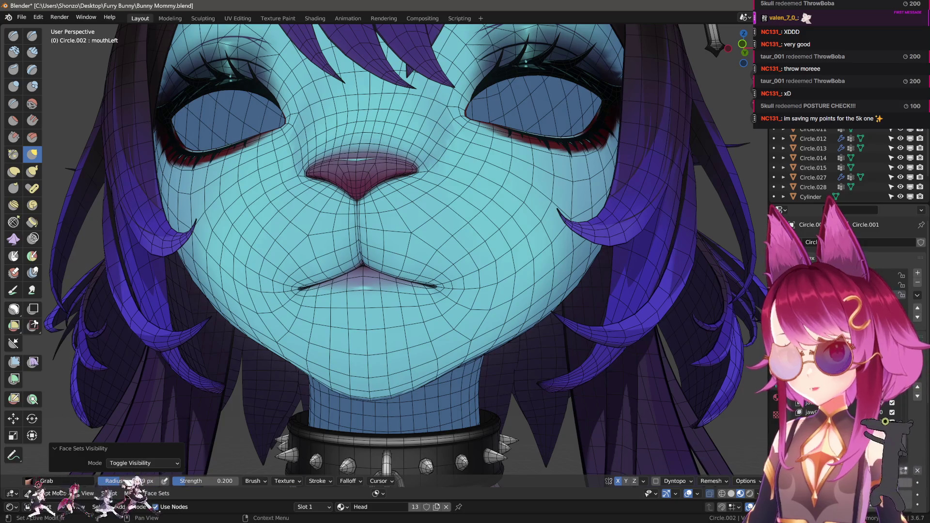
pyautogui.click(14, 224)
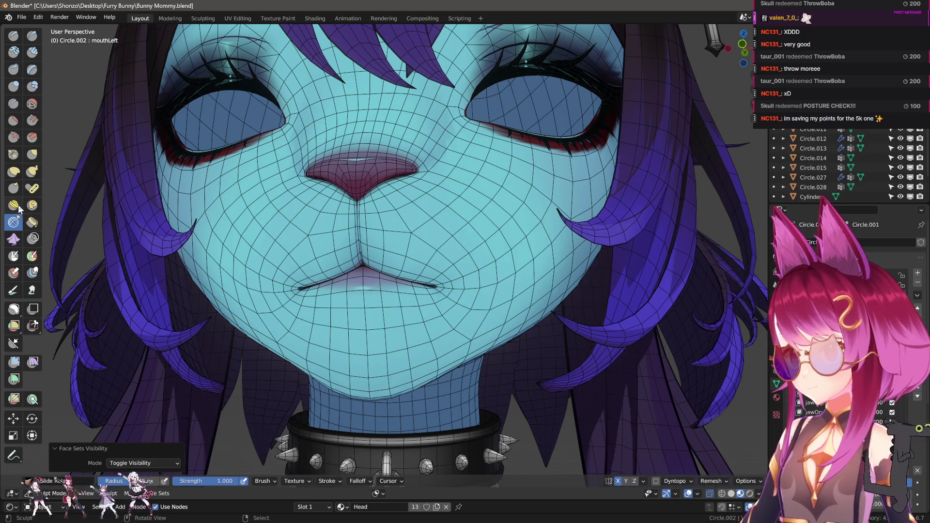
pyautogui.hotkey('ctrl', 'z')
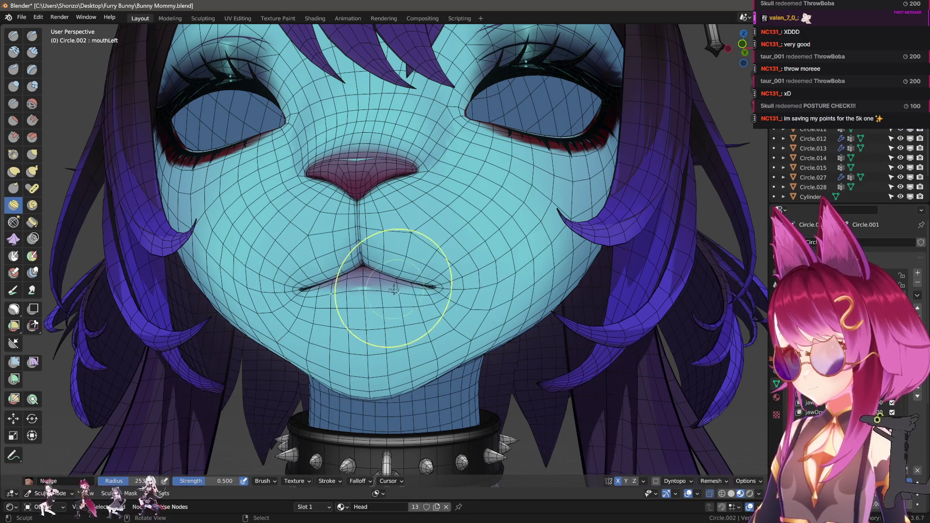
pyautogui.hotkey('ctrl', 'shift', 'z')
pyautogui.moveTo(421, 358); pyautogui.dragTo(364, 332, button='middle')
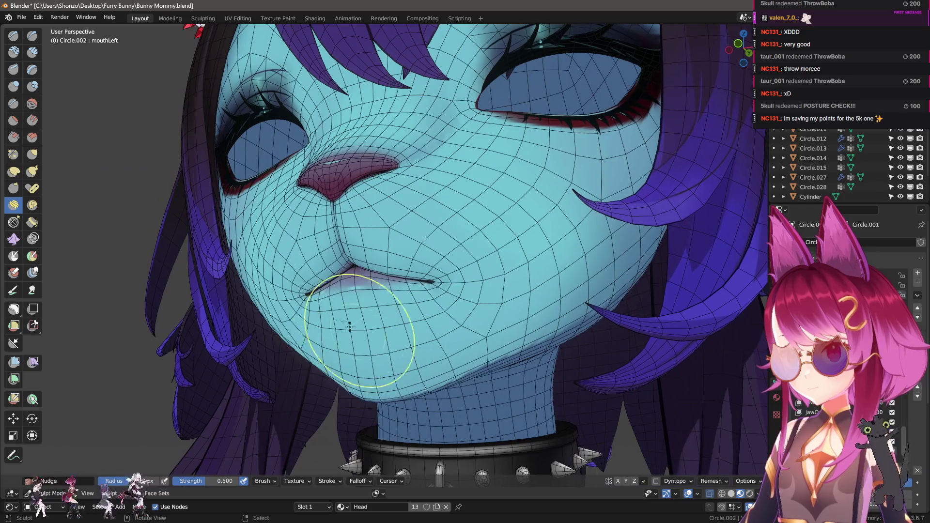
pyautogui.moveTo(412, 286)
pyautogui.mouseDown()
pyautogui.moveTo(498, 250)
pyautogui.moveTo(363, 295)
pyautogui.moveTo(504, 245)
pyautogui.moveTo(447, 268)
pyautogui.moveTo(340, 281)
pyautogui.moveTo(468, 259)
pyautogui.mouseUp()
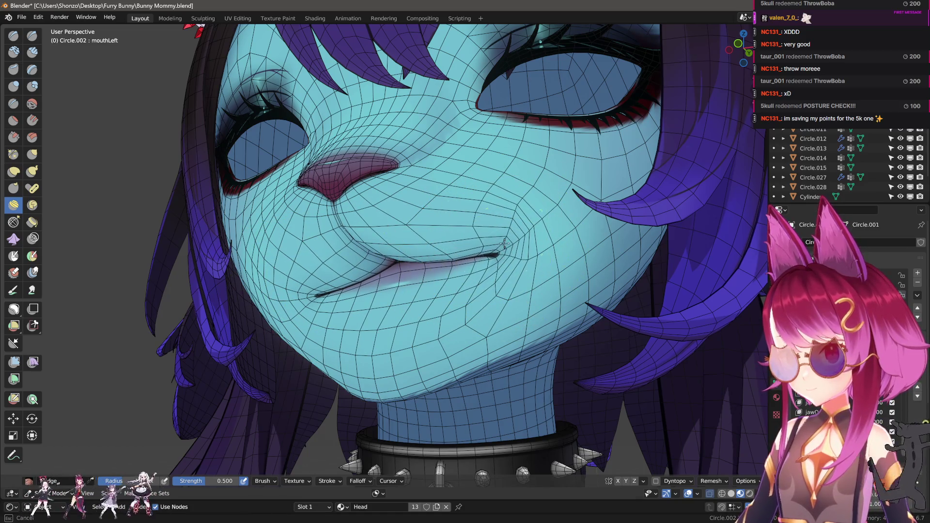
# - Pull the mouth corner outward into shape with the Grab brush
pyautogui.scroll(-5, 504, 250)
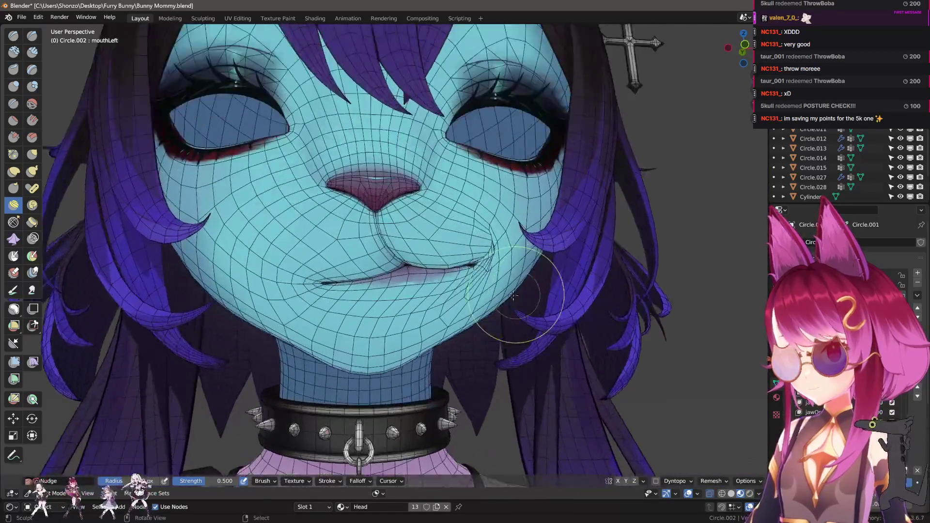
pyautogui.scroll(8, 436, 271)
pyautogui.moveTo(485, 261)
pyautogui.mouseDown(button='middle')
pyautogui.moveTo(406, 284)
pyautogui.moveTo(444, 259)
pyautogui.moveTo(512, 243)
pyautogui.mouseUp(button='middle')
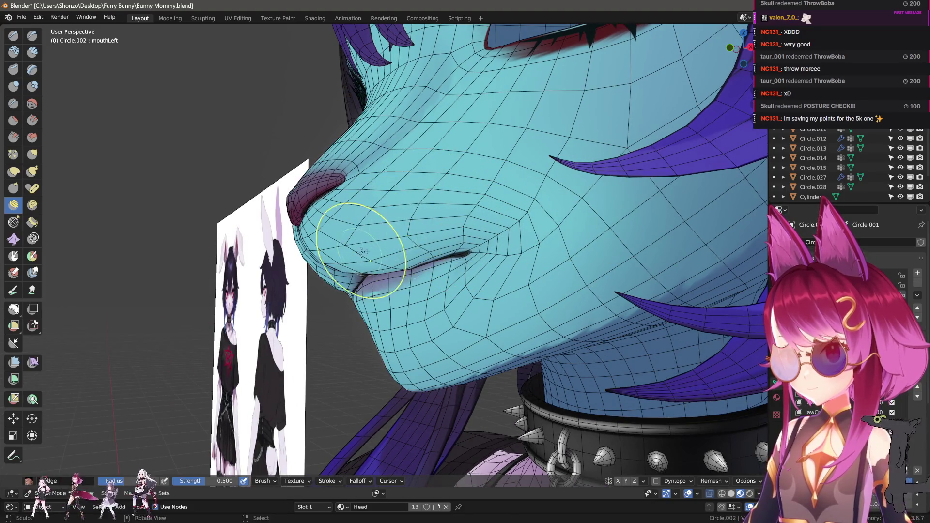
pyautogui.moveTo(363, 251)
pyautogui.mouseDown(button='middle')
pyautogui.moveTo(453, 245)
pyautogui.moveTo(380, 260)
pyautogui.mouseUp(button='middle')
pyautogui.moveTo(343, 328); pyautogui.dragTo(385, 348, button='middle')
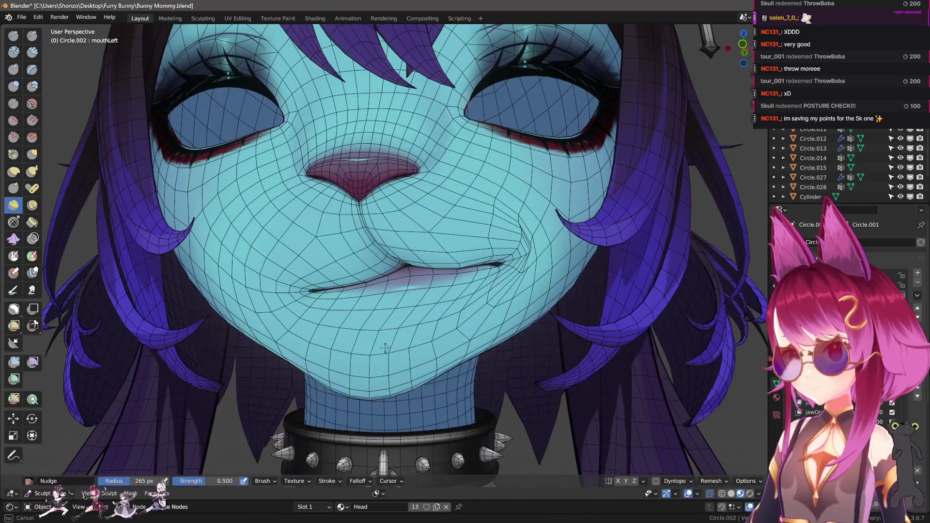
pyautogui.moveTo(441, 344); pyautogui.dragTo(376, 388, button='middle')
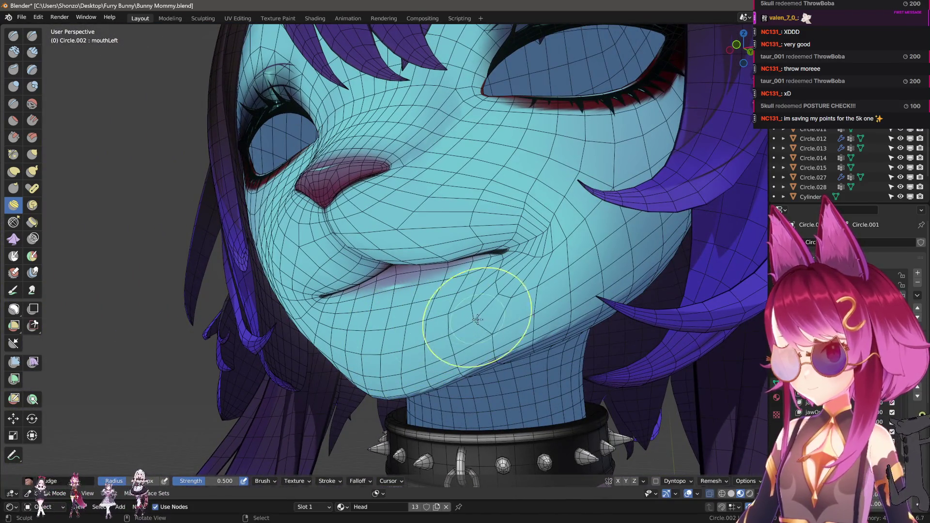
pyautogui.scroll(3, 435, 327)
pyautogui.scroll(2, 426, 281)
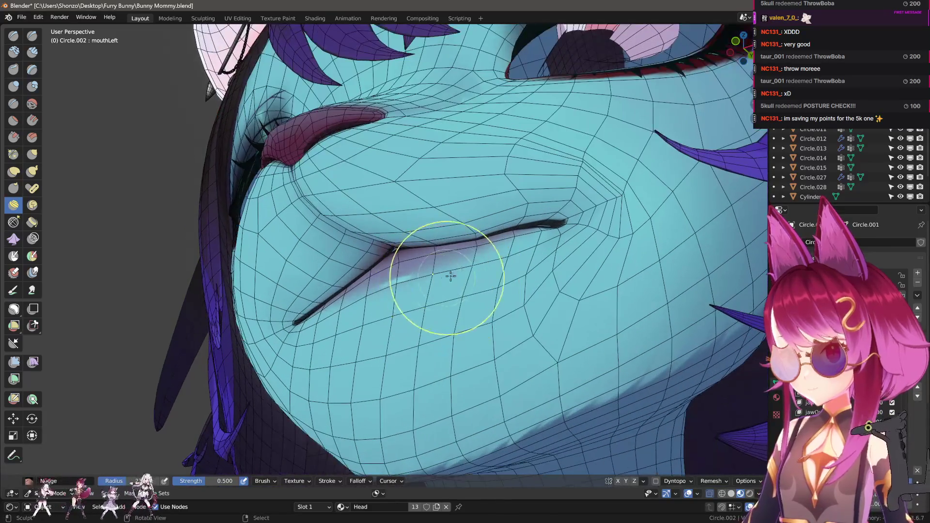
pyautogui.press('g')
pyautogui.moveTo(516, 236); pyautogui.dragTo(546, 238)
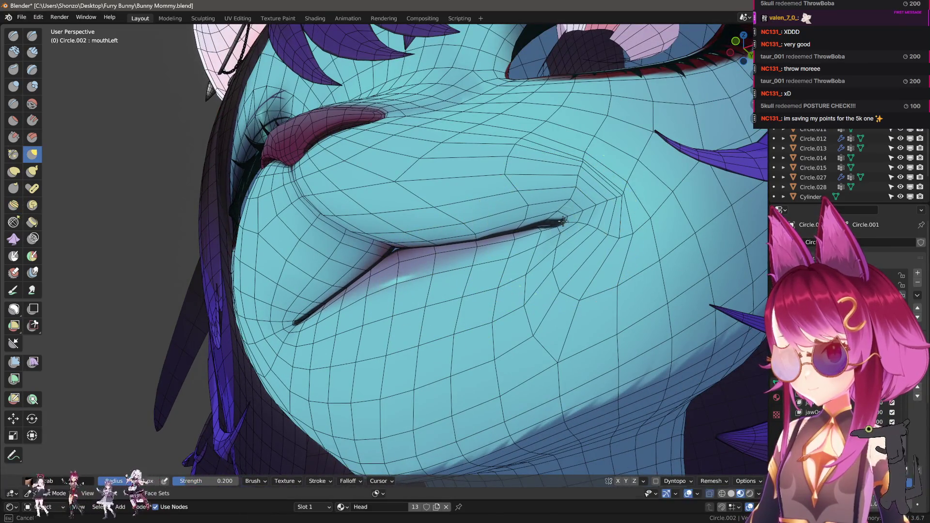
pyautogui.moveTo(504, 209); pyautogui.dragTo(495, 207, button='middle')
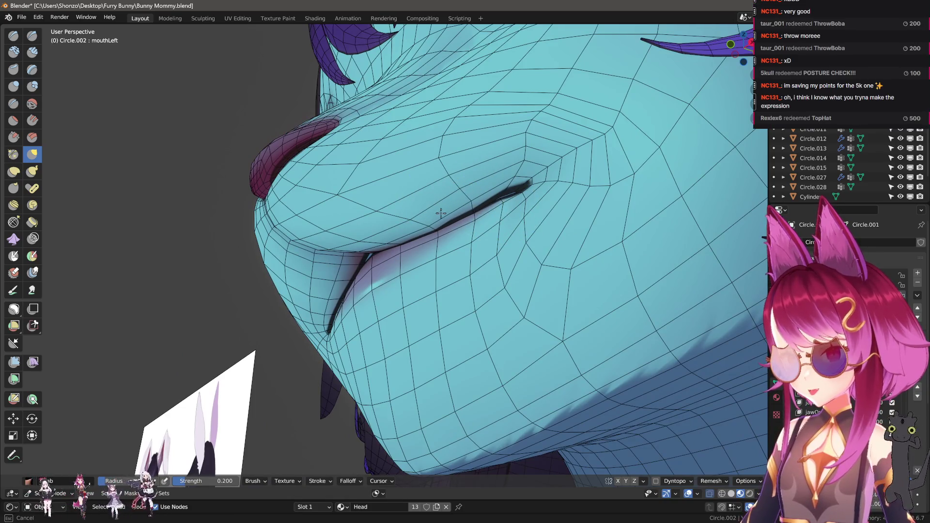
# - Nudge the left mouth corner with the Nudge brush from a frontal view
pyautogui.scroll(-5, 466, 193)
pyautogui.moveTo(466, 193); pyautogui.dragTo(357, 316, button='middle')
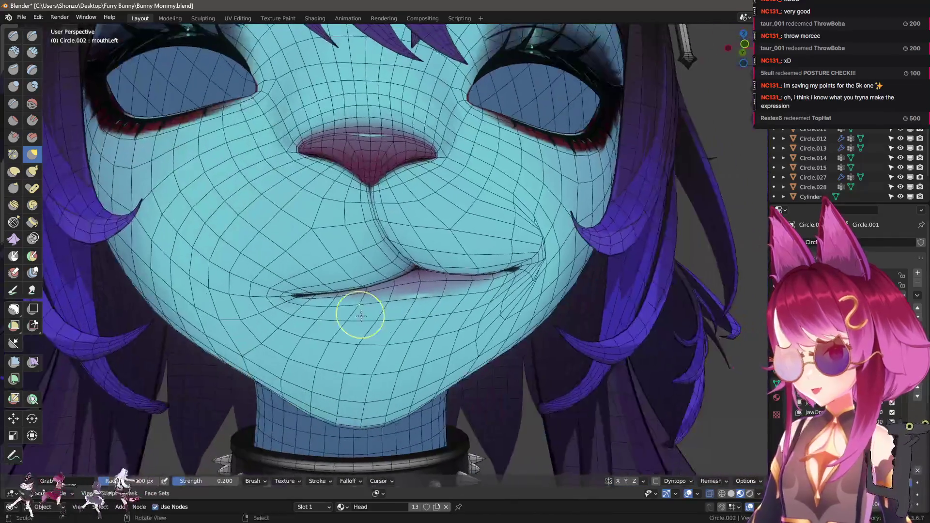
pyautogui.scroll(-3, 357, 316)
pyautogui.scroll(4, 451, 349)
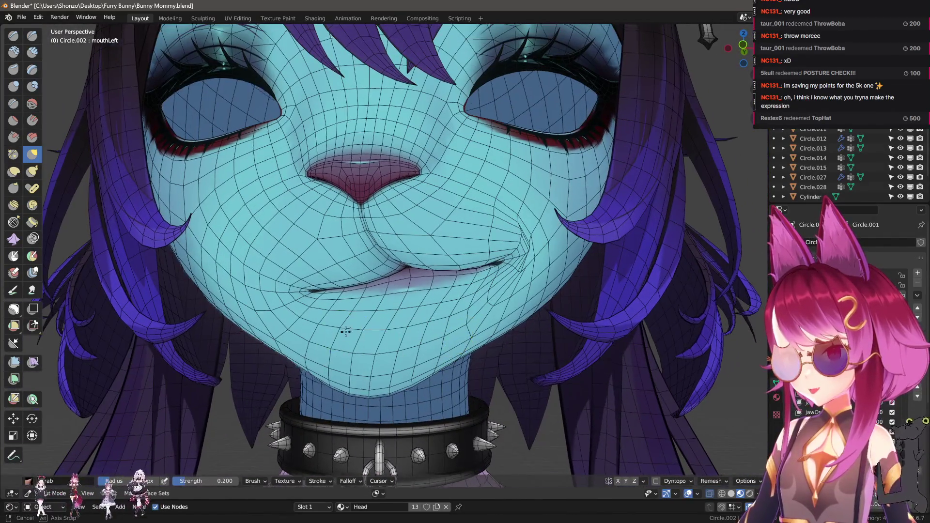
pyautogui.moveTo(474, 384); pyautogui.dragTo(374, 329, button='middle')
pyautogui.click(13, 205)
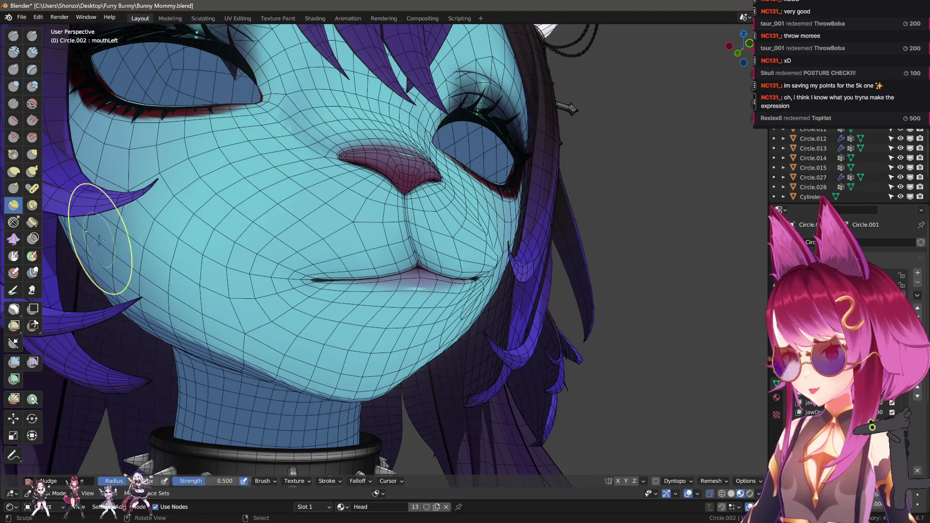
pyautogui.moveTo(319, 291); pyautogui.dragTo(315, 288)
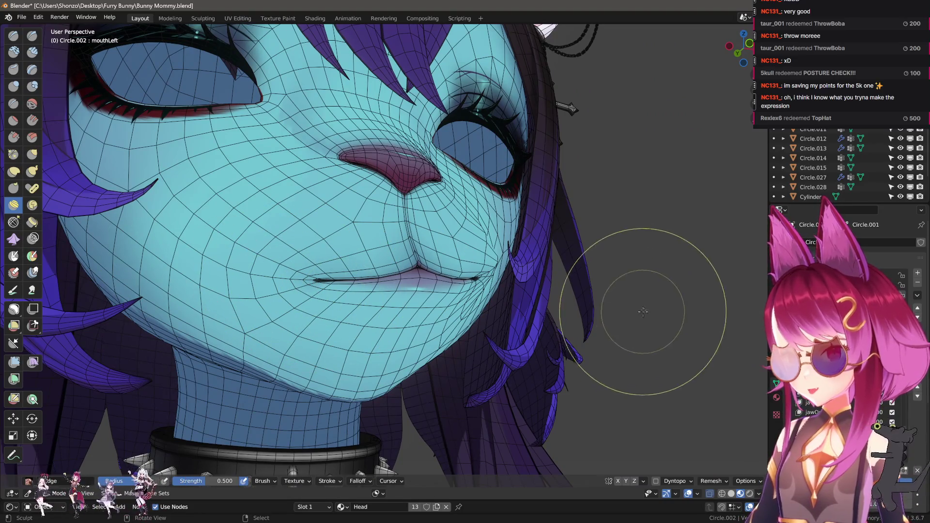
# - In the sidebar, collapse the Falloff settings and expand Stroke, then close the sidebar
pyautogui.press('n')
pyautogui.scroll(-4, 717, 262)
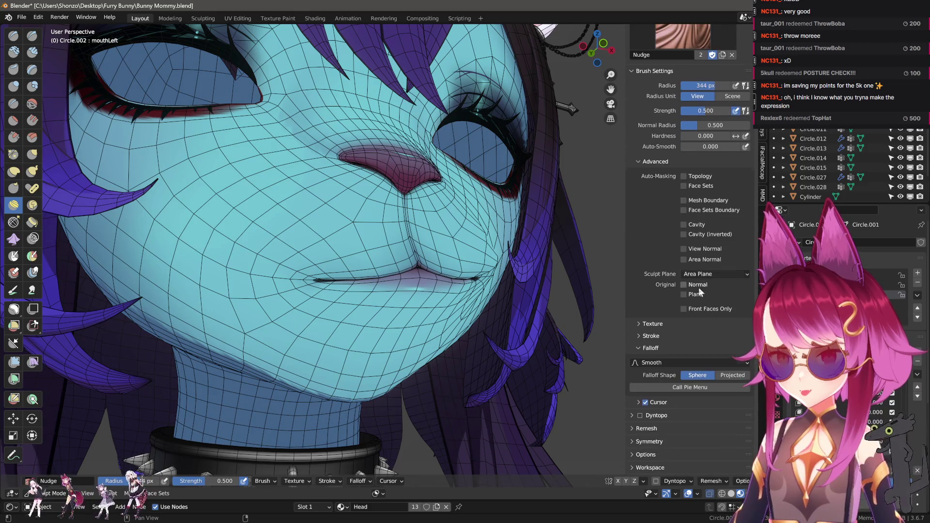
pyautogui.click(659, 349)
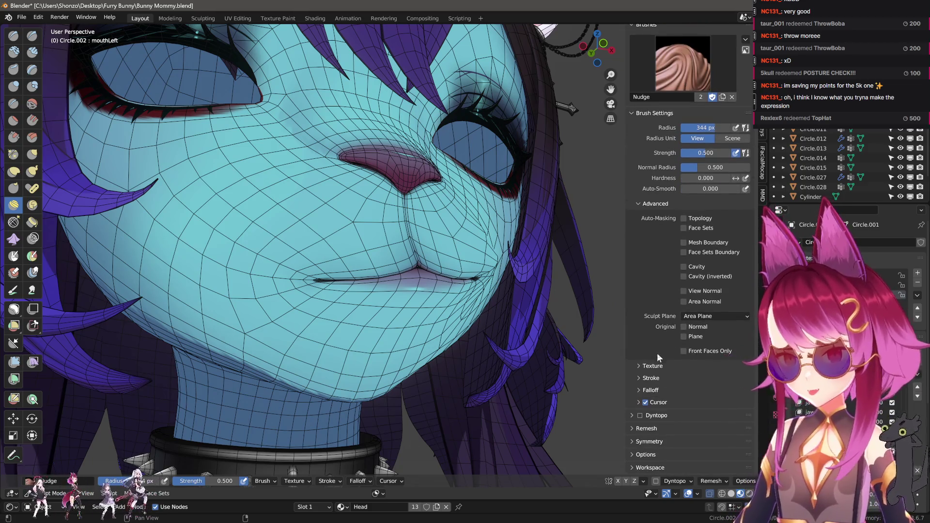
pyautogui.click(651, 378)
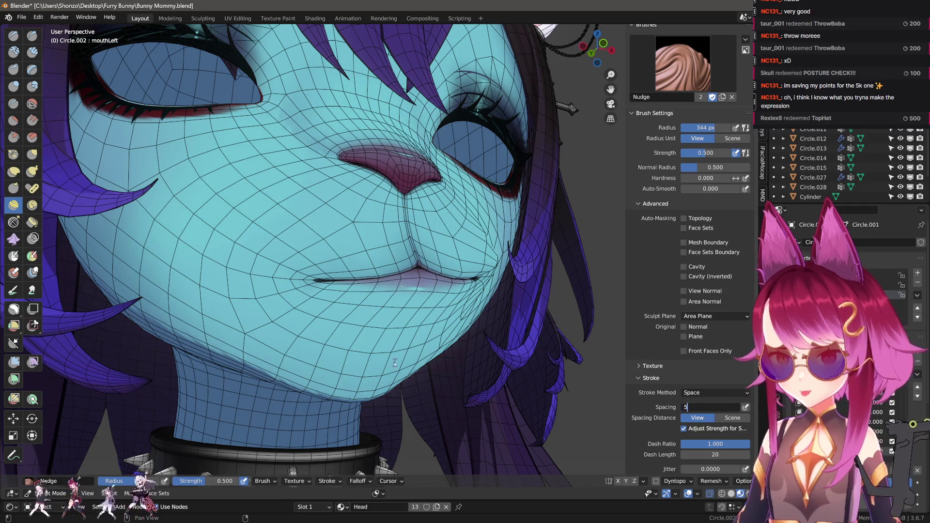
pyautogui.moveTo(395, 363); pyautogui.dragTo(322, 384, button='middle')
pyautogui.press('n')
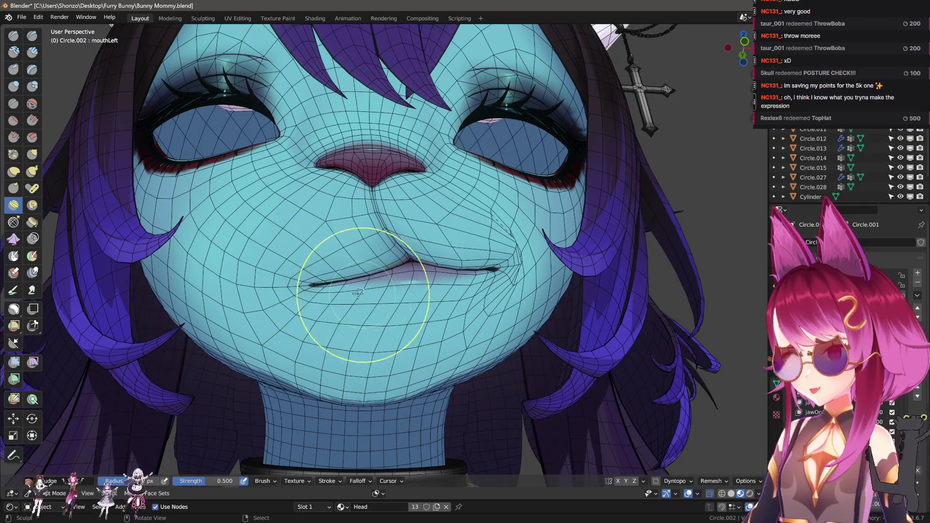
# - Lower the brush strength to 0.300 and briefly preview the shaded face
pyautogui.hotkey('shift', 'f')
pyautogui.click(347, 291)
pyautogui.moveTo(465, 262); pyautogui.dragTo(439, 275, button='middle')
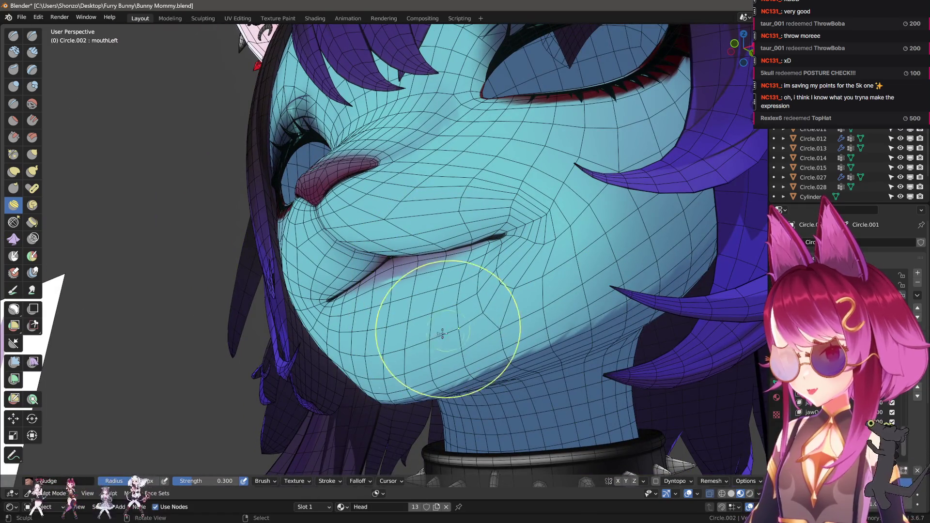
pyautogui.scroll(-5, 415, 312)
pyautogui.scroll(5, 460, 310)
pyautogui.moveTo(460, 310); pyautogui.dragTo(509, 225, button='middle')
pyautogui.scroll(-4, 509, 224)
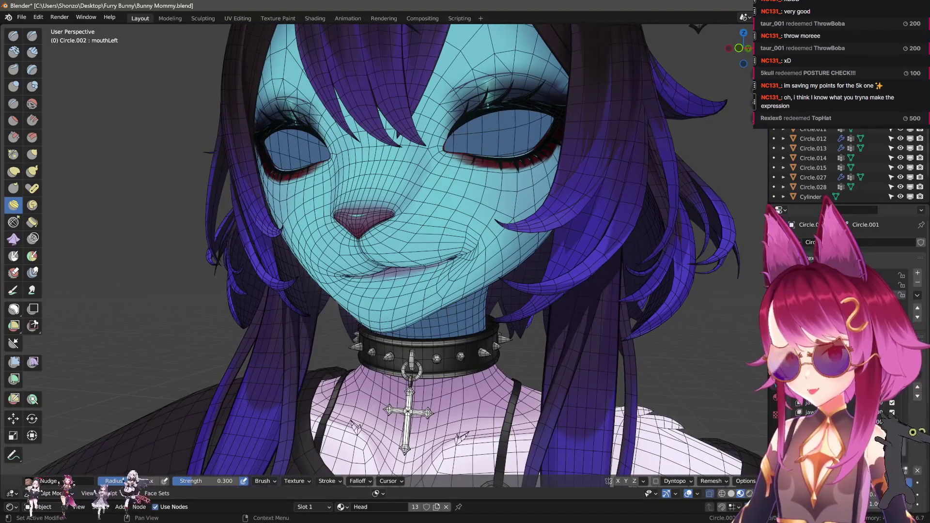
pyautogui.moveTo(523, 339); pyautogui.dragTo(550, 356, button='middle')
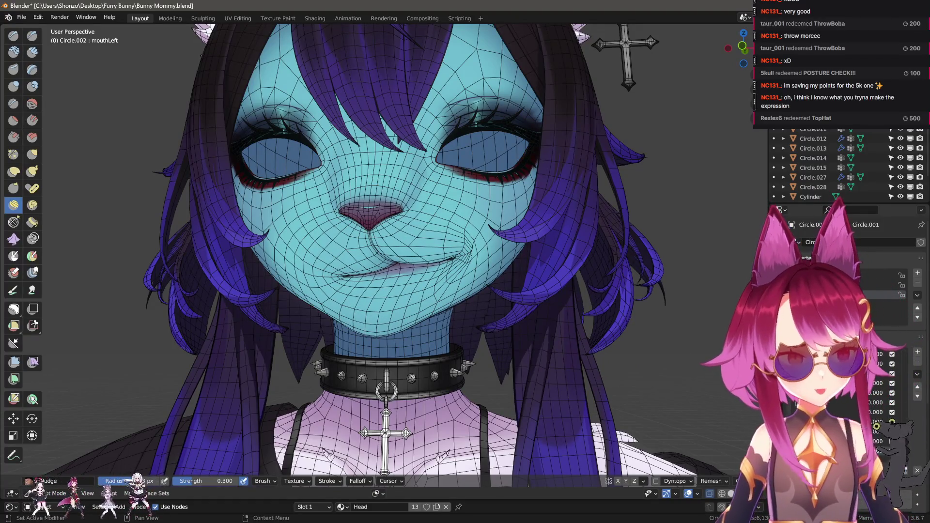
pyautogui.scroll(2, 422, 344)
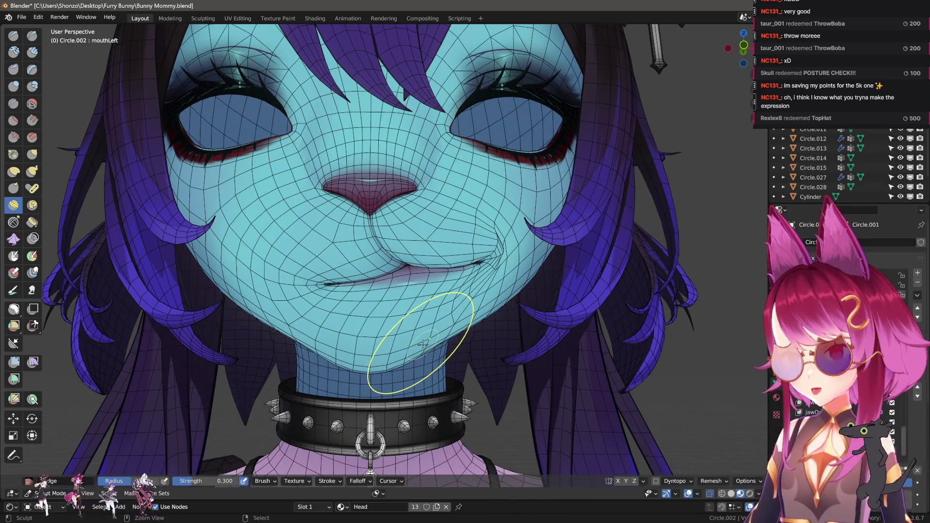
pyautogui.hotkey('ctrl', 'Tab')
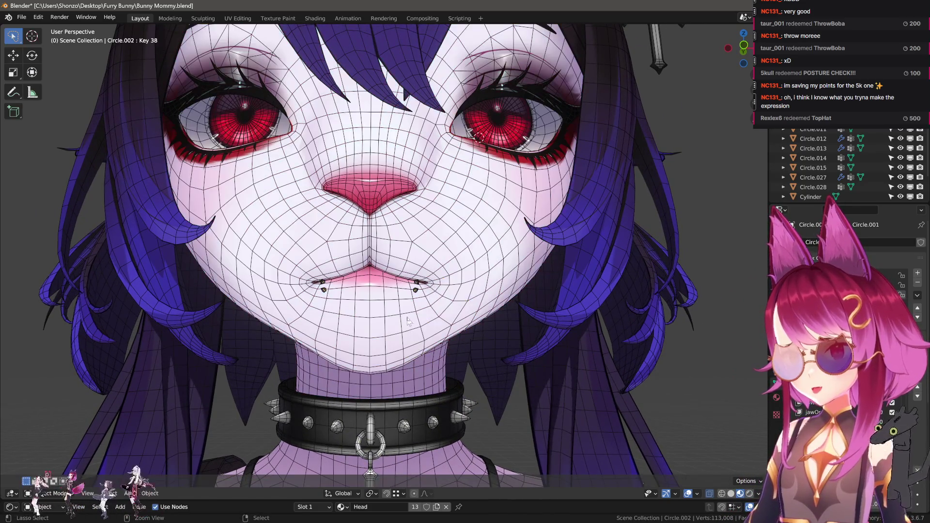
pyautogui.hotkey('ctrl', 'Tab')
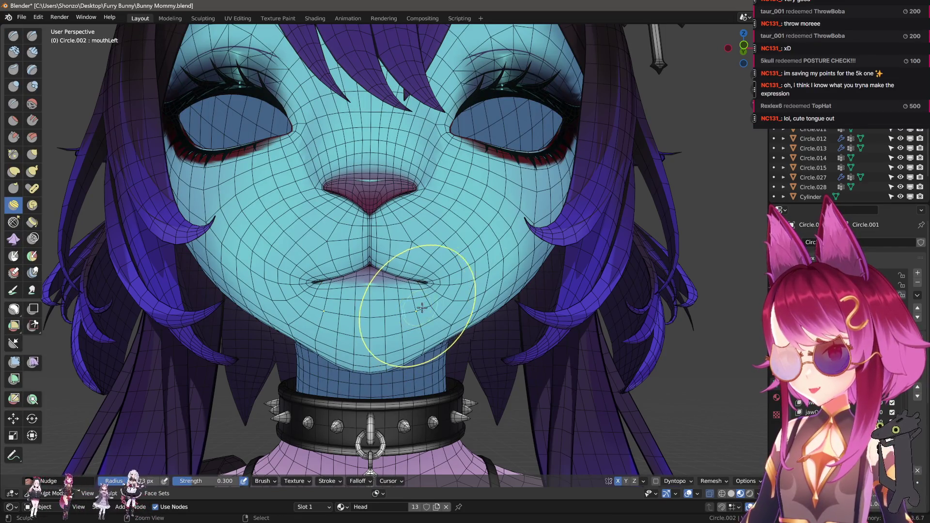
# - Widen and part the mouth, nudging the right corner and lips sideways
pyautogui.moveTo(412, 306); pyautogui.dragTo(417, 301, button='middle')
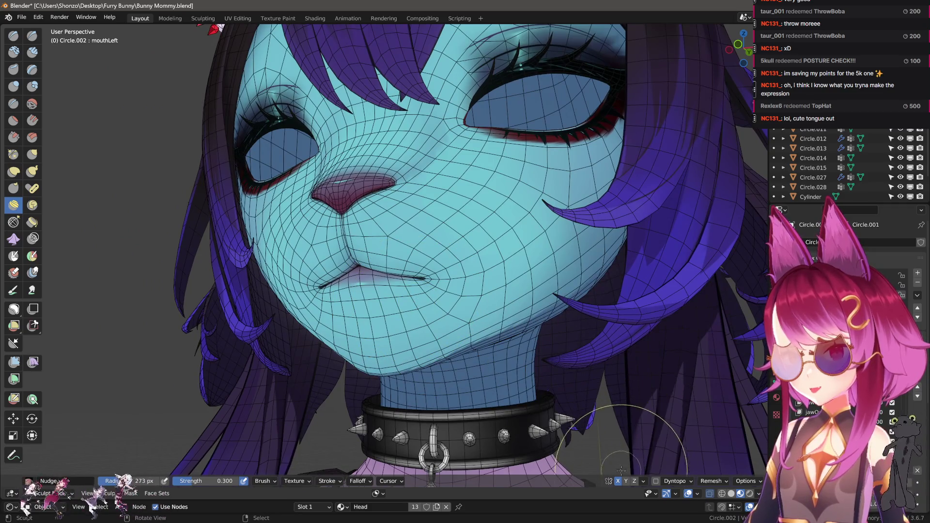
pyautogui.moveTo(853, 436); pyautogui.dragTo(878, 436)
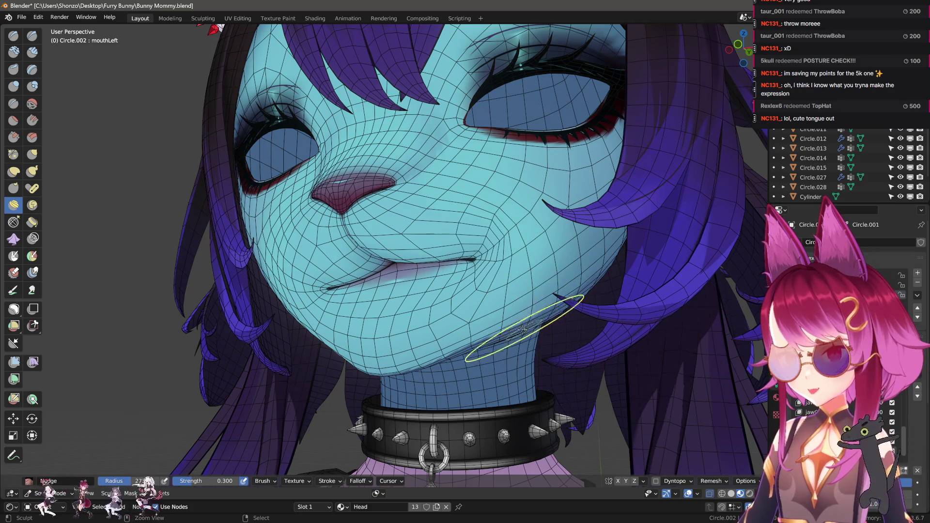
pyautogui.moveTo(557, 316); pyautogui.dragTo(492, 321)
pyautogui.moveTo(492, 320); pyautogui.dragTo(395, 270, button='middle')
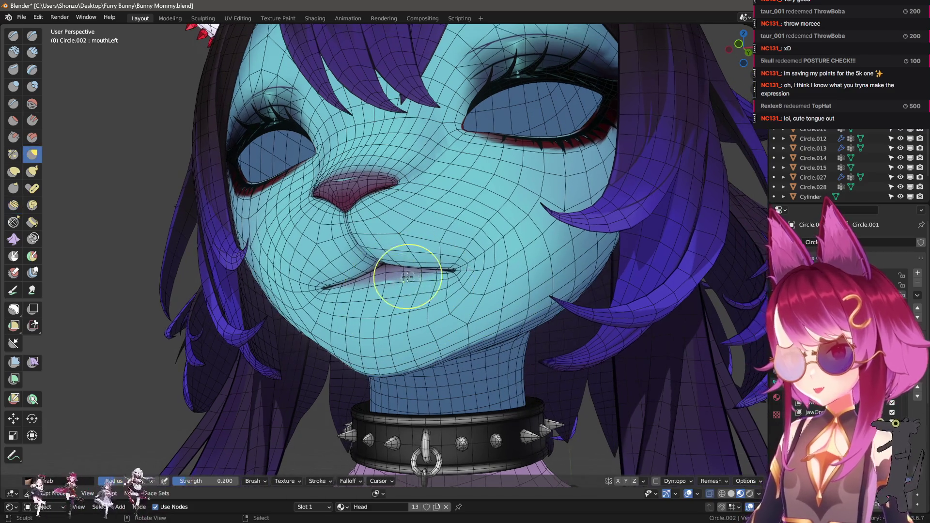
pyautogui.click(32, 154)
pyautogui.click(14, 205)
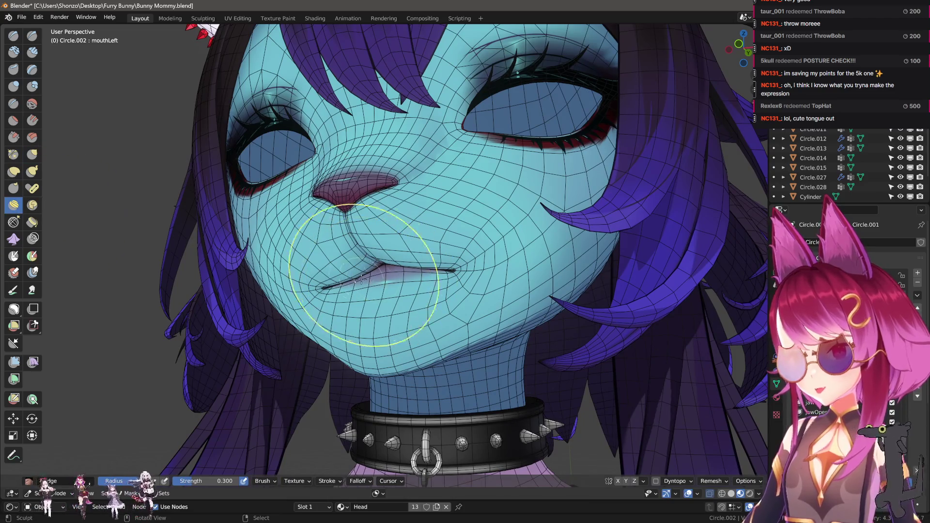
pyautogui.moveTo(332, 270); pyautogui.dragTo(424, 268)
# - Raise the brush strength to 0.500, nudge the mouth corner again, and check it from several angles
pyautogui.hotkey('shift', 'f')
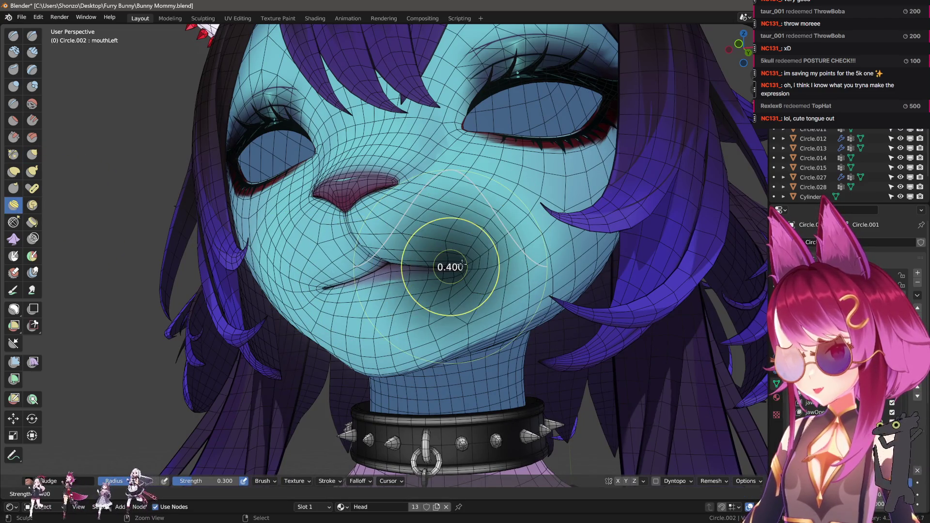
pyautogui.click(451, 266)
pyautogui.moveTo(329, 271); pyautogui.dragTo(402, 273)
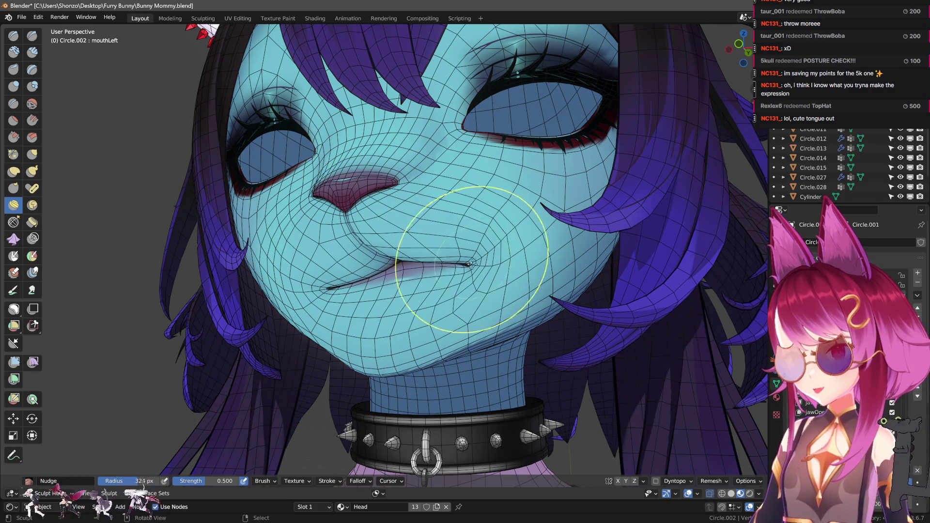
pyautogui.moveTo(471, 264)
pyautogui.mouseDown(button='middle')
pyautogui.moveTo(466, 283)
pyautogui.moveTo(507, 249)
pyautogui.moveTo(465, 271)
pyautogui.mouseUp(button='middle')
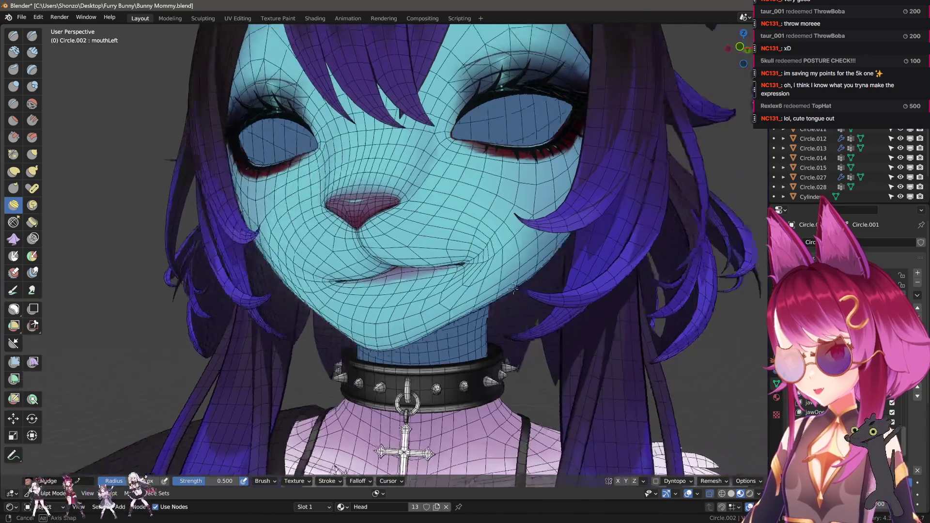
pyautogui.scroll(5, 424, 272)
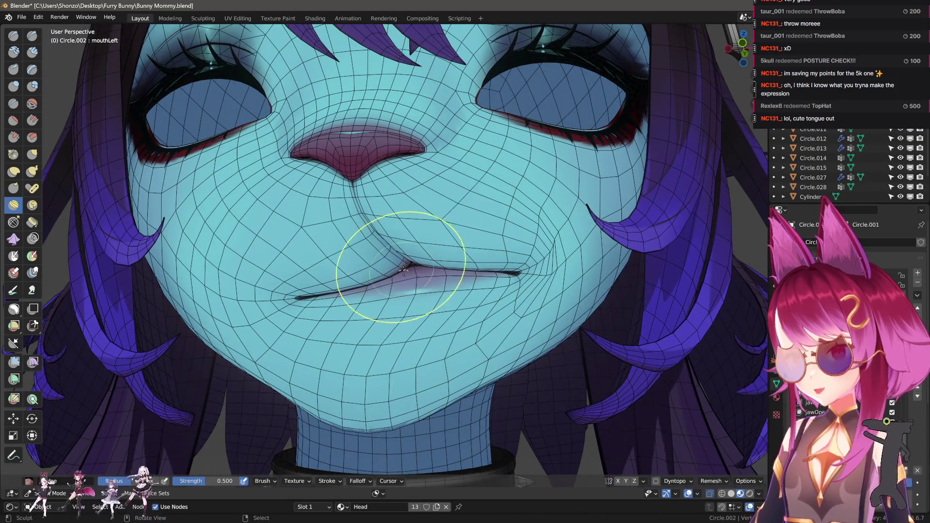
pyautogui.moveTo(443, 268)
pyautogui.mouseDown(button='middle')
pyautogui.moveTo(388, 276)
pyautogui.moveTo(478, 249)
pyautogui.moveTo(436, 296)
pyautogui.moveTo(375, 329)
pyautogui.moveTo(364, 312)
pyautogui.mouseUp(button='middle')
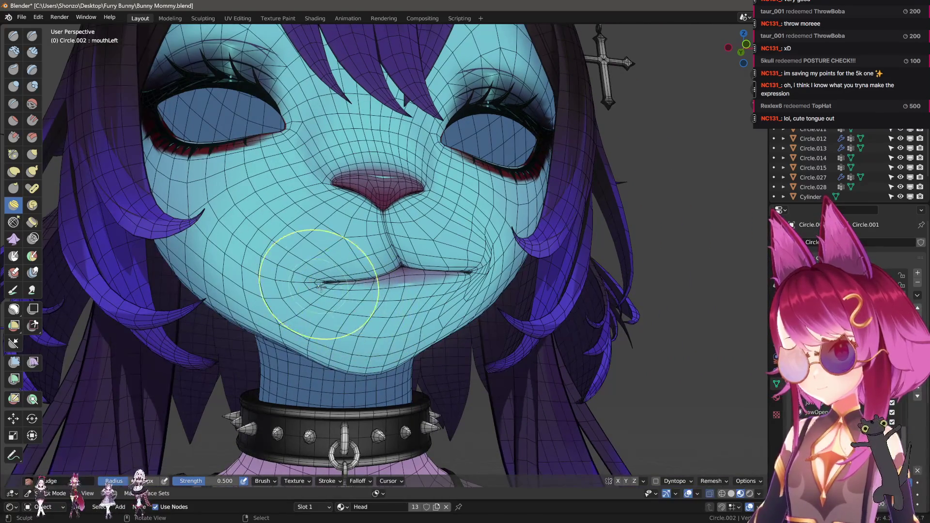
pyautogui.moveTo(321, 287)
pyautogui.mouseDown(button='middle')
pyautogui.moveTo(350, 312)
pyautogui.moveTo(271, 286)
pyautogui.mouseUp(button='middle')
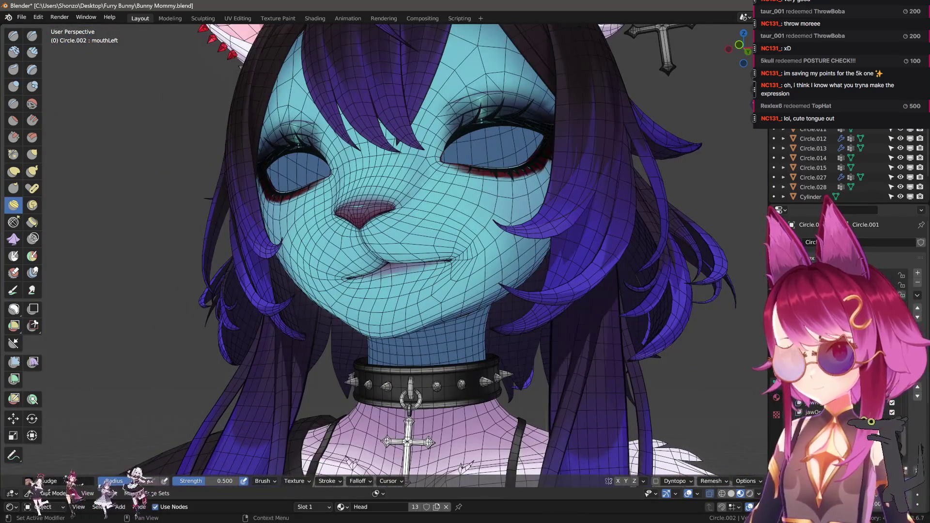
pyautogui.scroll(3, 602, 353)
# - Enter Edit Mode and select the left lip piercing ring with L, then move it
pyautogui.press('q')
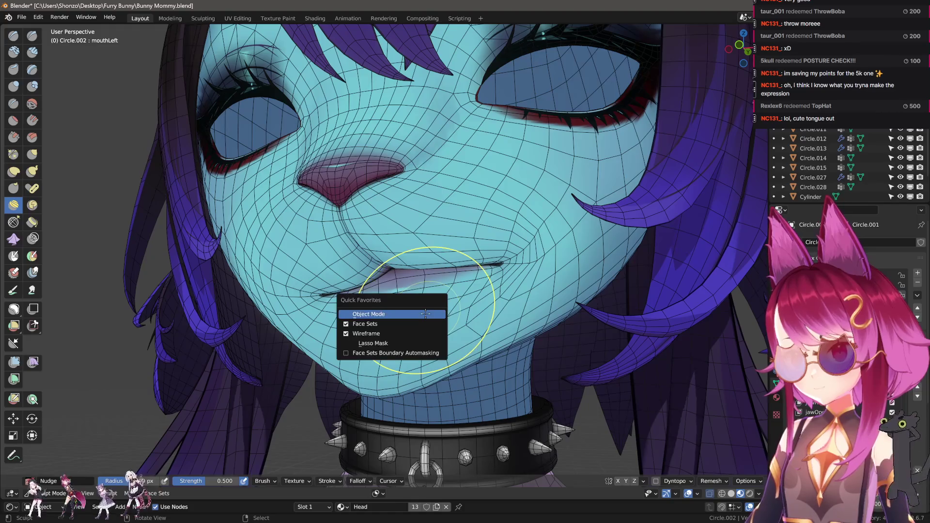
pyautogui.click(426, 314)
pyautogui.scroll(-3, 497, 318)
pyautogui.press('Tab')
pyautogui.scroll(5, 501, 333)
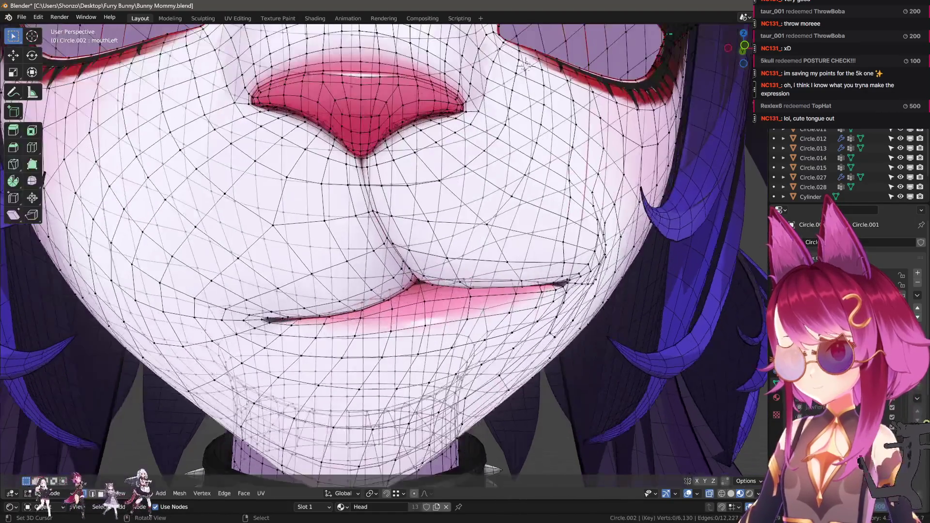
pyautogui.moveTo(501, 333); pyautogui.dragTo(436, 272, button='middle')
pyautogui.press('l')
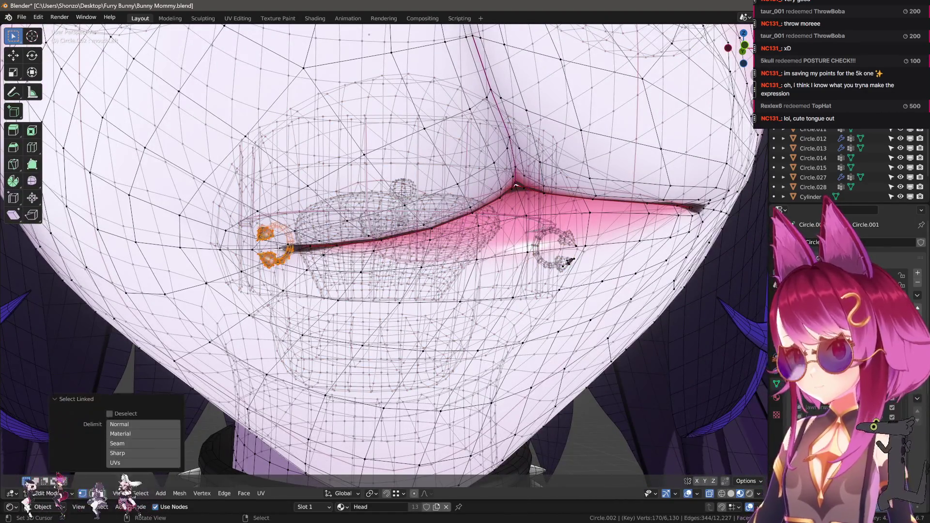
pyautogui.press('g')
pyautogui.click(426, 315)
# - Move the piercing ring onto the shifted mouth corner with several small adjustments
pyautogui.scroll(6, 426, 318)
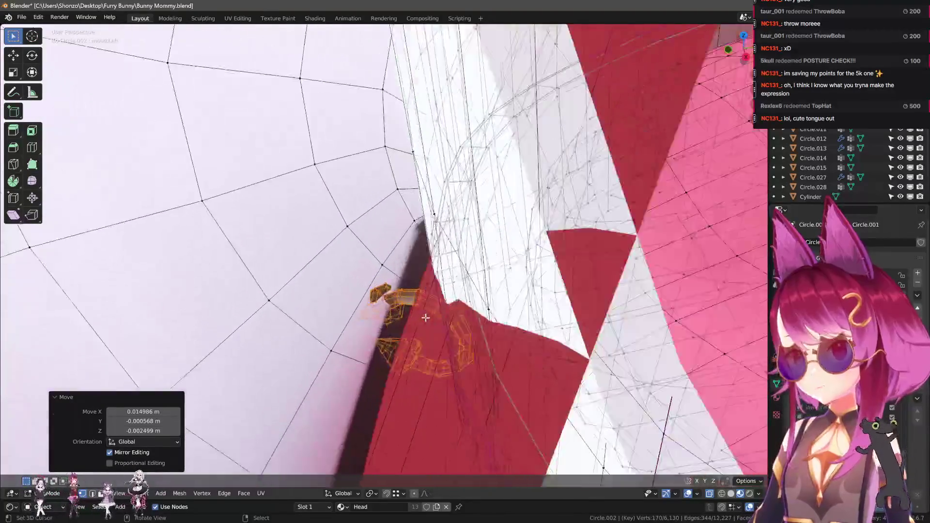
pyautogui.moveTo(425, 318)
pyautogui.mouseDown(button='middle')
pyautogui.moveTo(547, 326)
pyautogui.moveTo(536, 326)
pyautogui.moveTo(510, 266)
pyautogui.moveTo(483, 242)
pyautogui.mouseUp(button='middle')
pyautogui.press('g')
pyautogui.click(531, 298)
pyautogui.press('g')
pyautogui.click(433, 266)
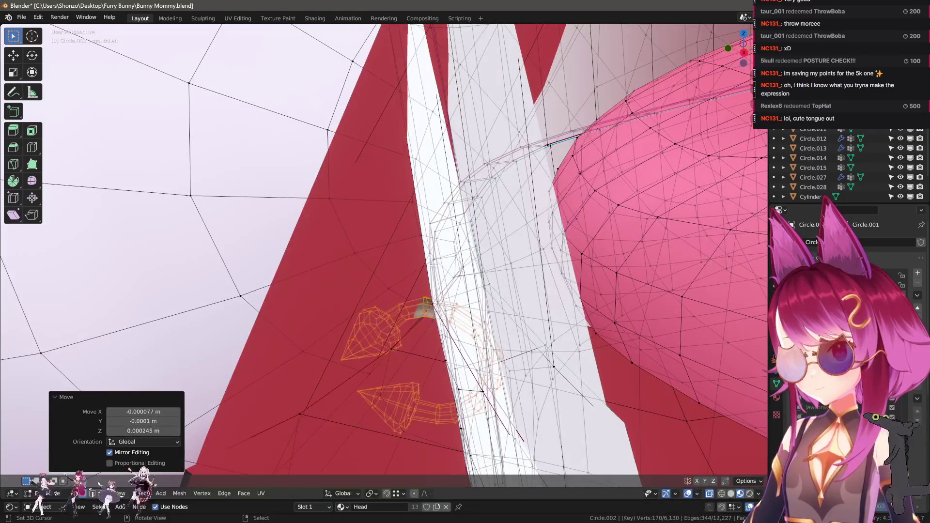
pyautogui.moveTo(427, 310)
pyautogui.mouseDown(button='middle')
pyautogui.moveTo(437, 291)
pyautogui.moveTo(394, 303)
pyautogui.moveTo(535, 229)
pyautogui.moveTo(430, 291)
pyautogui.moveTo(374, 290)
pyautogui.mouseUp(button='middle')
pyautogui.press('g')
pyautogui.click(436, 290)
# - Select the other lip piercing with L and move it onto the mouth corner
pyautogui.click(394, 304)
pyautogui.press('l')
pyautogui.press('g')
pyautogui.click(540, 227)
pyautogui.press('g')
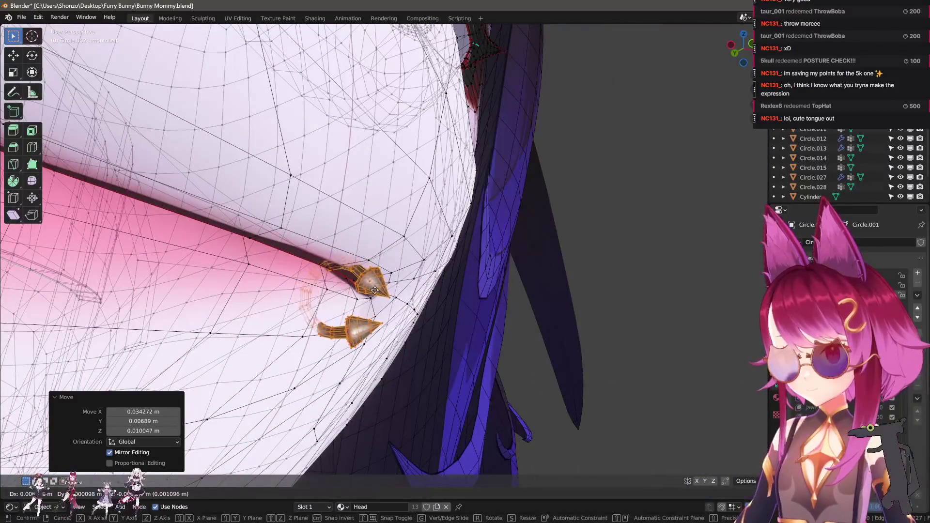
pyautogui.click(375, 290)
pyautogui.scroll(5, 375, 290)
pyautogui.press('g')
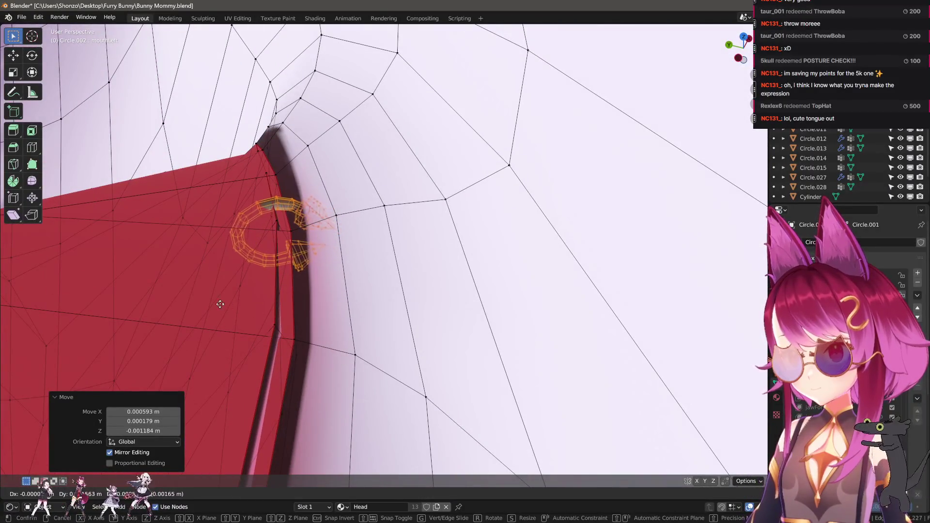
pyautogui.click(220, 304)
pyautogui.moveTo(235, 281)
pyautogui.mouseDown(button='middle')
pyautogui.moveTo(412, 310)
pyautogui.moveTo(428, 288)
pyautogui.moveTo(544, 297)
pyautogui.moveTo(485, 262)
pyautogui.mouseUp(button='middle')
pyautogui.press('g')
pyautogui.click(429, 288)
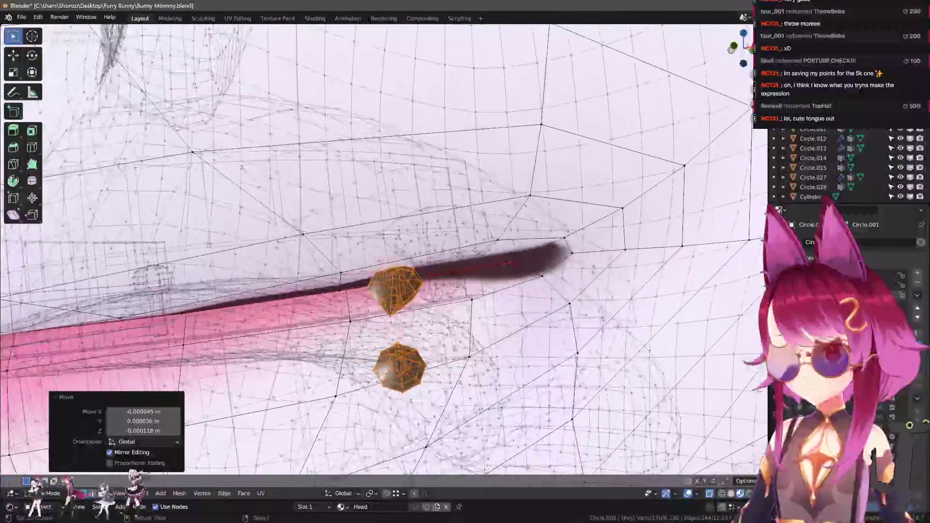
# - Rotate the piercings to match the lip angle and fine-tune their final position
pyautogui.press('r')
pyautogui.click(468, 309)
pyautogui.press('r')
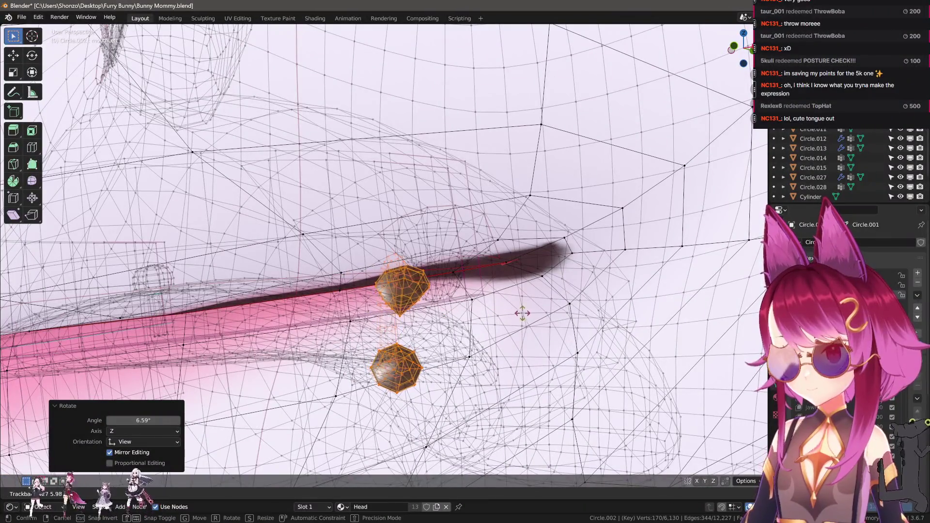
pyautogui.click(522, 316)
pyautogui.moveTo(522, 315)
pyautogui.mouseDown(button='middle')
pyautogui.moveTo(453, 287)
pyautogui.moveTo(476, 378)
pyautogui.moveTo(484, 339)
pyautogui.moveTo(465, 315)
pyautogui.moveTo(565, 316)
pyautogui.moveTo(499, 307)
pyautogui.moveTo(482, 374)
pyautogui.mouseUp(button='middle')
pyautogui.press('g')
pyautogui.click(493, 359)
pyautogui.press('g')
pyautogui.click(509, 366)
pyautogui.scroll(-5, 452, 382)
pyautogui.scroll(-2, 453, 382)
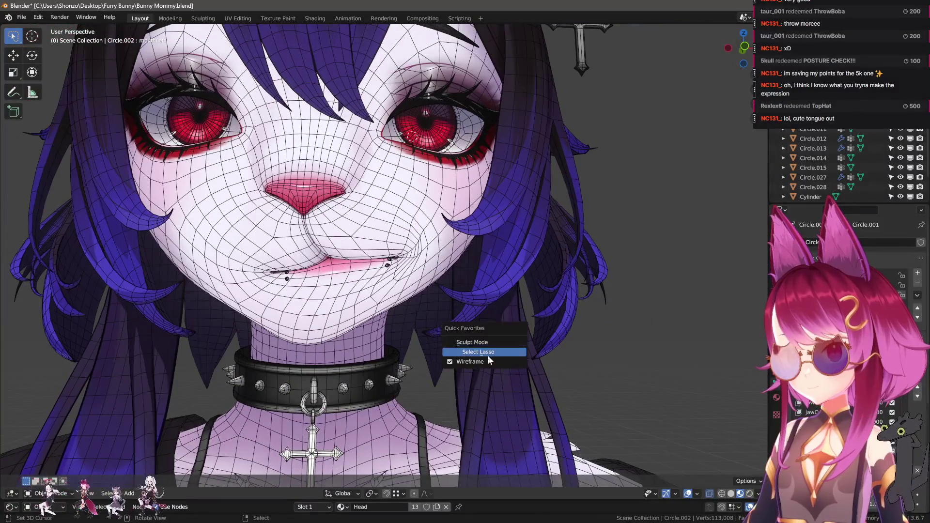
# - Leave Edit Mode, turn on the wireframe overlay, enter Sculpt Mode and hide the eyes
pyautogui.press('Tab')
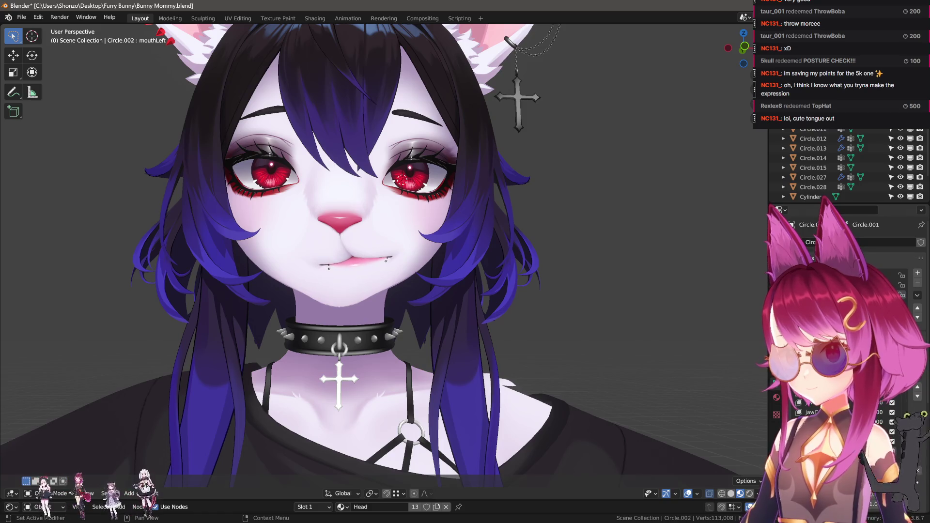
pyautogui.moveTo(368, 271); pyautogui.dragTo(383, 232, button='middle')
pyautogui.press('q')
pyautogui.click(357, 250)
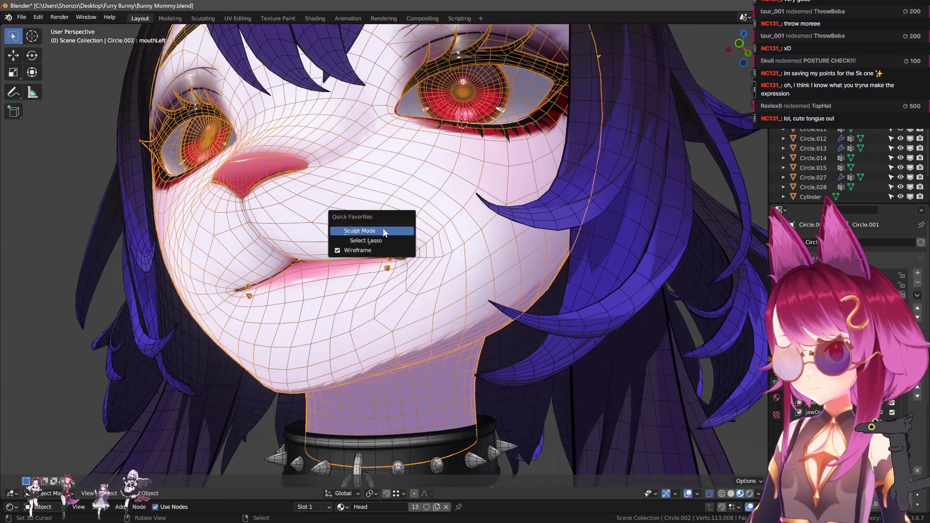
pyautogui.click(383, 231)
pyautogui.press('h')
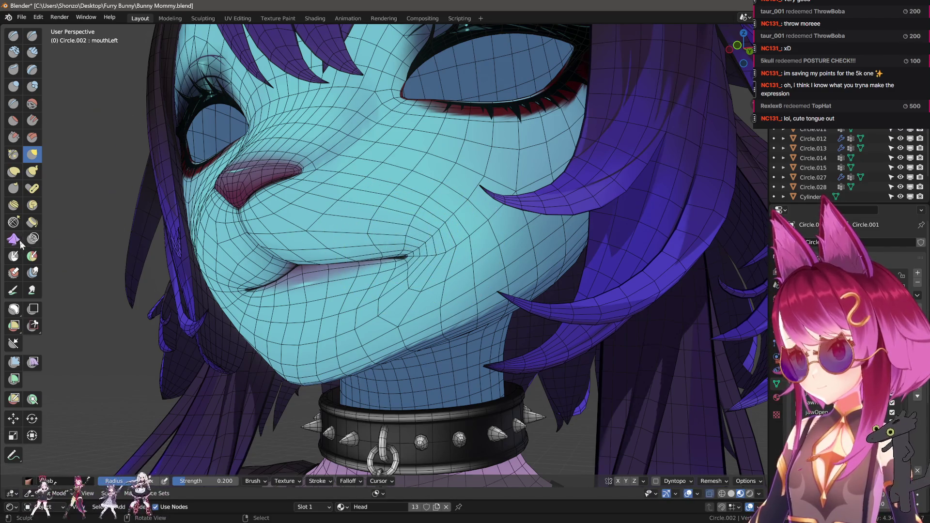
# - Push the mouth corner upward with the Nudge brush
pyautogui.click(13, 205)
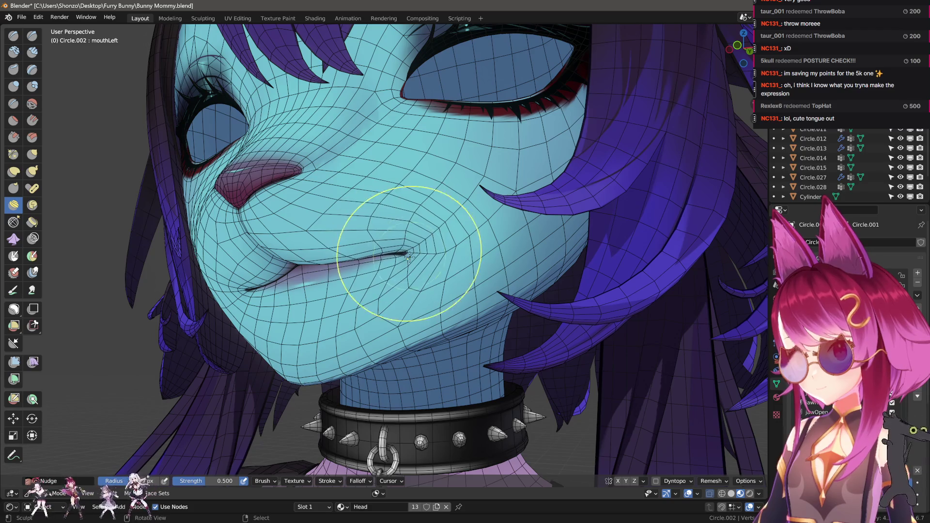
pyautogui.moveTo(426, 208)
pyautogui.mouseDown()
pyautogui.moveTo(405, 253)
pyautogui.moveTo(419, 231)
pyautogui.mouseUp()
pyautogui.moveTo(424, 241)
pyautogui.mouseDown(button='middle')
pyautogui.moveTo(468, 276)
pyautogui.moveTo(446, 301)
pyautogui.moveTo(384, 208)
pyautogui.moveTo(435, 233)
pyautogui.moveTo(439, 194)
pyautogui.moveTo(385, 219)
pyautogui.mouseUp(button='middle')
pyautogui.scroll(4, 385, 208)
# - Unhide the face sets, enter Edit Mode and select a piercing stud with L
pyautogui.press('h')
pyautogui.press('g')
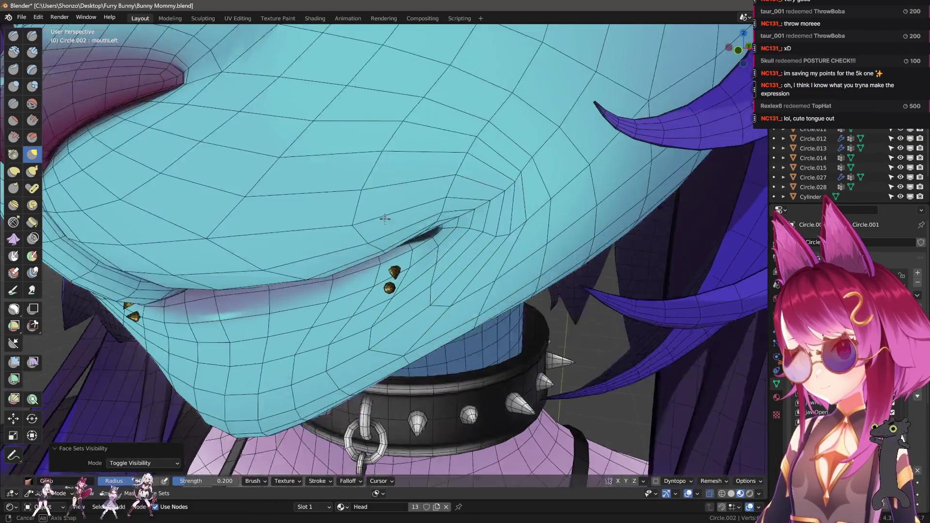
pyautogui.press('Tab')
pyautogui.press('l')
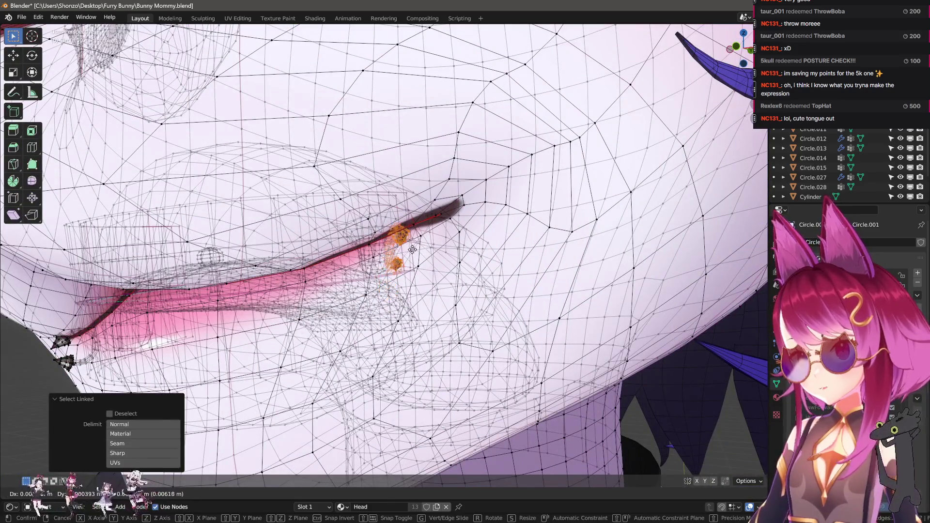
pyautogui.press('g')
pyautogui.click(397, 266)
# - Move the studs onto the mouth corner, then leave editing and review the head's expression
pyautogui.moveTo(396, 266)
pyautogui.mouseDown(button='middle')
pyautogui.moveTo(422, 247)
pyautogui.moveTo(453, 315)
pyautogui.mouseUp(button='middle')
pyautogui.press('g')
pyautogui.click(512, 311)
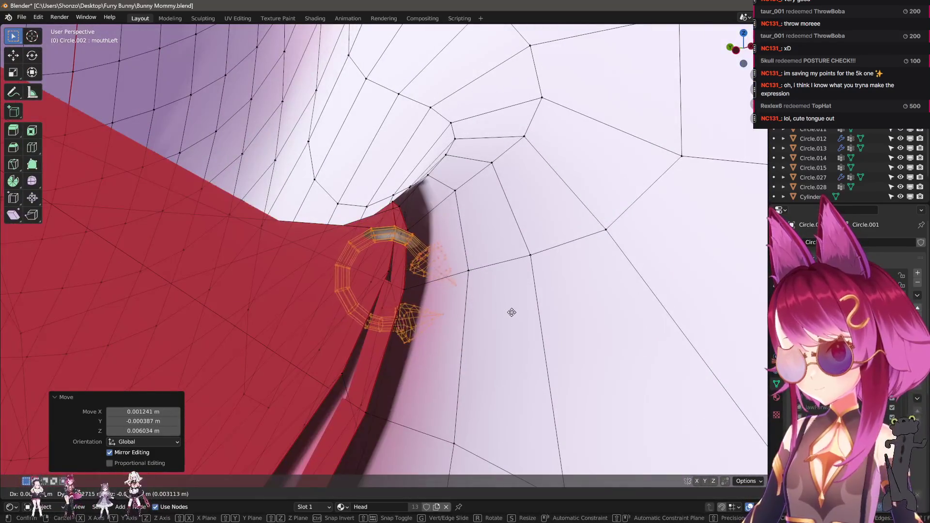
pyautogui.press('g')
pyautogui.click(513, 325)
pyautogui.scroll(-10, 485, 324)
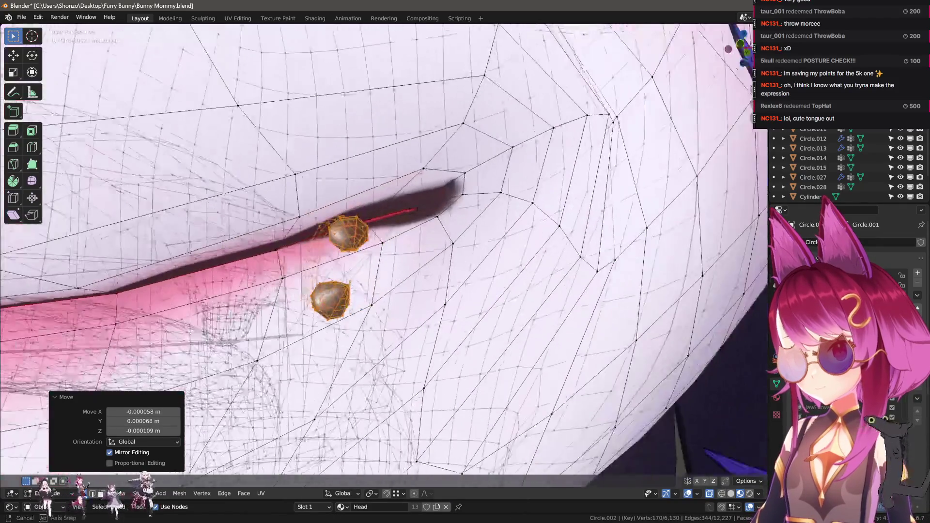
pyautogui.press('Tab')
pyautogui.hotkey('ctrl', 'Tab')
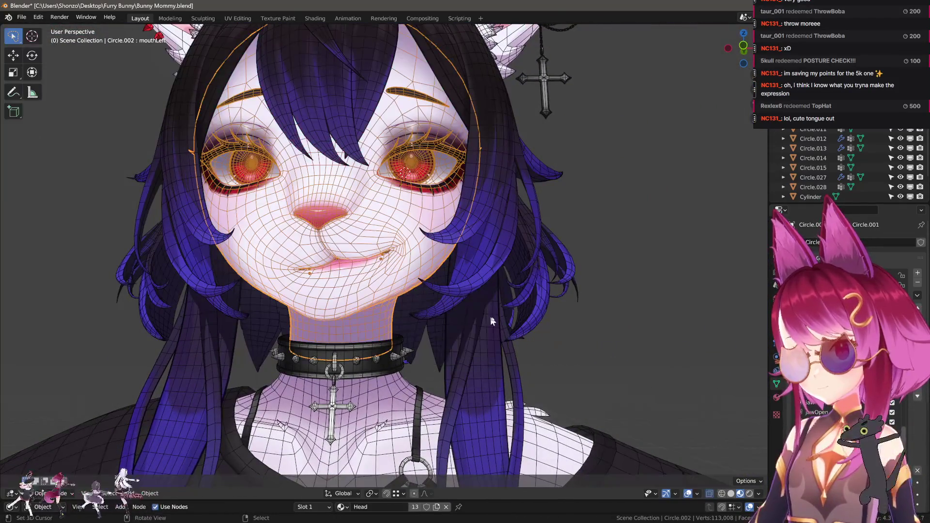
pyautogui.moveTo(459, 339); pyautogui.dragTo(468, 353, button='middle')
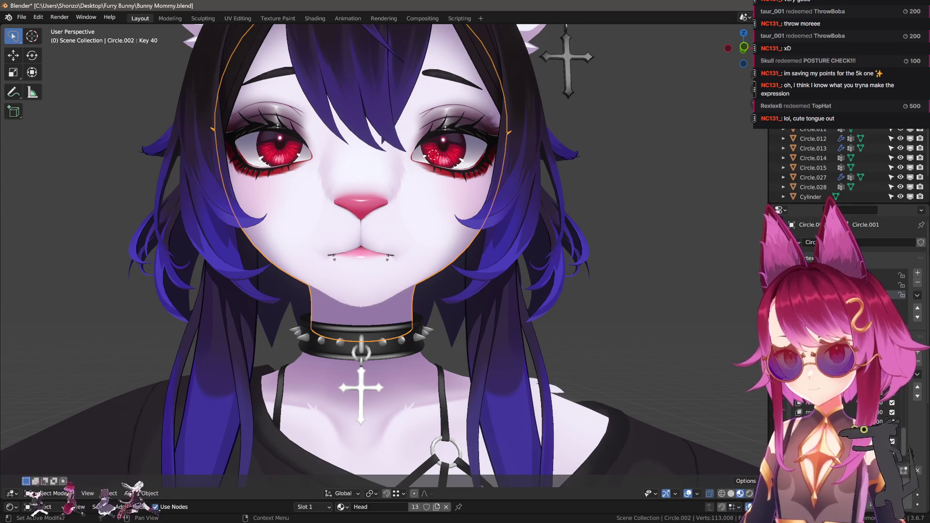
# - In Edit Mode with proportional editing on, move and tilt the mouth corner upward
pyautogui.scroll(3, 427, 261)
pyautogui.moveTo(470, 322); pyautogui.dragTo(432, 257, button='middle')
pyautogui.press('Tab')
pyautogui.scroll(3, 418, 248)
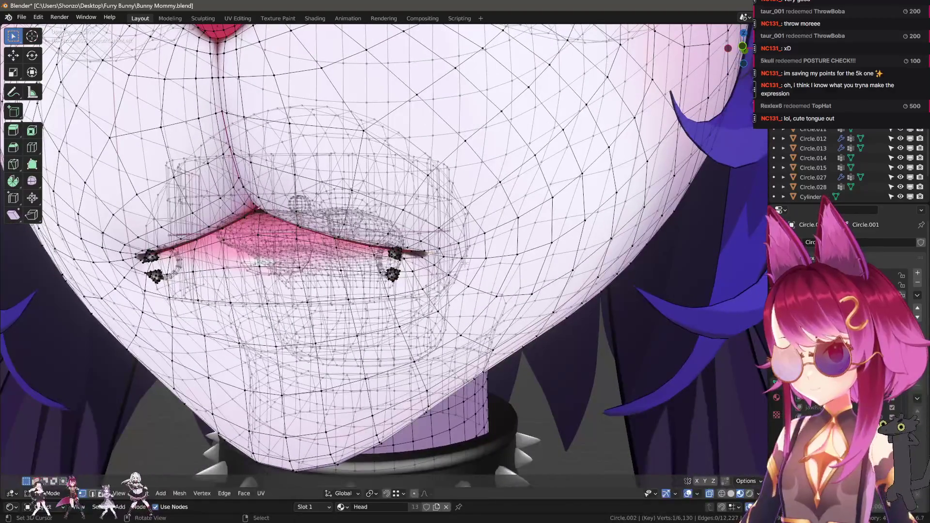
pyautogui.scroll(-4, 463, 262)
pyautogui.press('o')
pyautogui.press('g')
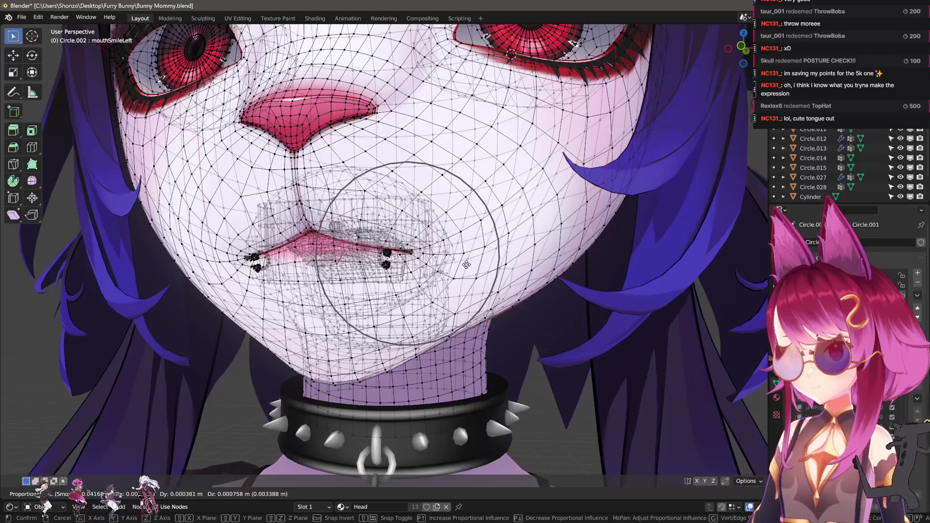
pyautogui.click(468, 267)
pyautogui.press('g')
pyautogui.scroll(-4, 465, 271)
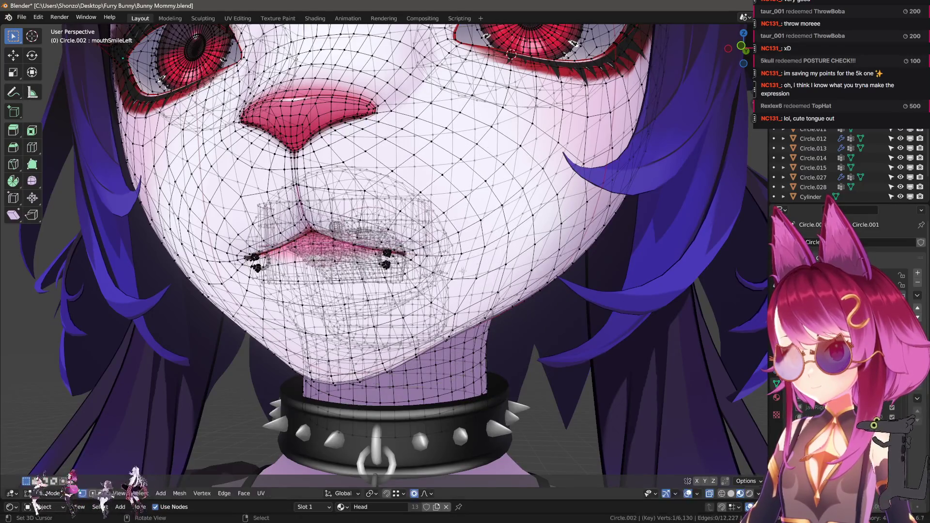
pyautogui.press('r')
pyautogui.scroll(2, 463, 277)
pyautogui.click(499, 247)
# - Refine the mouth corner with several more soft moves to shape the smile
pyautogui.press('g')
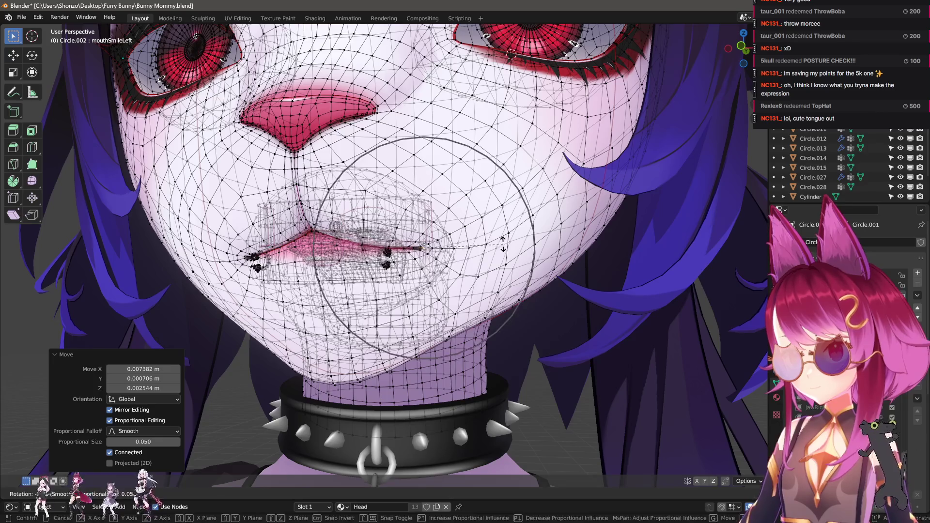
pyautogui.click(519, 230)
pyautogui.press('g')
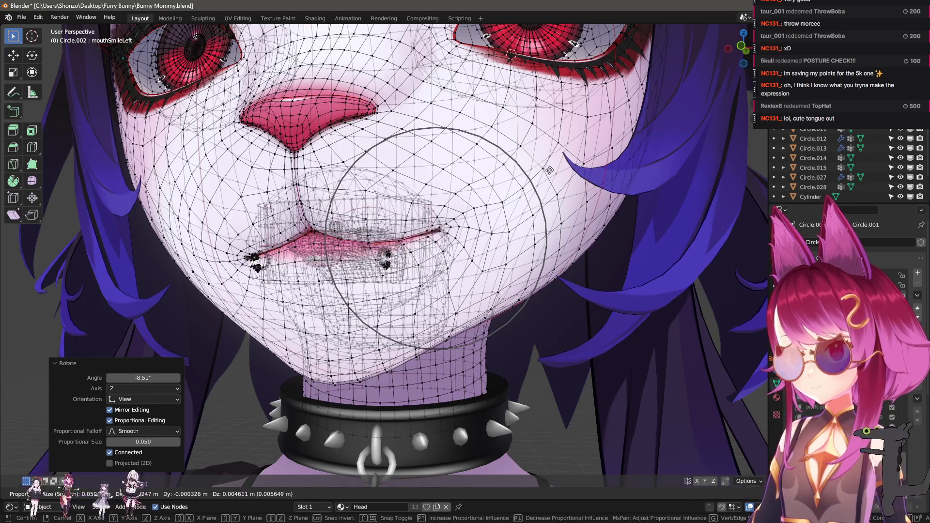
pyautogui.click(534, 188)
pyautogui.press('g')
pyautogui.click(441, 228)
pyautogui.moveTo(441, 227)
pyautogui.mouseDown(button='middle')
pyautogui.moveTo(466, 199)
pyautogui.moveTo(425, 243)
pyautogui.moveTo(443, 283)
pyautogui.moveTo(452, 281)
pyautogui.moveTo(458, 228)
pyautogui.mouseUp(button='middle')
pyautogui.press('g')
pyautogui.click(466, 199)
pyautogui.scroll(1, 368, 264)
# - Select the whole lip piercing and move it onto the raised mouth corner
pyautogui.click(366, 269)
pyautogui.hotkey('ctrl', 'l')
pyautogui.press('g')
pyautogui.click(427, 213)
pyautogui.press('g')
pyautogui.click(425, 272)
pyautogui.scroll(2, 425, 272)
pyautogui.press('g')
pyautogui.click(431, 312)
# - Tilt the piercing twice to follow the smile, nudge it, then return to Object Mode
pyautogui.press('r')
pyautogui.click(470, 289)
pyautogui.press('r')
pyautogui.click(446, 277)
pyautogui.press('g')
pyautogui.click(458, 228)
pyautogui.scroll(5, 466, 194)
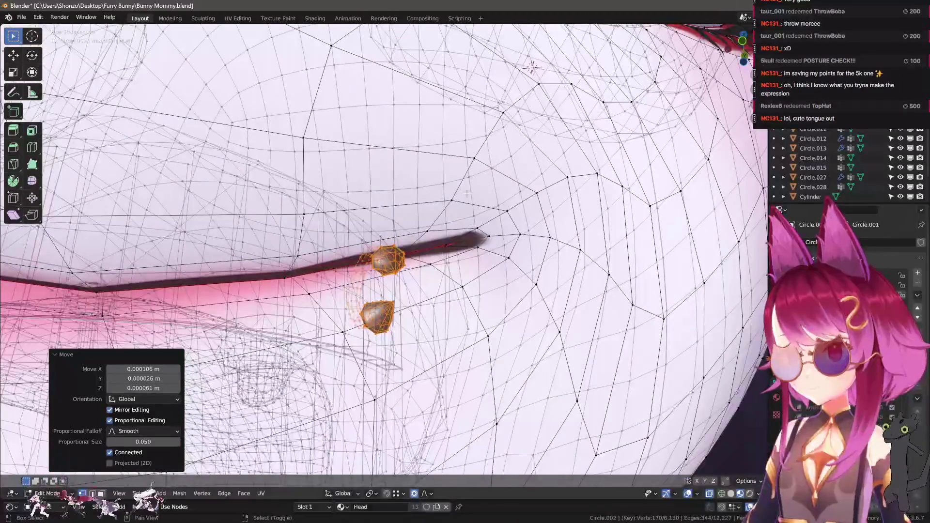
pyautogui.moveTo(466, 194)
pyautogui.mouseDown(button='middle')
pyautogui.moveTo(536, 234)
pyautogui.moveTo(484, 264)
pyautogui.moveTo(502, 266)
pyautogui.moveTo(507, 293)
pyautogui.moveTo(491, 315)
pyautogui.mouseUp(button='middle')
pyautogui.press('r')
pyautogui.rightClick(497, 290)
pyautogui.rightClick(491, 315)
pyautogui.press('Tab')
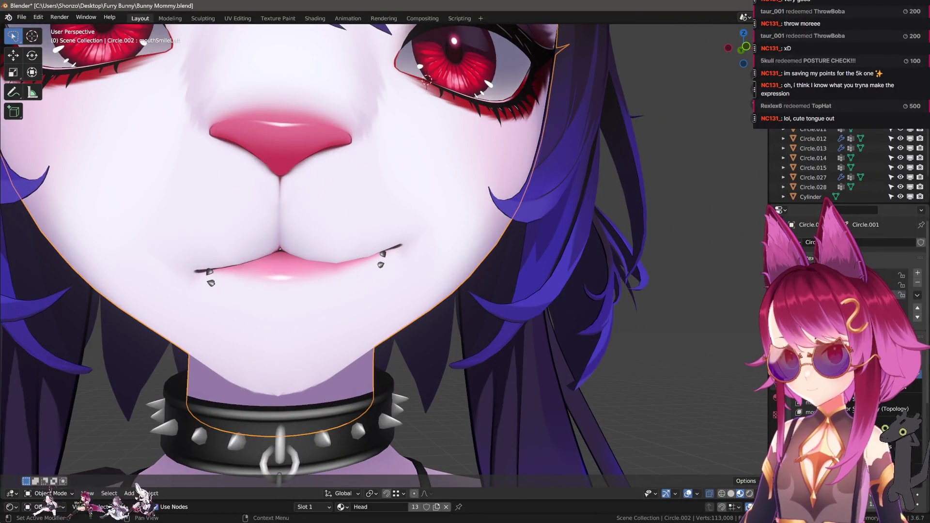
# - Mirror the smile shape key into mouthSmileRight, then add a new shape key (Key 42)
pyautogui.click(891, 399)
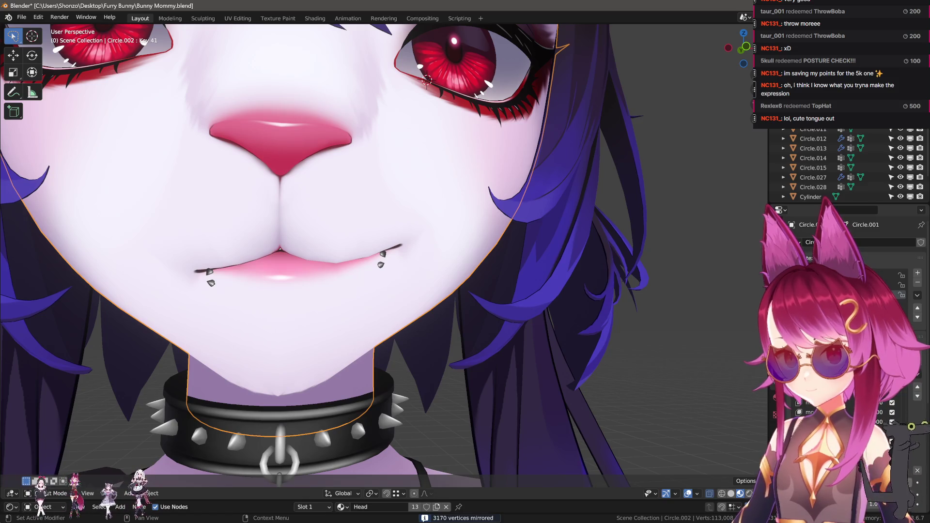
pyautogui.scroll(-5, 528, 332)
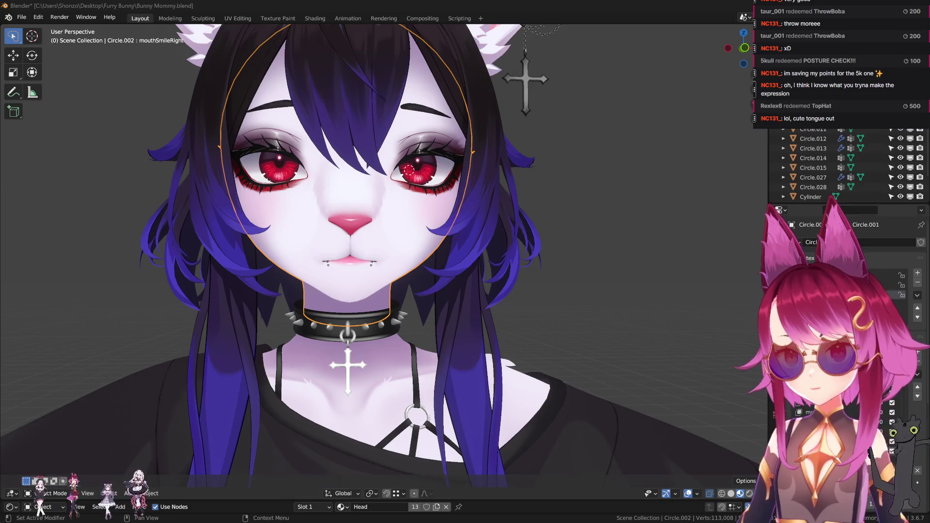
pyautogui.click(917, 353)
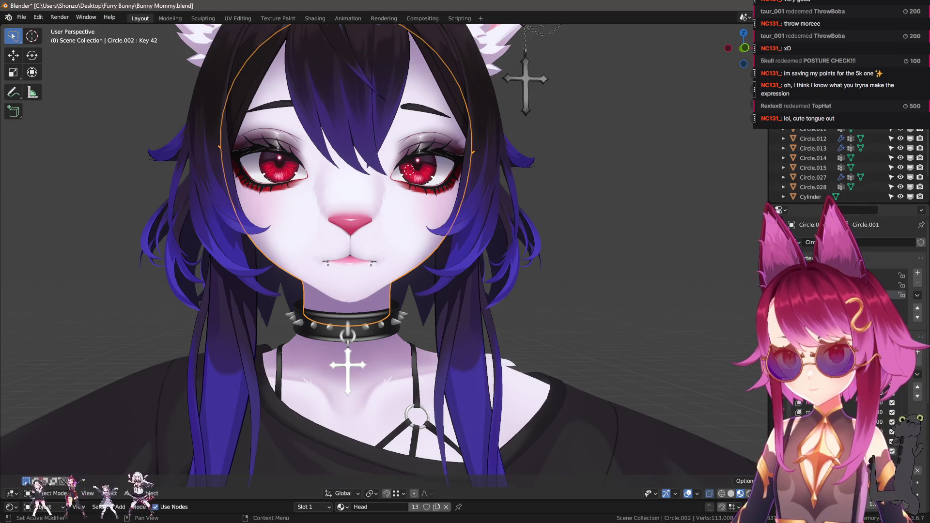
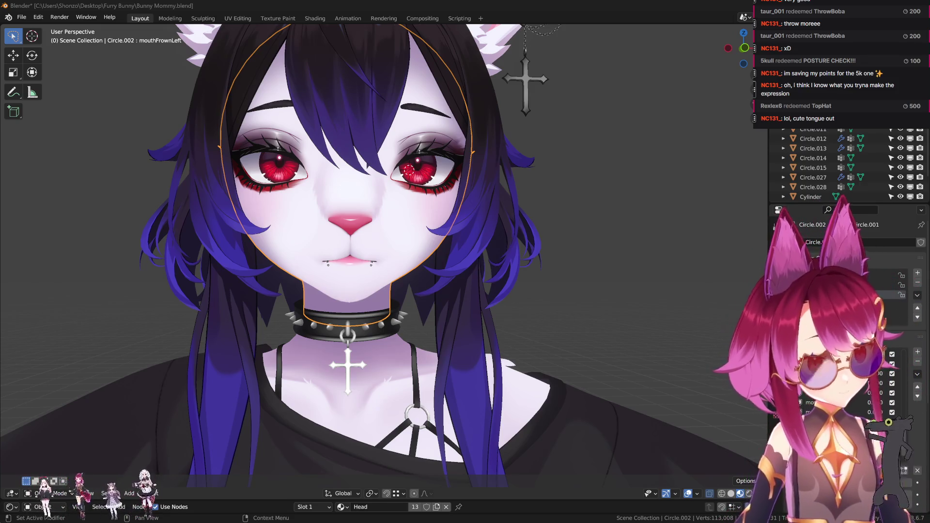
# - Pull the left mouth corner down on mouthFrownLeft with proportional grab moves
pyautogui.scroll(4, 587, 148)
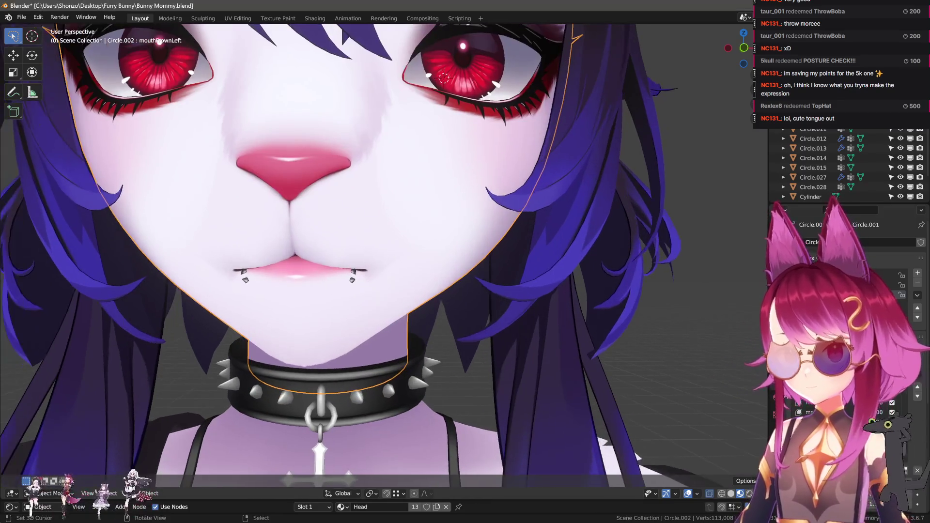
pyautogui.press('Tab')
pyautogui.moveTo(368, 345); pyautogui.dragTo(250, 431, button='middle')
pyautogui.press('r')
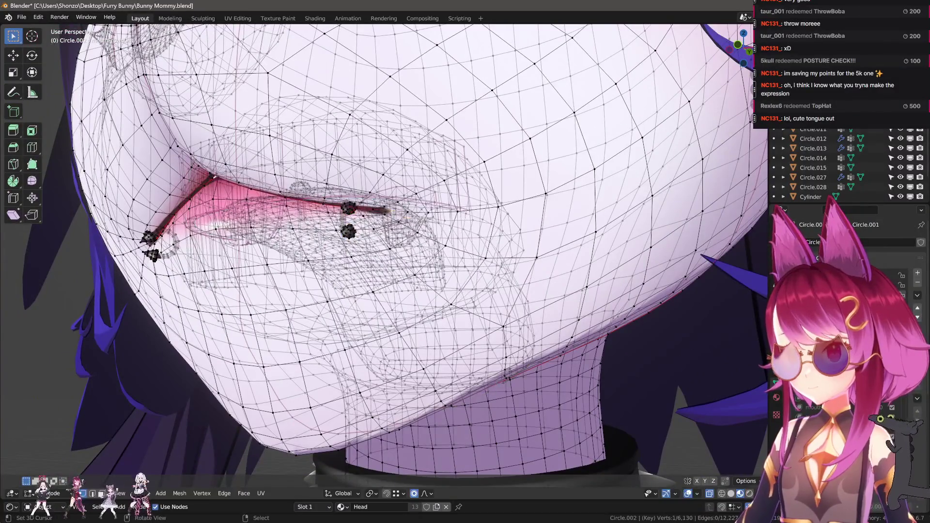
pyautogui.press('g')
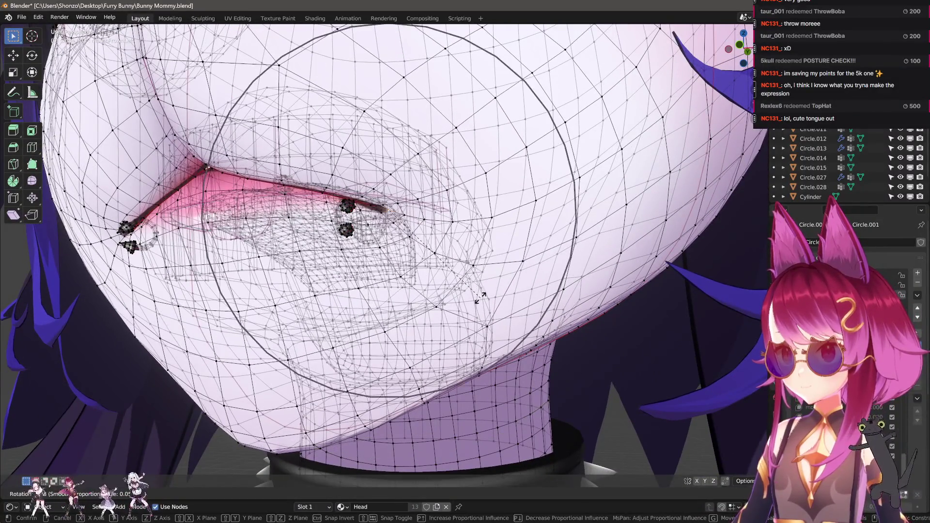
pyautogui.click(496, 292)
pyautogui.press('g')
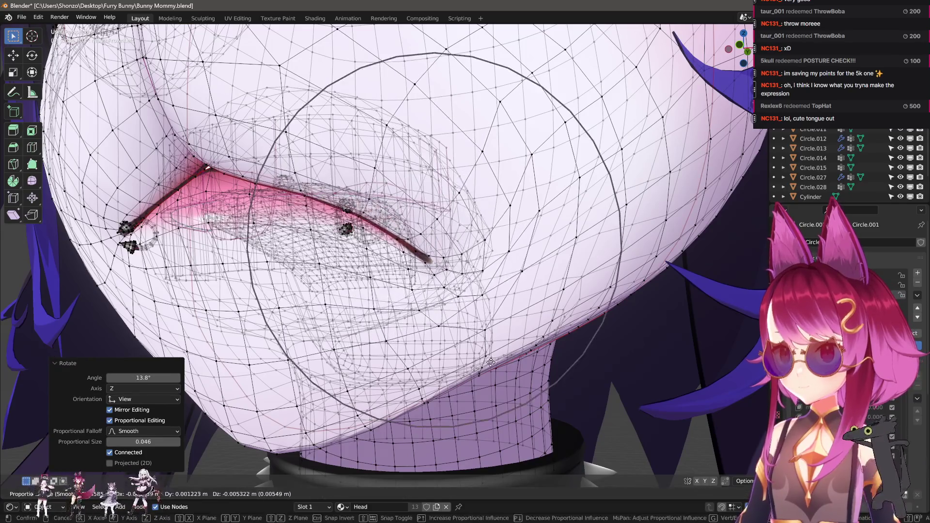
pyautogui.click(473, 359)
pyautogui.press('g')
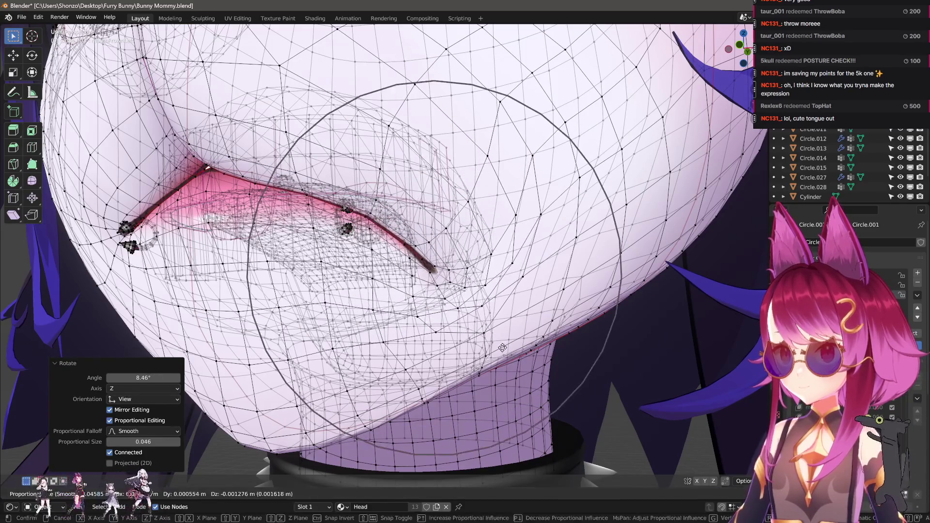
pyautogui.press('Escape')
pyautogui.press('Tab')
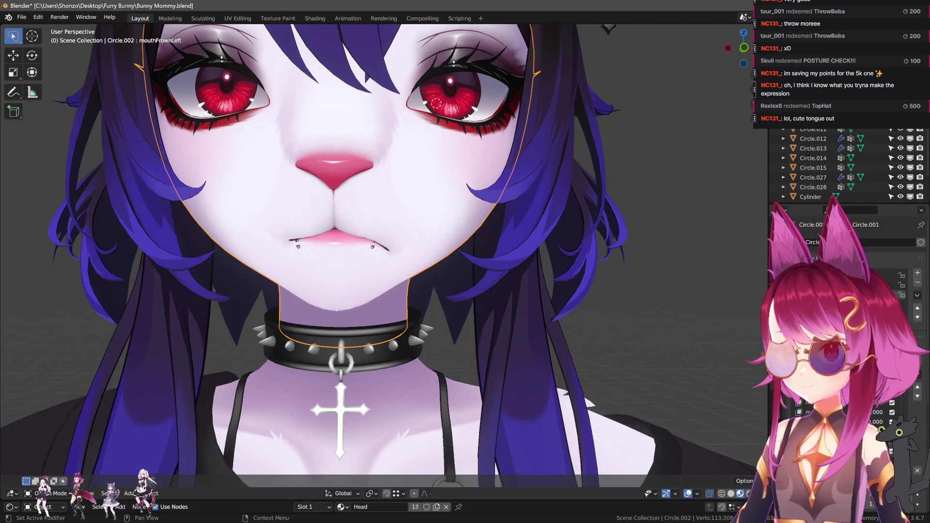
# - Rotate the mouth corner downward, then move it further to deepen the frown
pyautogui.scroll(4, 467, 295)
pyautogui.press('Tab')
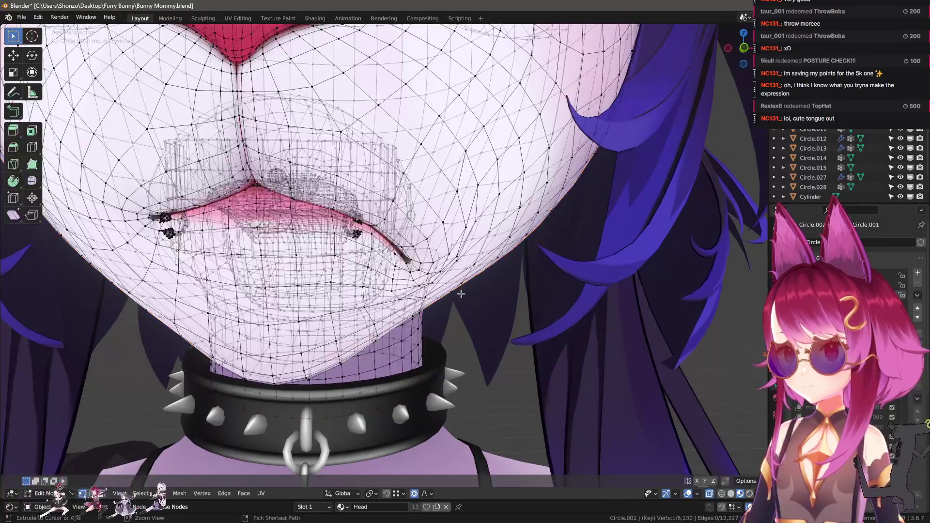
pyautogui.press('r')
pyautogui.click(463, 292)
pyautogui.moveTo(463, 293); pyautogui.dragTo(438, 297, button='middle')
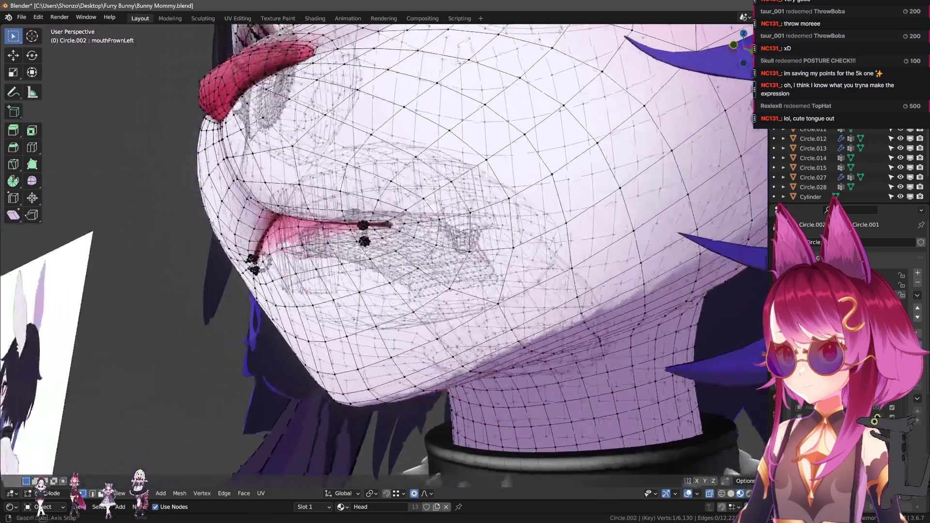
pyautogui.press('g')
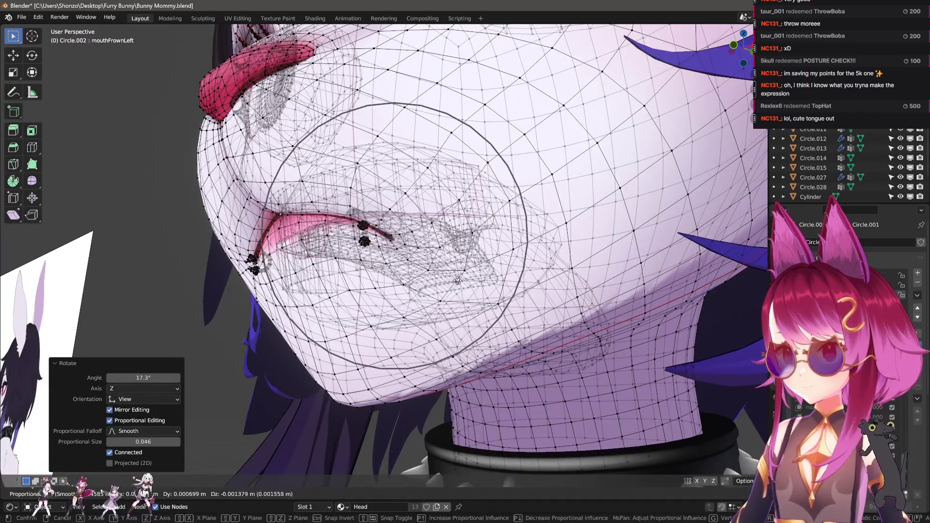
pyautogui.click(465, 320)
pyautogui.moveTo(465, 321); pyautogui.dragTo(469, 310, button='middle')
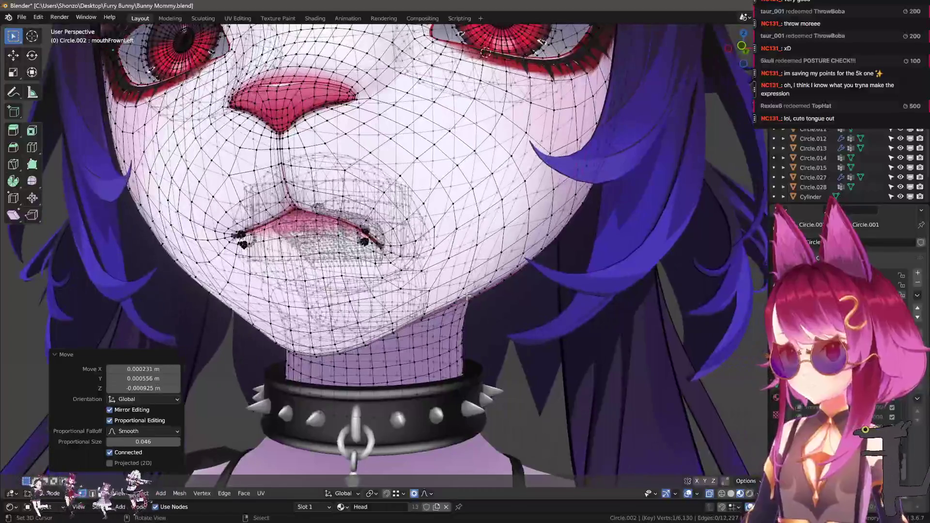
pyautogui.press('g')
pyautogui.click(471, 305)
pyautogui.press('Tab')
# - Lower the mouth corner once more and preview the frown in Object Mode
pyautogui.scroll(-2, 732, 424)
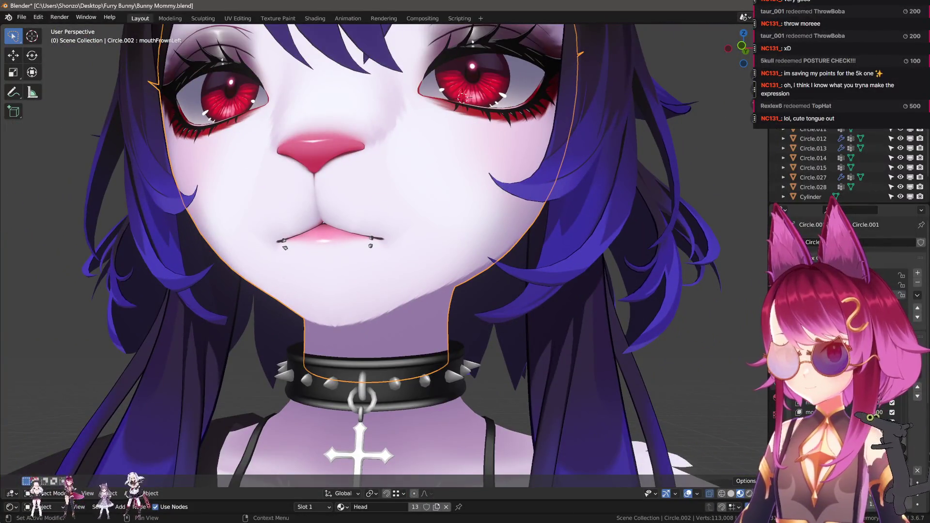
pyautogui.scroll(3, 416, 290)
pyautogui.press('Tab')
pyautogui.press('g')
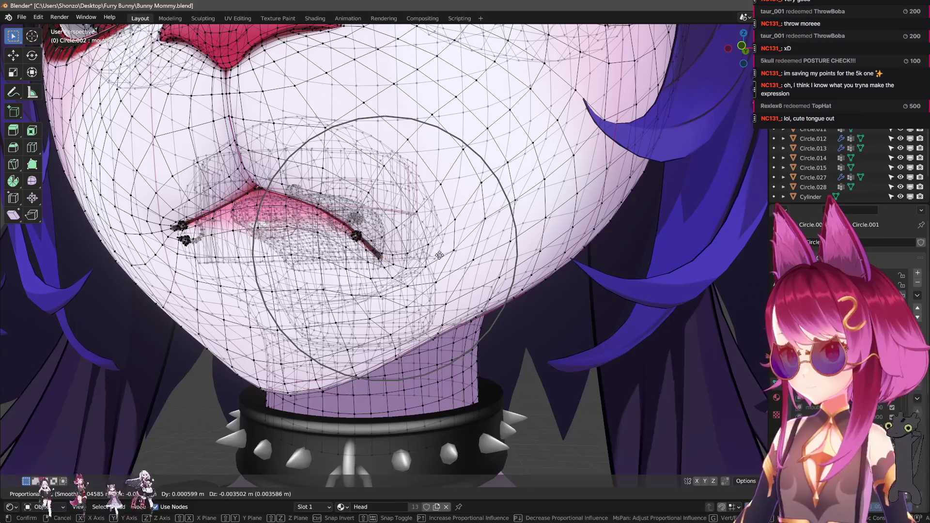
pyautogui.click(416, 290)
pyautogui.press('Tab')
pyautogui.scroll(-3, 416, 291)
pyautogui.scroll(-1, 451, 307)
pyautogui.scroll(3, 451, 306)
# - Select the lip piercing ring and rotate it to follow the lowered lip
pyautogui.press('Tab')
pyautogui.scroll(4, 451, 307)
pyautogui.moveTo(451, 307); pyautogui.dragTo(436, 291, button='middle')
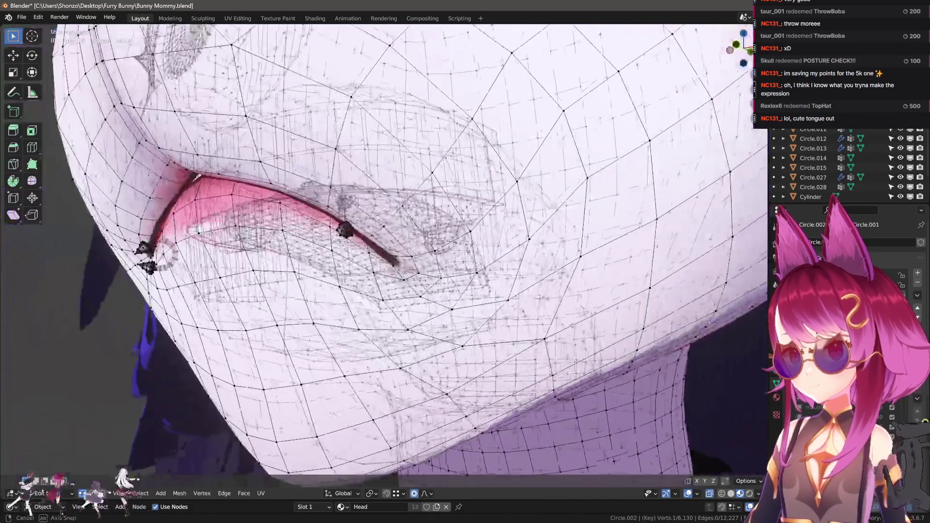
pyautogui.click(343, 225)
pyautogui.press('r')
pyautogui.click(367, 239)
pyautogui.moveTo(367, 238)
pyautogui.mouseDown(button='middle')
pyautogui.moveTo(359, 237)
pyautogui.moveTo(461, 281)
pyautogui.mouseUp(button='middle')
pyautogui.scroll(-1, 358, 236)
pyautogui.press('r')
pyautogui.click(354, 235)
pyautogui.scroll(4, 349, 233)
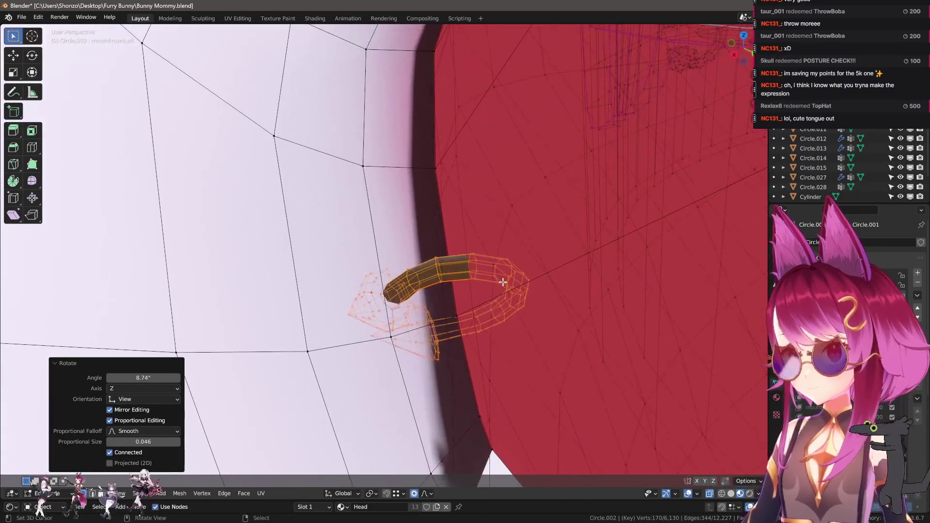
# - Move the piercing ring against the lip and rotate it very slightly
pyautogui.press('g')
pyautogui.moveTo(513, 293); pyautogui.dragTo(521, 254, button='middle')
pyautogui.click(521, 253)
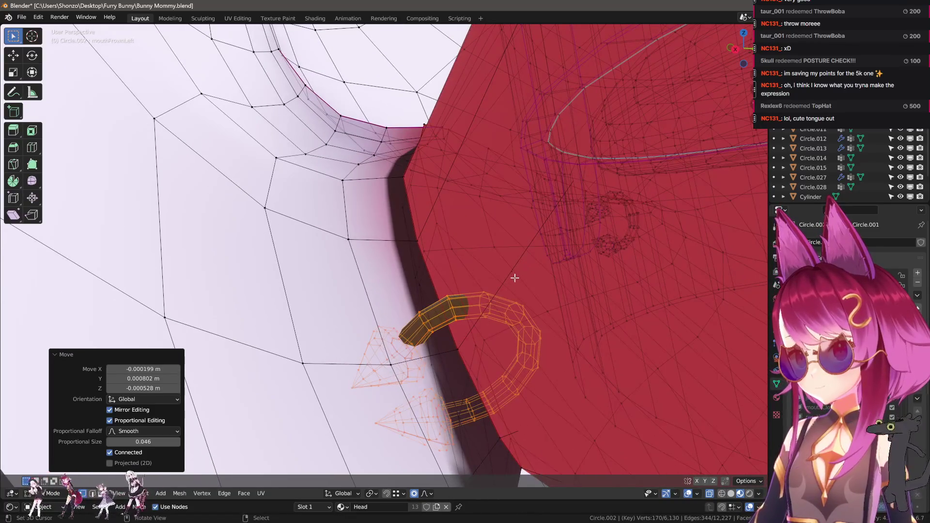
pyautogui.press('g')
pyautogui.click(539, 272)
pyautogui.scroll(-2, 538, 273)
pyautogui.press('r')
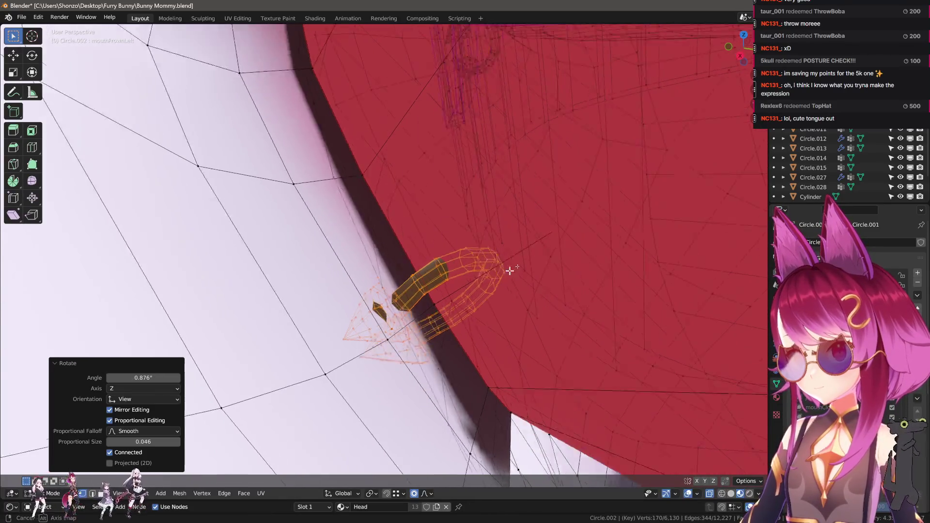
pyautogui.click(509, 270)
pyautogui.scroll(5, 509, 270)
pyautogui.scroll(-3, 509, 290)
pyautogui.moveTo(509, 291)
pyautogui.mouseDown(button='middle')
pyautogui.moveTo(546, 301)
pyautogui.moveTo(465, 297)
pyautogui.moveTo(509, 295)
pyautogui.moveTo(376, 262)
pyautogui.moveTo(422, 265)
pyautogui.moveTo(412, 273)
pyautogui.moveTo(465, 290)
pyautogui.moveTo(436, 281)
pyautogui.mouseUp(button='middle')
# - Nudge and tilt the piercing into its final spot, then return to Object Mode
pyautogui.press('g')
pyautogui.click(488, 306)
pyautogui.press('g')
pyautogui.click(510, 295)
pyautogui.press('r')
pyautogui.press('r')
pyautogui.click(427, 272)
pyautogui.press('g')
pyautogui.click(426, 264)
pyautogui.press('g')
pyautogui.click(466, 291)
pyautogui.press('Tab')
pyautogui.scroll(-6, 468, 325)
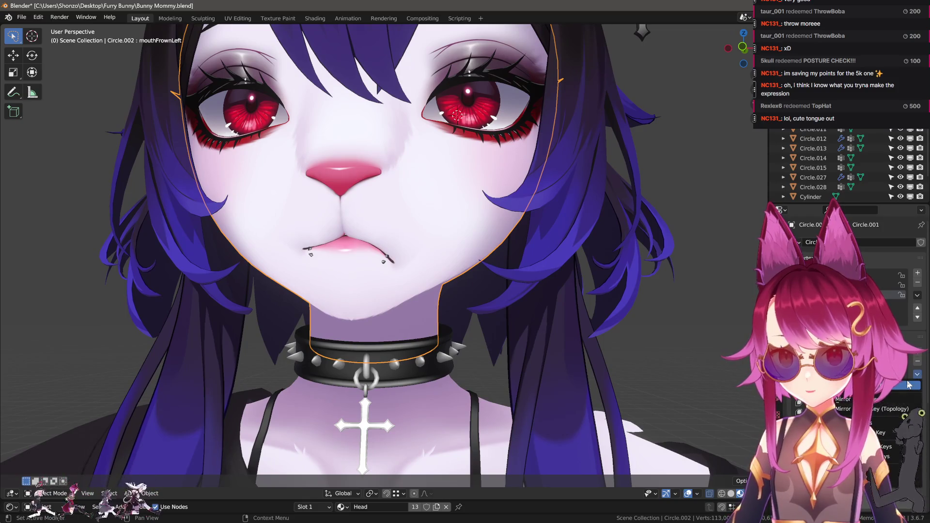
# - Mirror the frown into a new shape key named mouthFrownRight
pyautogui.click(908, 385)
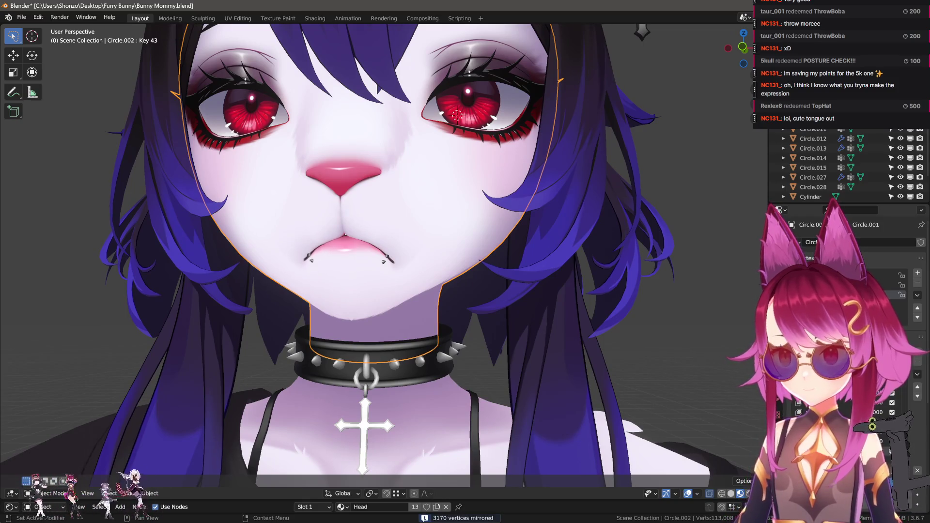
pyautogui.moveTo(208, 121); pyautogui.dragTo(189, 111, button='middle')
pyautogui.scroll(-2, 189, 110)
pyautogui.moveTo(517, 251)
pyautogui.mouseDown(button='middle')
pyautogui.moveTo(546, 284)
pyautogui.moveTo(630, 339)
pyautogui.mouseUp(button='middle')
pyautogui.scroll(4, 727, 387)
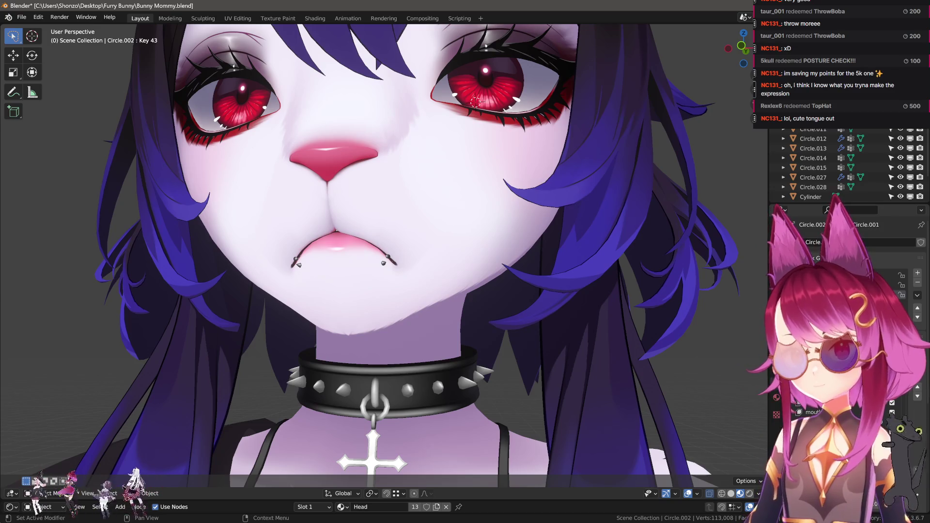
pyautogui.click(824, 412)
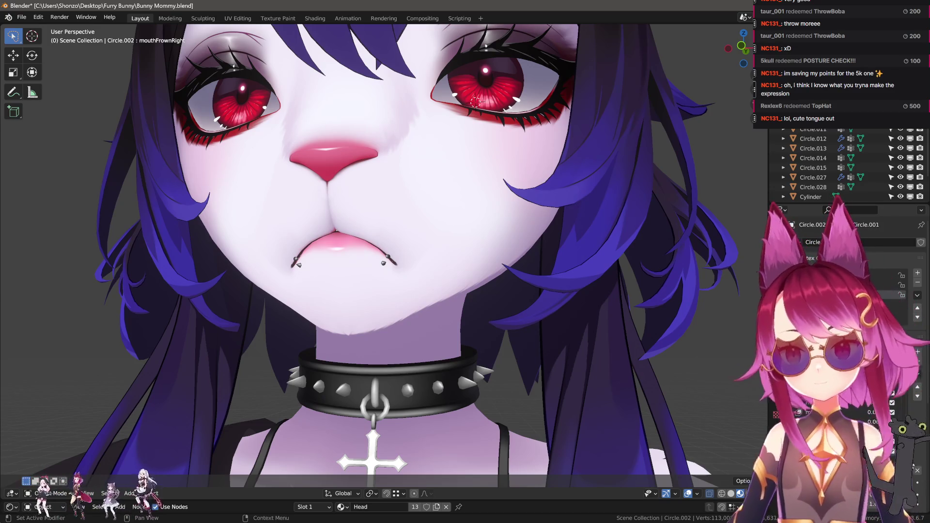
# - Reset all shape key values to zero and add a new key named mouthDimpleLeft
pyautogui.click(918, 471)
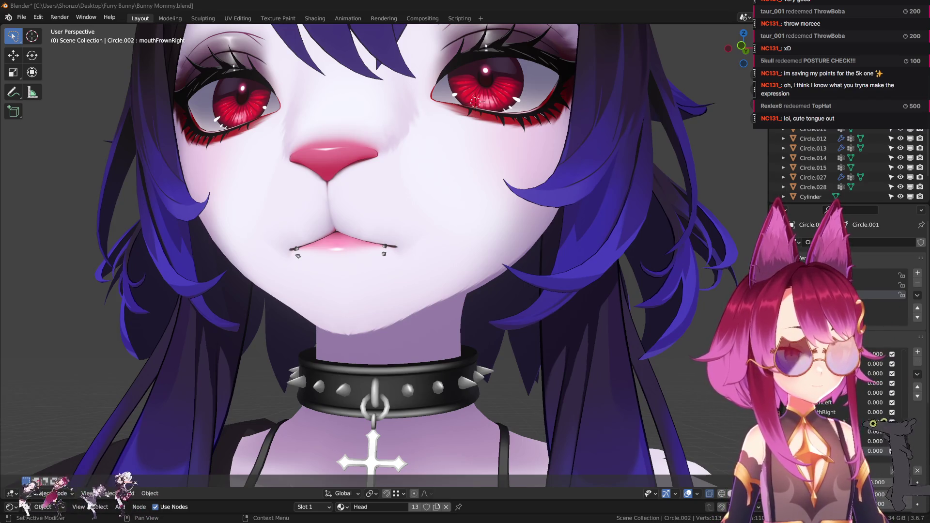
pyautogui.click(918, 273)
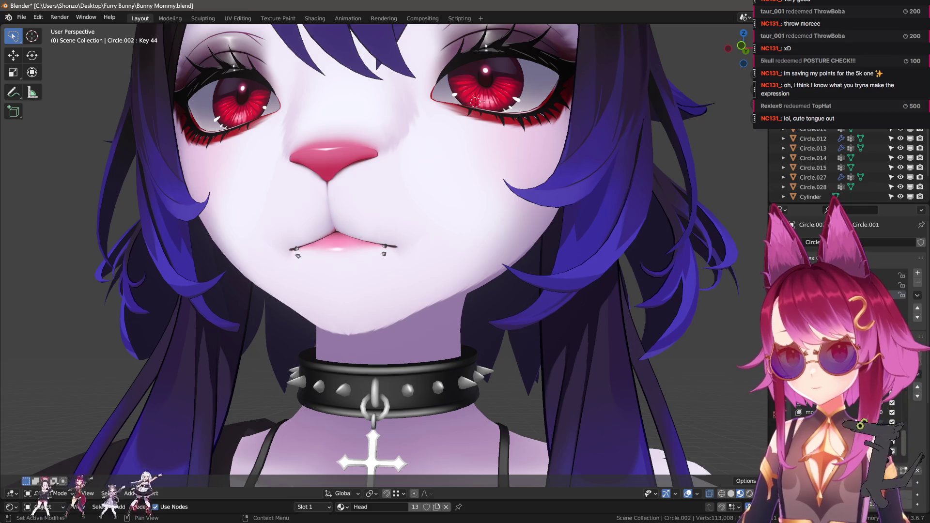
pyautogui.press('Return')
pyautogui.moveTo(339, 291); pyautogui.dragTo(396, 283, button='middle')
# - Put the head into Sculpt Mode and enlarge the Grab brush radius with F
pyautogui.scroll(2, 396, 283)
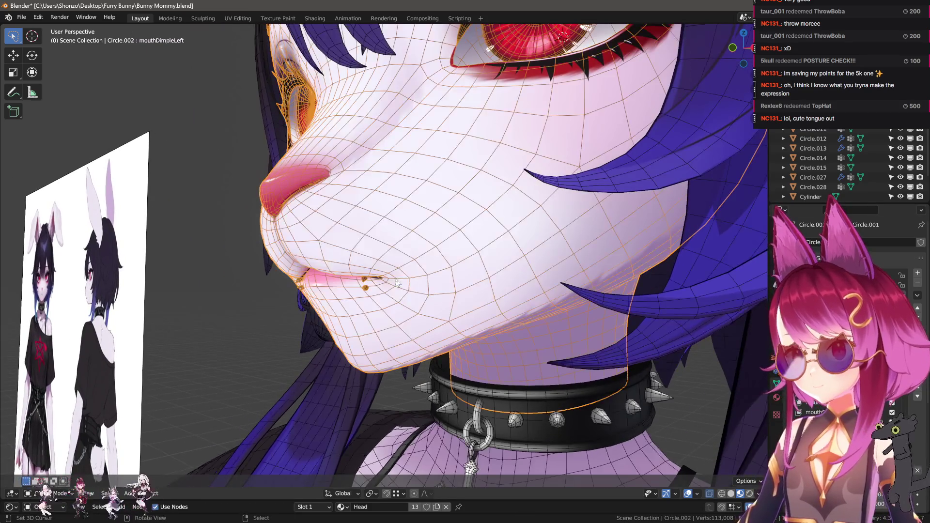
pyautogui.press('q')
pyautogui.click(374, 244)
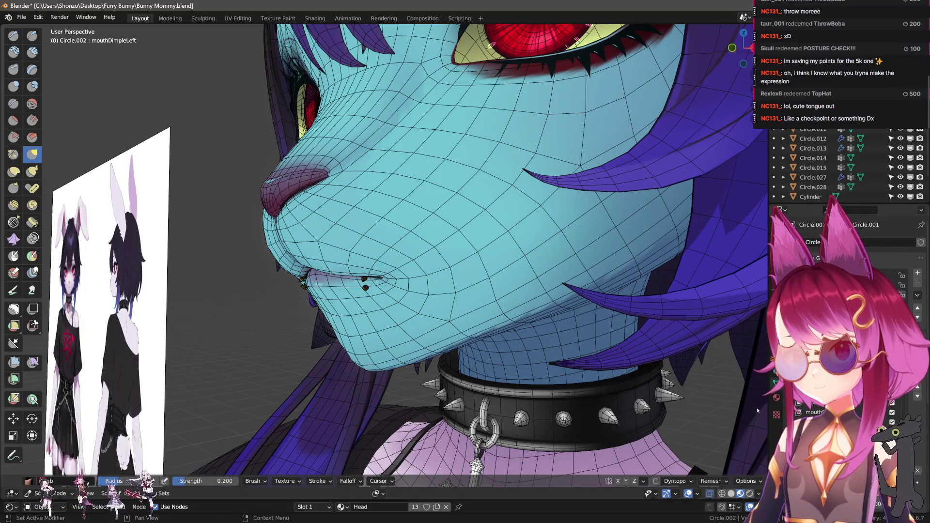
pyautogui.scroll(2, 411, 284)
pyautogui.scroll(1, 365, 270)
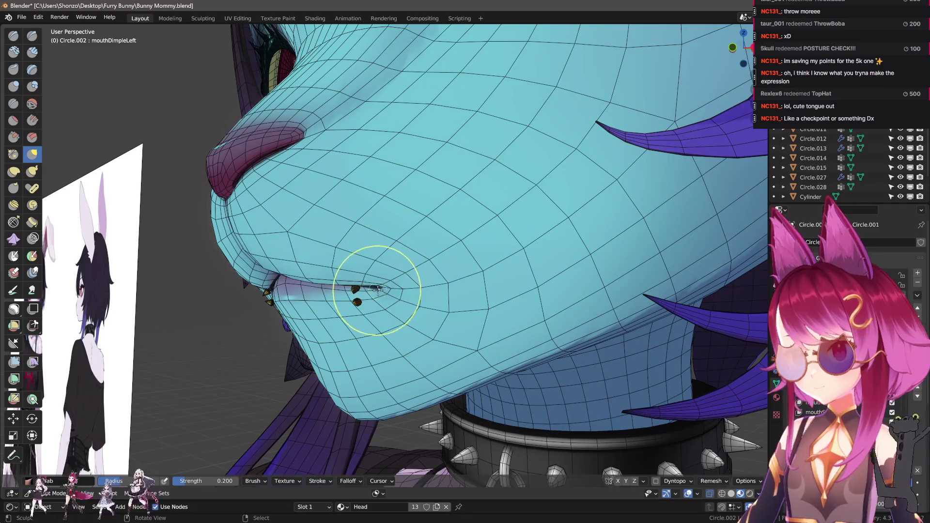
pyautogui.scroll(-3, 388, 286)
pyautogui.press('f')
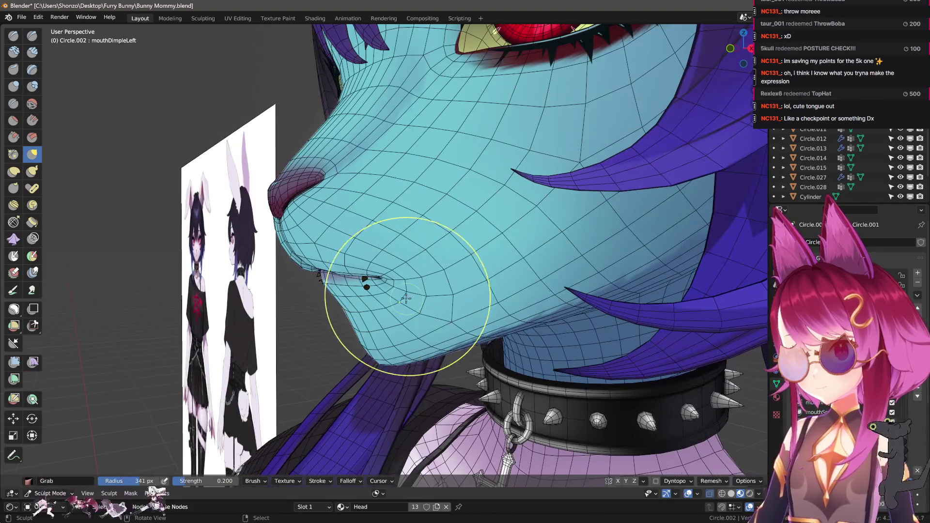
pyautogui.moveTo(433, 249)
pyautogui.mouseDown(button='middle')
pyautogui.moveTo(439, 269)
pyautogui.moveTo(395, 271)
pyautogui.moveTo(417, 340)
pyautogui.moveTo(485, 446)
pyautogui.moveTo(619, 326)
pyautogui.mouseUp(button='middle')
pyautogui.click(427, 256)
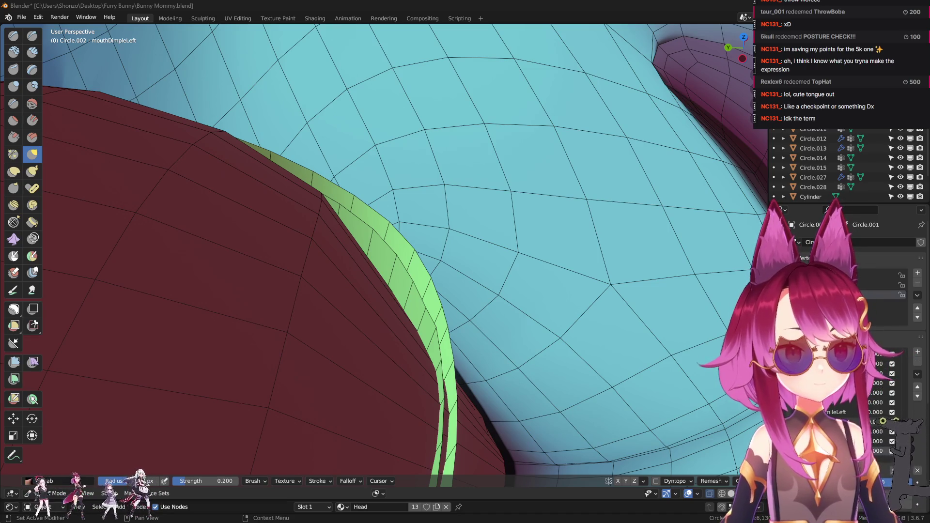
# - In Edit Mode, select the linked piercing spheres and move them with proportional falloff
pyautogui.scroll(-3, 556, 214)
pyautogui.press('KP_Decimal')
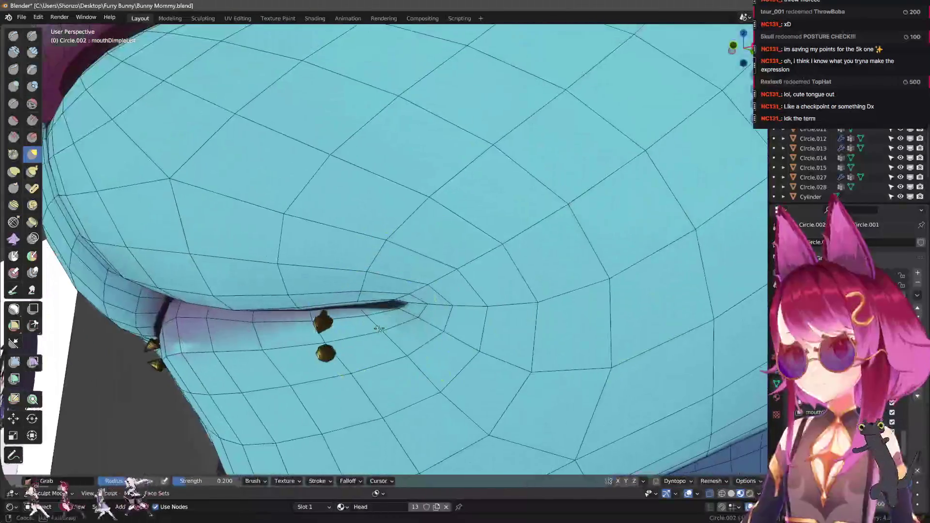
pyautogui.press('Tab')
pyautogui.hotkey('alt', 'z')
pyautogui.scroll(2, 453, 236)
pyautogui.hotkey('alt', 'a')
pyautogui.press('l')
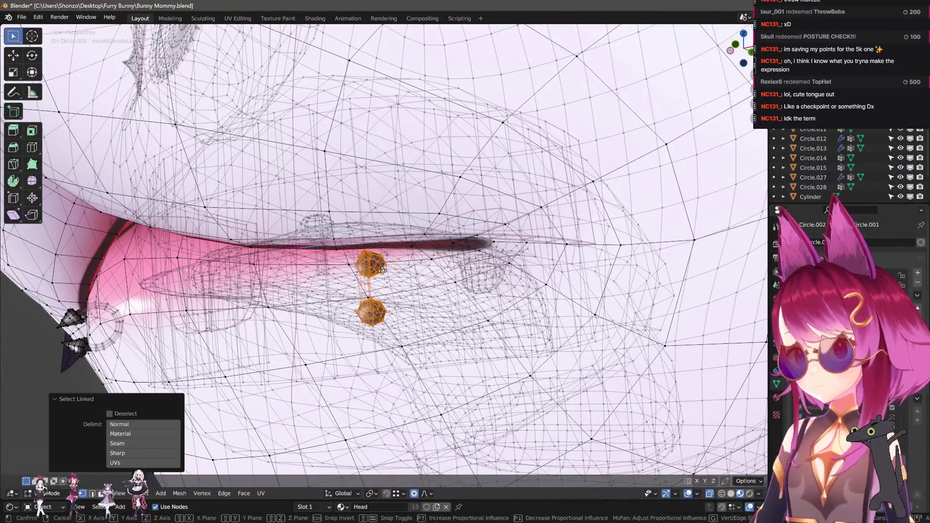
pyautogui.press('g')
pyautogui.click(453, 236)
# - Refine the piercing spheres' position with several more moves from a side angle
pyautogui.moveTo(453, 237)
pyautogui.mouseDown(button='middle')
pyautogui.moveTo(463, 276)
pyautogui.moveTo(457, 272)
pyautogui.moveTo(455, 295)
pyautogui.moveTo(425, 208)
pyautogui.moveTo(428, 257)
pyautogui.moveTo(436, 252)
pyautogui.mouseUp(button='middle')
pyautogui.press('g')
pyautogui.click(457, 272)
pyautogui.press('g')
pyautogui.click(424, 293)
pyautogui.press('g')
pyautogui.click(426, 206)
# - Rotate the piercing spheres slightly in X-ray view, then restore the solid view
pyautogui.hotkey('alt', 'z')
pyautogui.press('r')
pyautogui.click(515, 255)
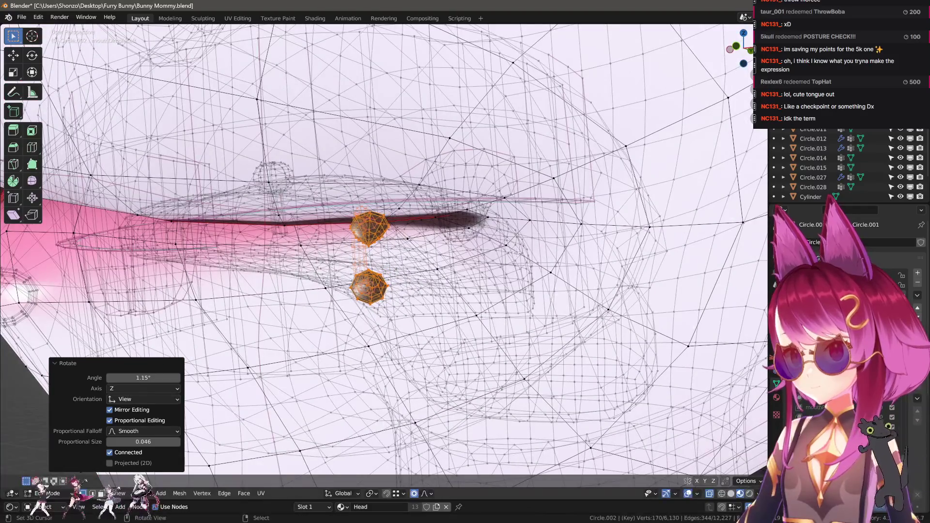
pyautogui.press('r')
pyautogui.click(520, 250)
pyautogui.moveTo(521, 250)
pyautogui.mouseDown(button='middle')
pyautogui.moveTo(532, 274)
pyautogui.moveTo(460, 284)
pyautogui.mouseUp(button='middle')
pyautogui.hotkey('alt', 'z')
pyautogui.hotkey('alt', 'z')
# - Return to Sculpt Mode and orbit in close on the lip piercings
pyautogui.hotkey('ctrl', 'Tab')
pyautogui.scroll(-6, 459, 284)
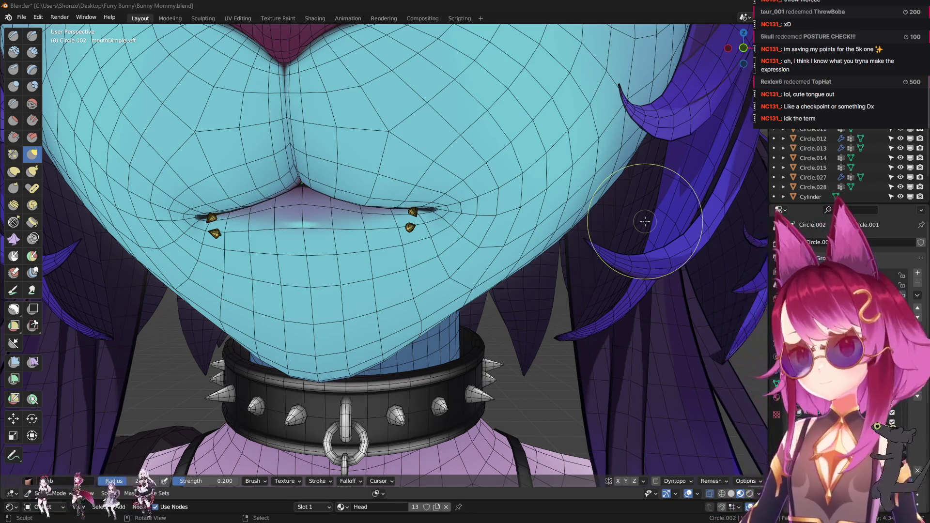
pyautogui.moveTo(373, 196); pyautogui.dragTo(339, 208, button='middle')
pyautogui.scroll(3, 340, 208)
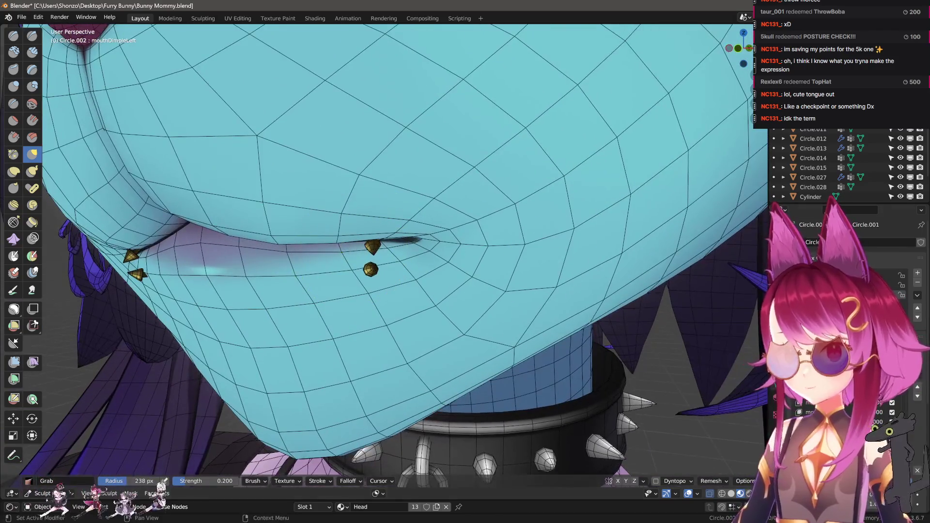
pyautogui.scroll(5, 349, 298)
pyautogui.moveTo(415, 249)
pyautogui.mouseDown(button='middle')
pyautogui.moveTo(476, 275)
pyautogui.moveTo(436, 268)
pyautogui.mouseUp(button='middle')
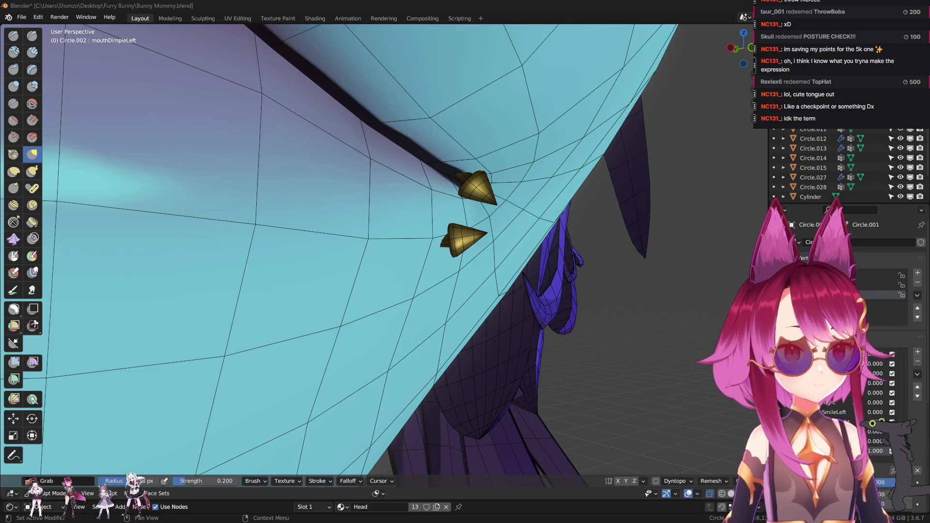
pyautogui.scroll(-4, 504, 237)
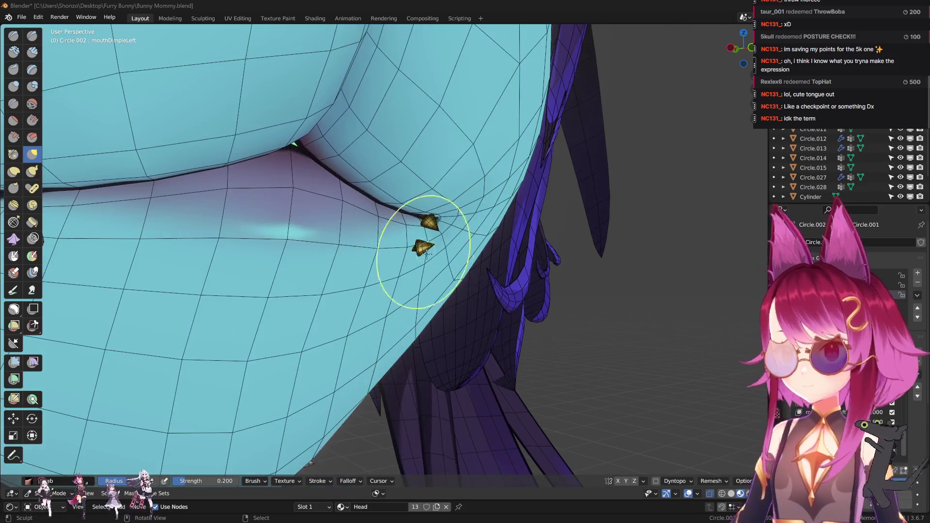
pyautogui.moveTo(407, 245)
pyautogui.mouseDown(button='middle')
pyautogui.moveTo(386, 283)
pyautogui.moveTo(427, 290)
pyautogui.mouseUp(button='middle')
pyautogui.scroll(-2, 434, 295)
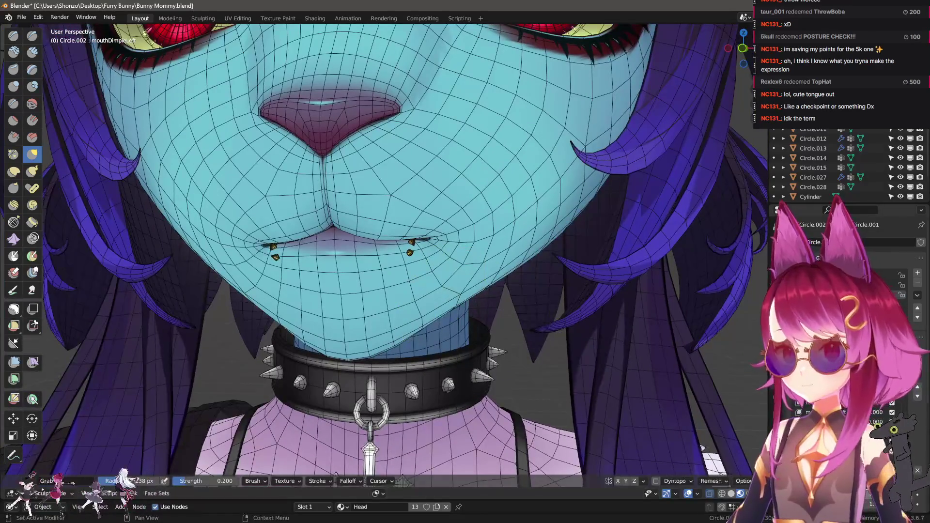
# - Create a mirrored copy of the dimple as mouthDimpleRight, then zero all shape key values
pyautogui.click(916, 375)
pyautogui.click(903, 388)
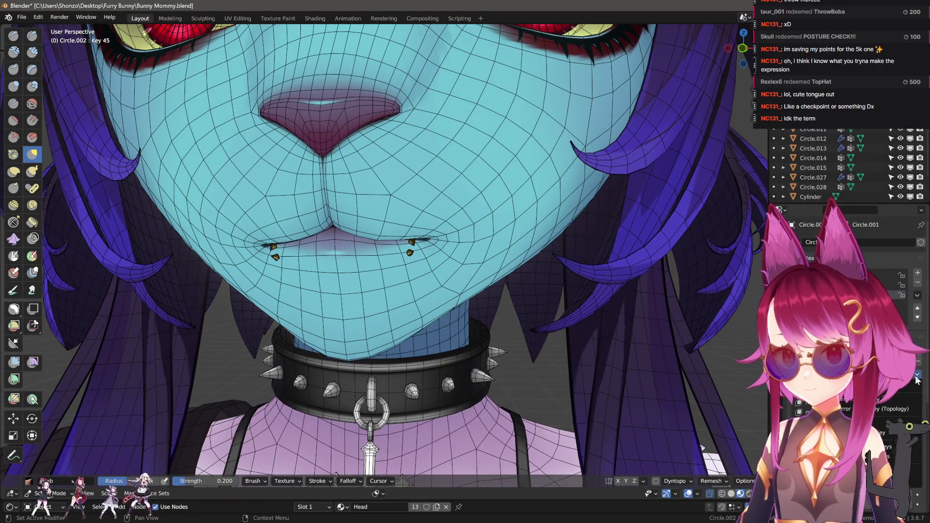
pyautogui.click(895, 400)
pyautogui.moveTo(272, 248); pyautogui.dragTo(266, 243)
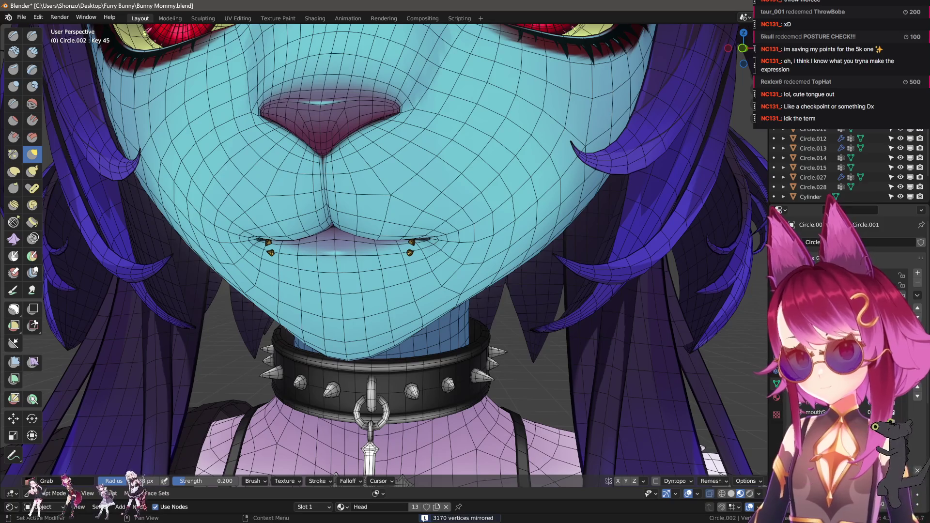
pyautogui.press('Return')
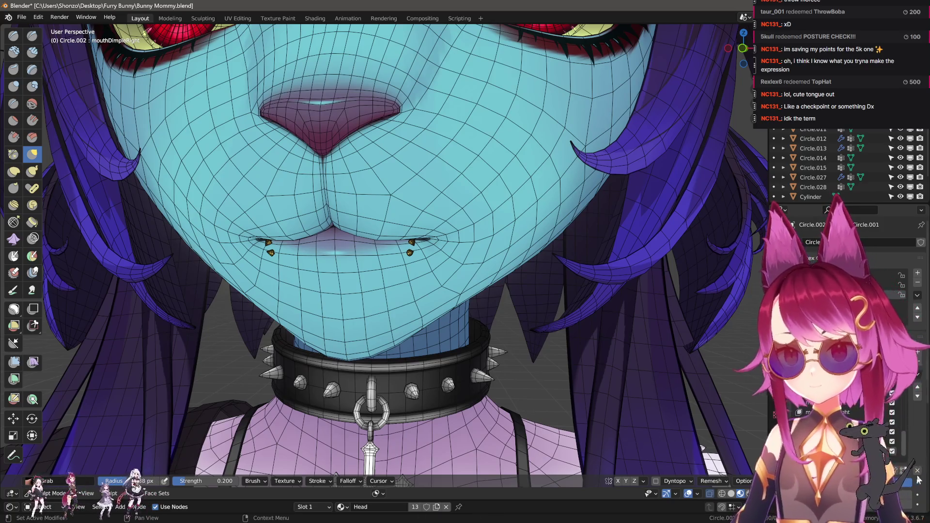
pyautogui.click(916, 472)
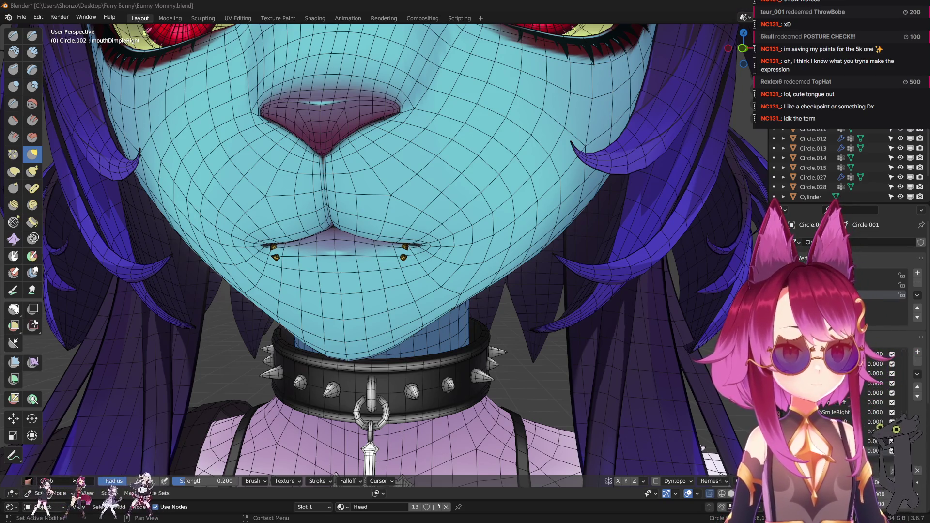
# - Add the mouthStretchLeft shape key and sculpt the mouth corner stretching outward
pyautogui.click(918, 352)
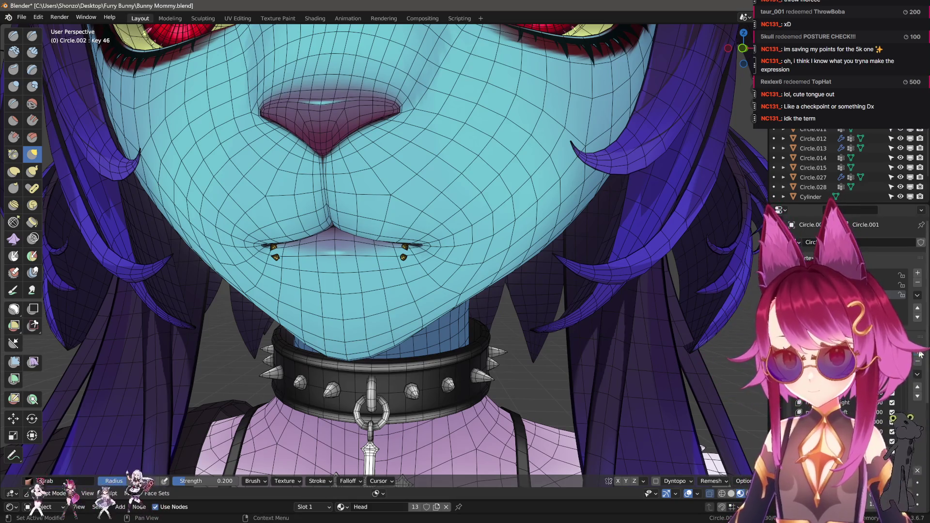
pyautogui.moveTo(512, 350)
pyautogui.mouseDown(button='middle')
pyautogui.moveTo(394, 280)
pyautogui.moveTo(436, 280)
pyautogui.mouseUp(button='middle')
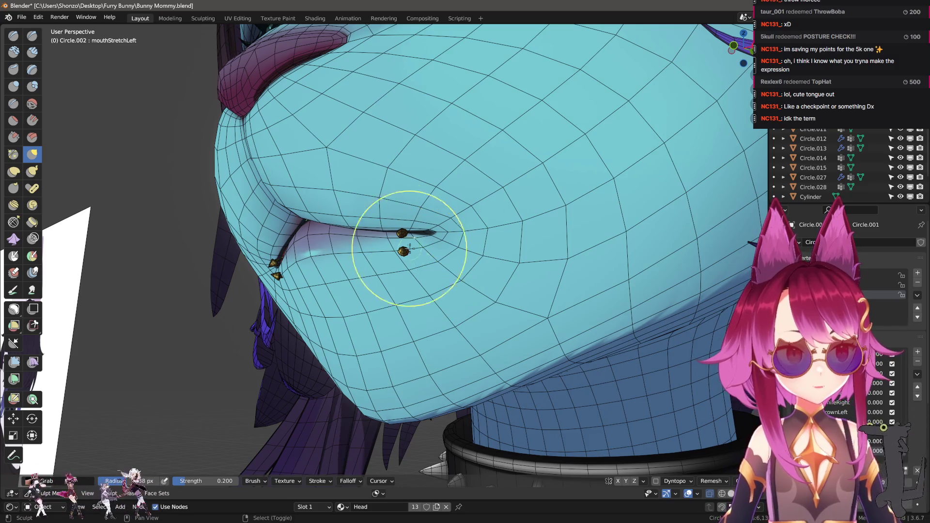
pyautogui.moveTo(413, 245); pyautogui.dragTo(368, 220, button='middle')
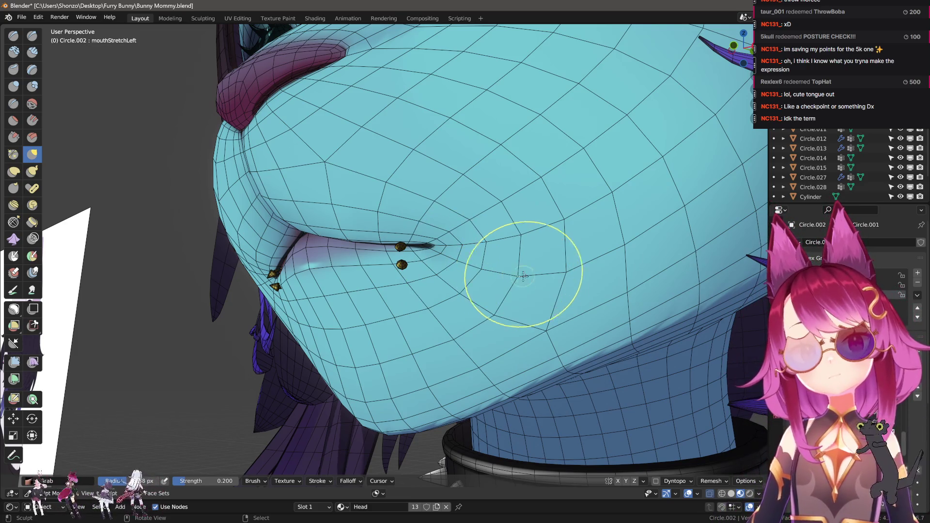
pyautogui.moveTo(549, 288)
pyautogui.mouseDown(button='middle')
pyautogui.moveTo(467, 291)
pyautogui.moveTo(507, 324)
pyautogui.mouseUp(button='middle')
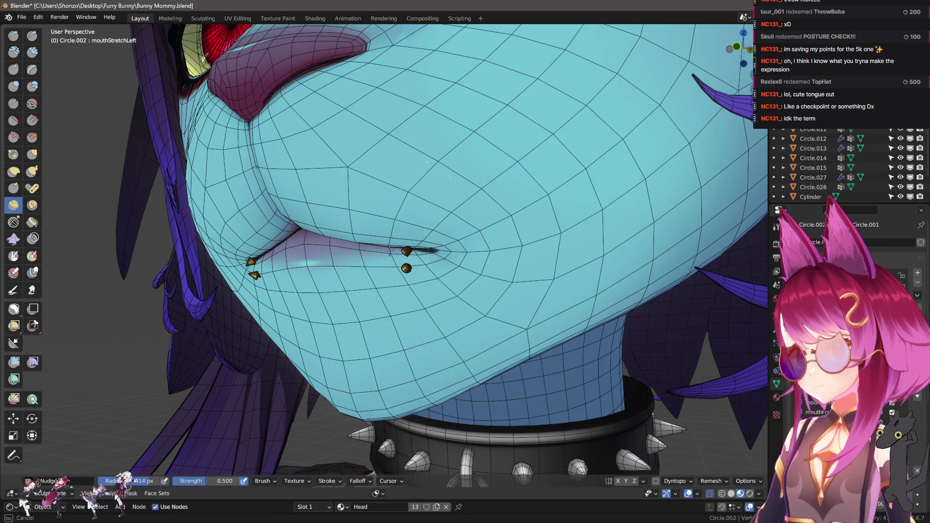
pyautogui.moveTo(347, 241); pyautogui.dragTo(444, 252)
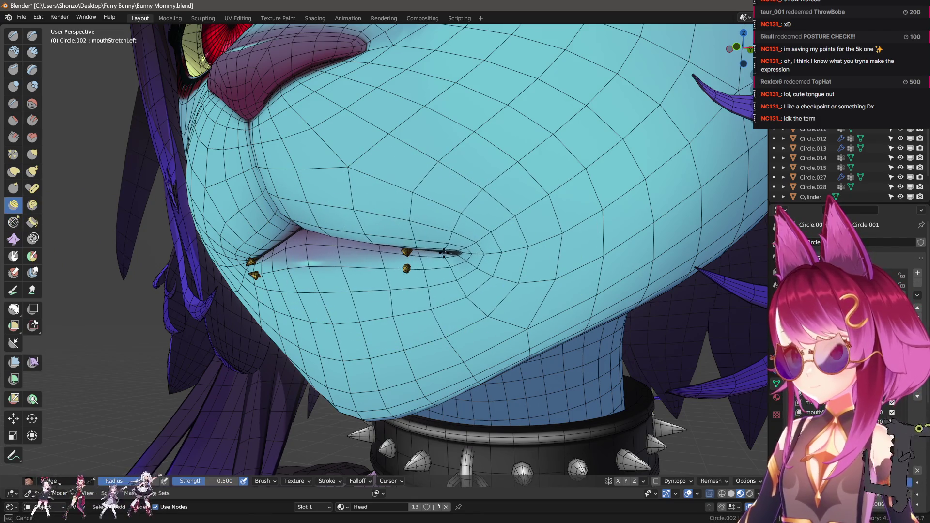
pyautogui.moveTo(503, 267); pyautogui.dragTo(504, 267)
pyautogui.moveTo(504, 266)
pyautogui.mouseDown(button='middle')
pyautogui.moveTo(543, 271)
pyautogui.moveTo(395, 263)
pyautogui.mouseUp(button='middle')
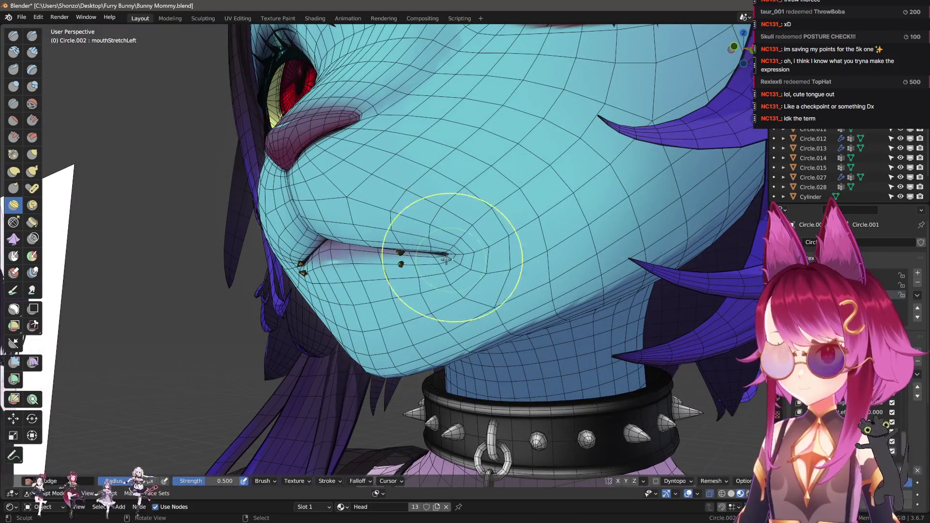
pyautogui.moveTo(474, 271)
pyautogui.mouseDown(button='middle')
pyautogui.moveTo(446, 305)
pyautogui.moveTo(405, 316)
pyautogui.moveTo(603, 413)
pyautogui.moveTo(481, 290)
pyautogui.moveTo(449, 278)
pyautogui.mouseUp(button='middle')
pyautogui.scroll(-8, 451, 282)
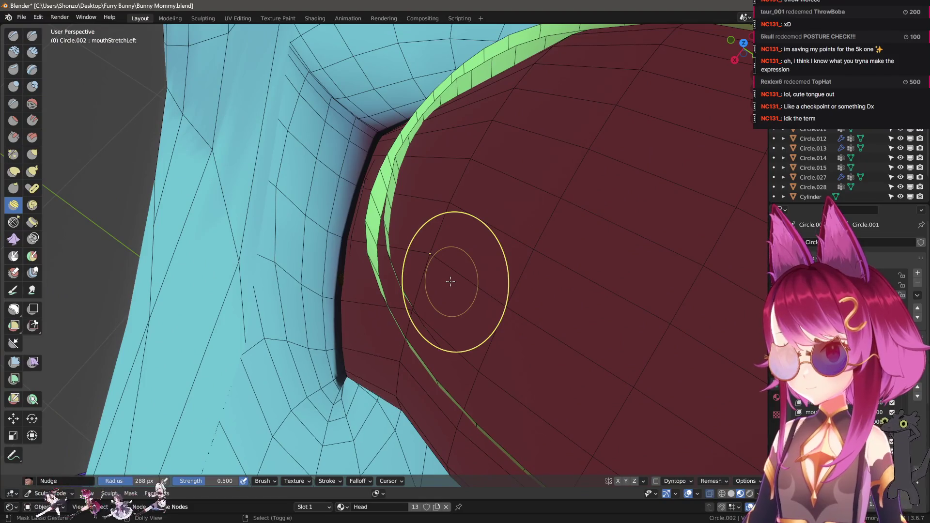
# - In Edit Mode, move the selected lip-corner piercing vertices and rotate them 12.4°
pyautogui.press('Tab')
pyautogui.press('g')
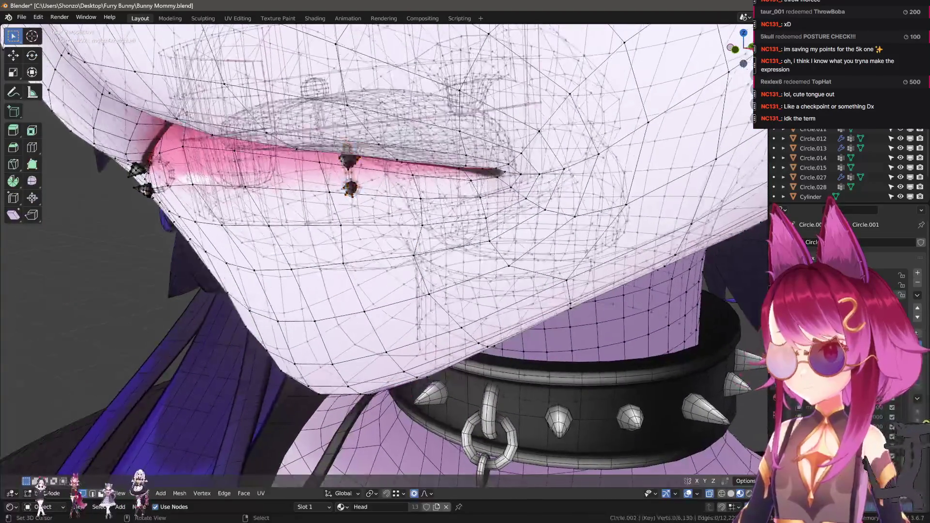
pyautogui.click(451, 281)
pyautogui.moveTo(451, 281)
pyautogui.mouseDown(button='middle')
pyautogui.moveTo(475, 290)
pyautogui.moveTo(436, 291)
pyautogui.mouseUp(button='middle')
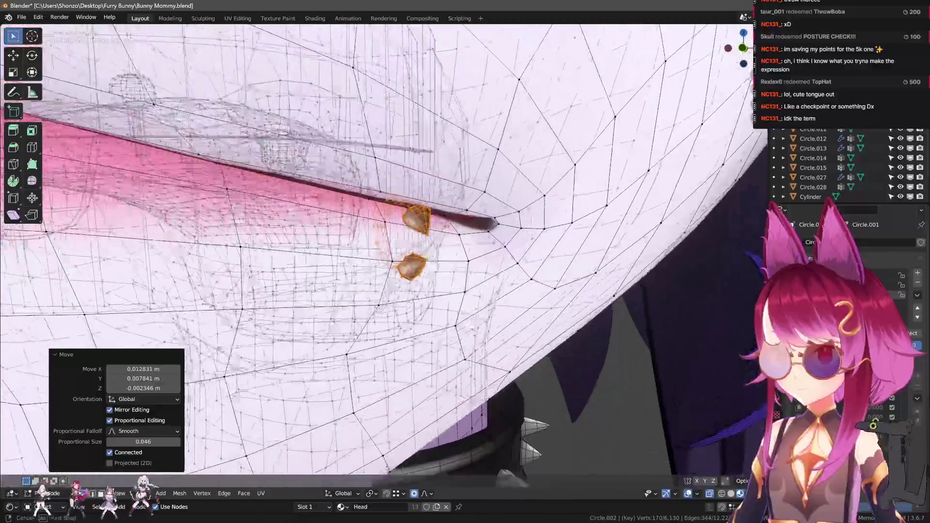
pyautogui.press('r')
pyautogui.click(364, 297)
pyautogui.scroll(3, 408, 291)
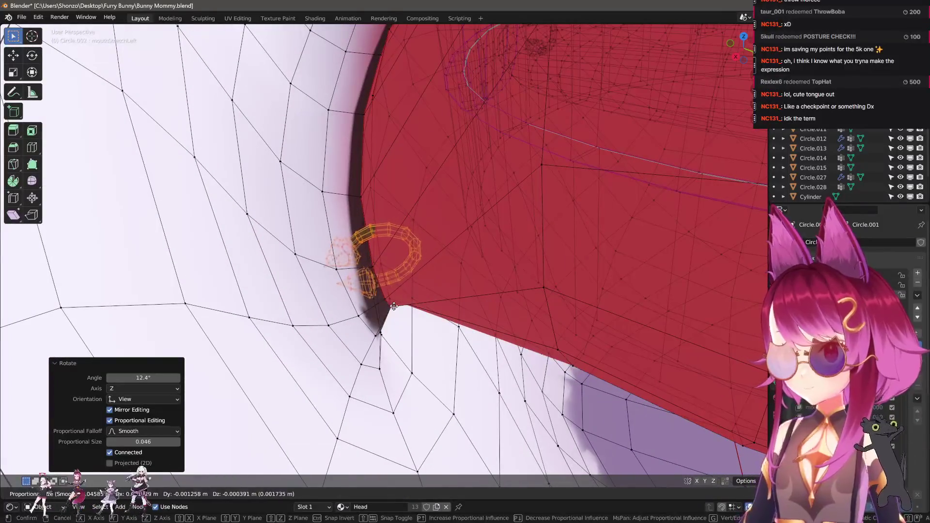
pyautogui.press('g')
pyautogui.click(409, 289)
pyautogui.moveTo(409, 290)
pyautogui.mouseDown(button='middle')
pyautogui.moveTo(461, 232)
pyautogui.moveTo(415, 239)
pyautogui.moveTo(559, 261)
pyautogui.moveTo(509, 231)
pyautogui.moveTo(558, 266)
pyautogui.moveTo(492, 267)
pyautogui.moveTo(518, 284)
pyautogui.mouseUp(button='middle')
pyautogui.scroll(2, 437, 266)
# - Refine the piercing studs with small moves and 1.77° and 3.83° Z rotations, then return to Sculpt Mode
pyautogui.press('g')
pyautogui.click(405, 228)
pyautogui.press('g')
pyautogui.click(442, 233)
pyautogui.press('r')
pyautogui.click(558, 260)
pyautogui.press('r')
pyautogui.press('z')
pyautogui.click(497, 248)
pyautogui.press('g')
pyautogui.click(557, 266)
pyautogui.hotkey('ctrl', 'Tab')
pyautogui.scroll(2, 369, 242)
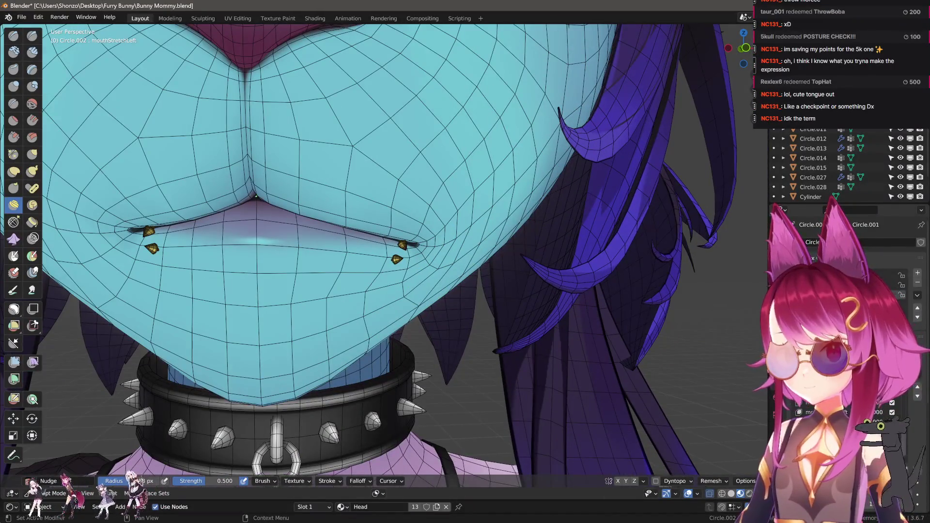
# - Mirror the stretch into a new mouthStretchRight key, then make mouthRollLower the active key
pyautogui.click(917, 374)
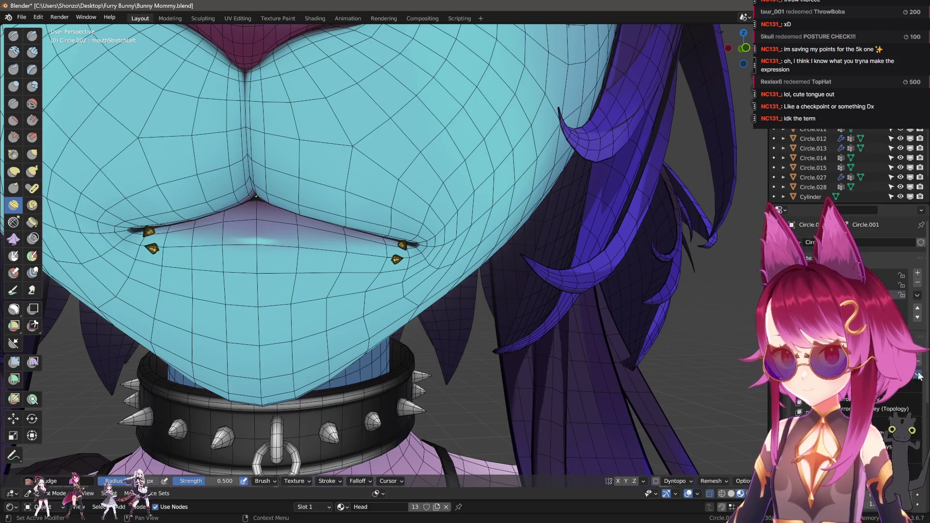
pyautogui.click(906, 387)
pyautogui.click(891, 398)
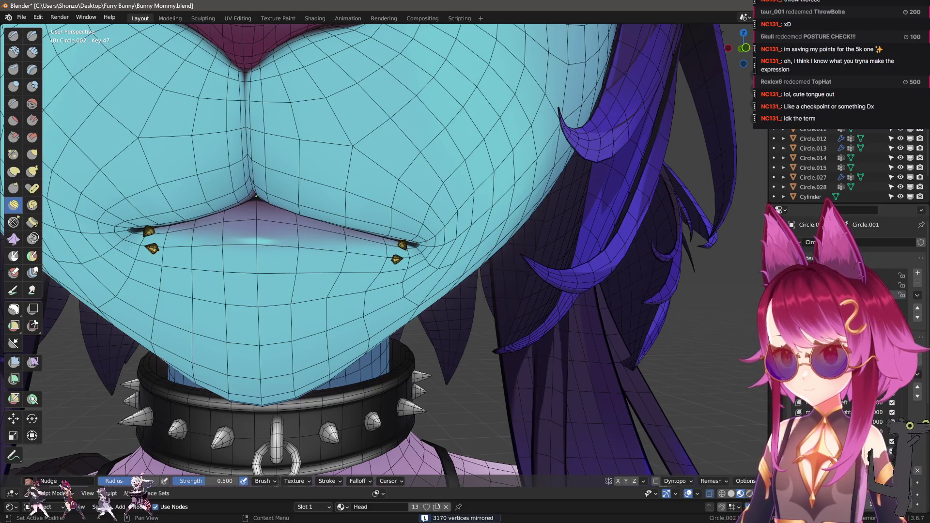
pyautogui.moveTo(557, 368)
pyautogui.mouseDown(button='middle')
pyautogui.moveTo(512, 345)
pyautogui.moveTo(554, 364)
pyautogui.mouseUp(button='middle')
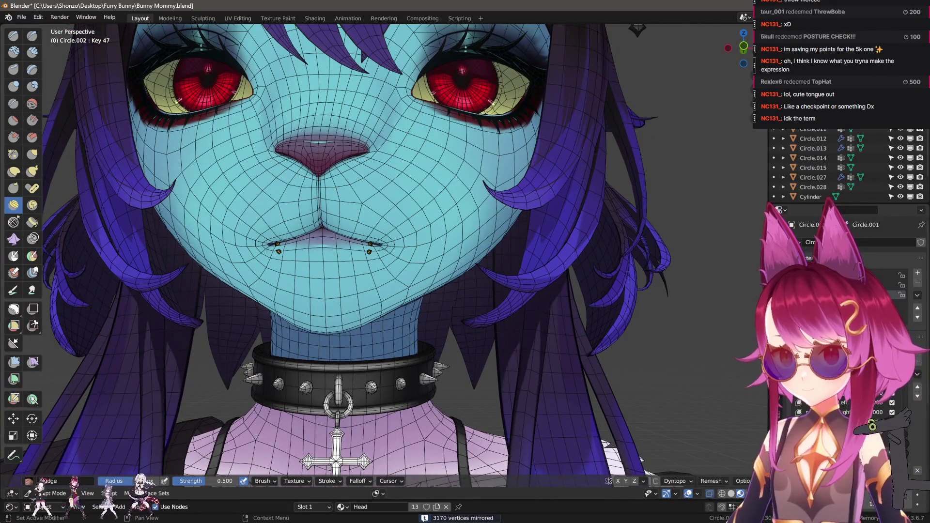
pyautogui.scroll(3, 846, 407)
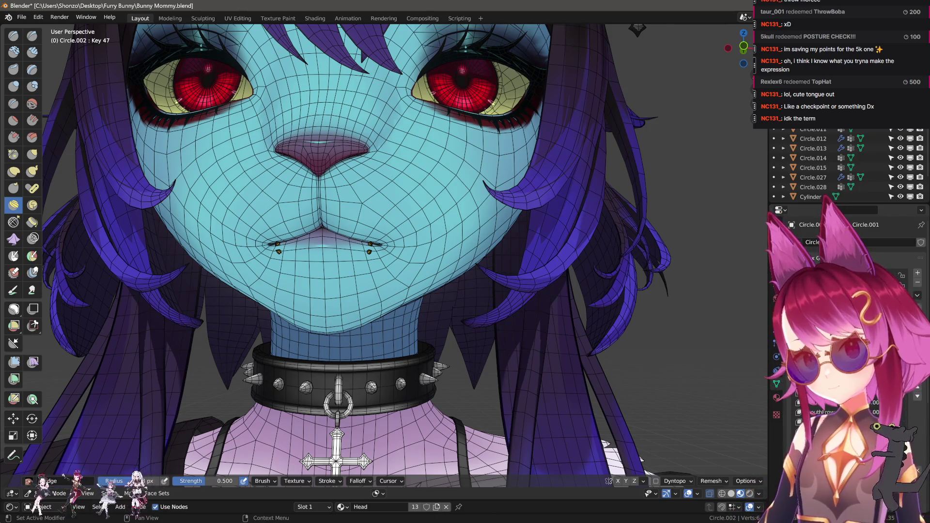
pyautogui.click(824, 402)
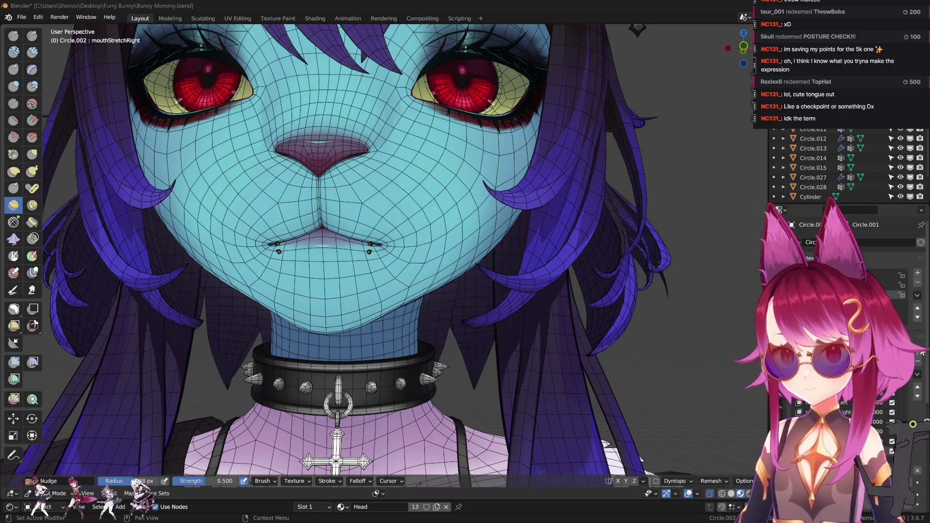
pyautogui.click(824, 412)
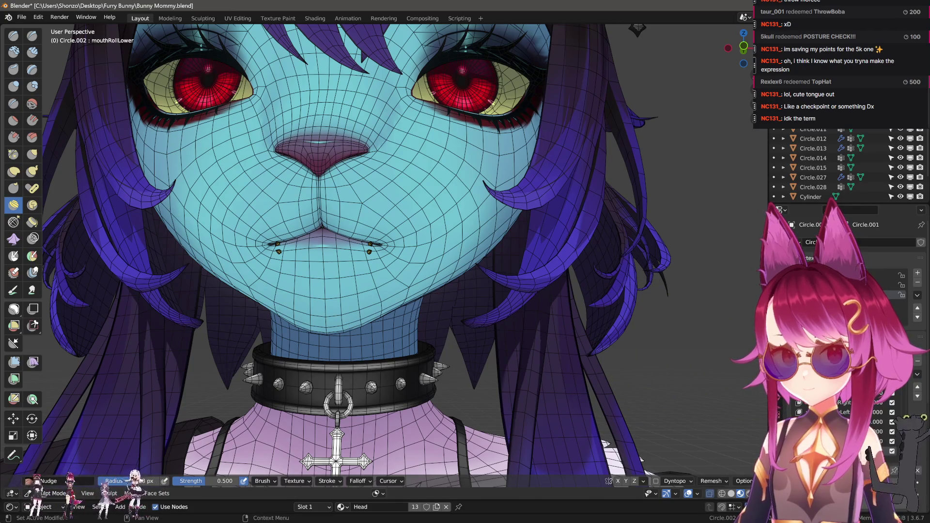
pyautogui.hotkey('ctrl', 'Tab')
pyautogui.click(669, 313)
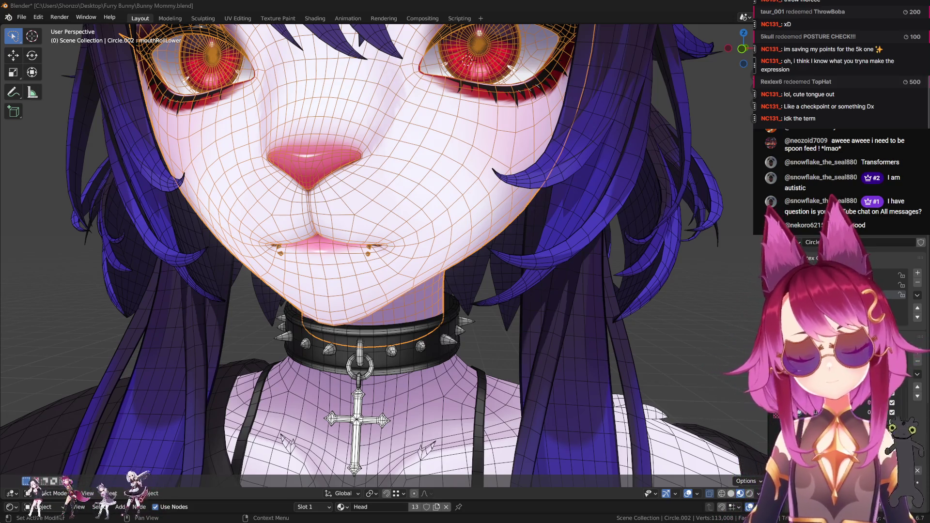
# - In side profile, enter Edit Mode and move the lower-lip vertices inward
pyautogui.moveTo(421, 320); pyautogui.dragTo(513, 295, button='middle')
pyautogui.scroll(2, 438, 323)
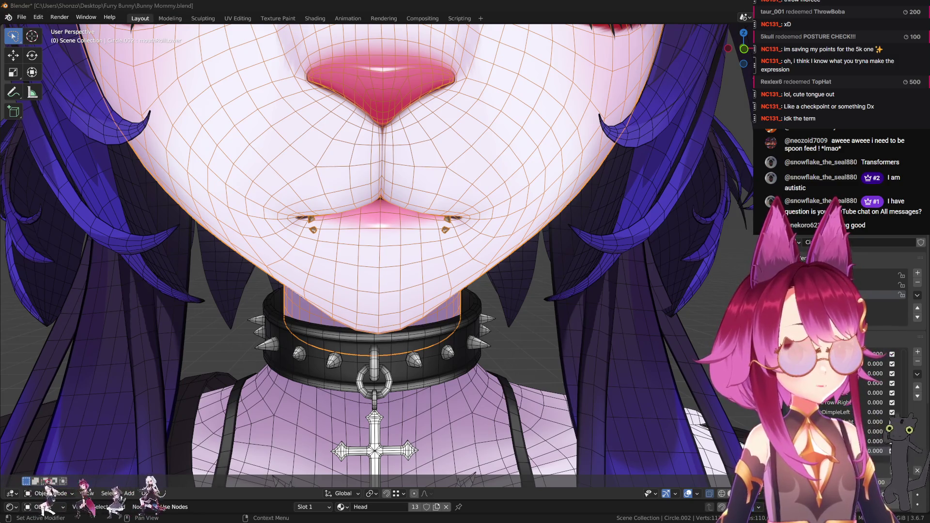
pyautogui.press('KP_3')
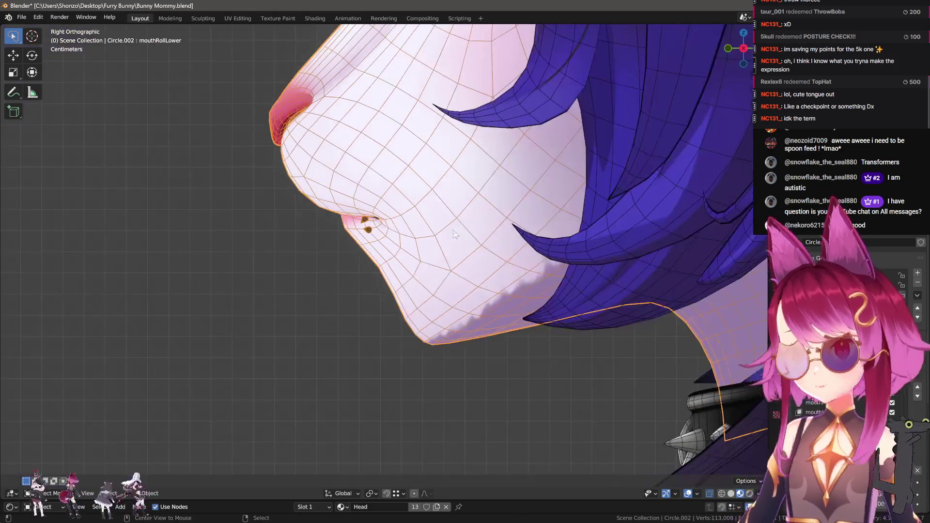
pyautogui.press('Tab')
pyautogui.scroll(8, 391, 263)
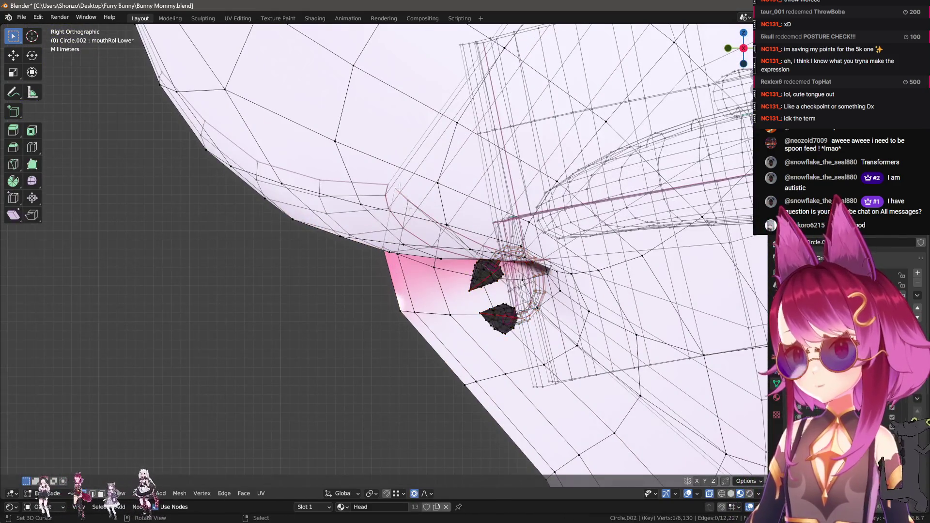
pyautogui.scroll(-3, 399, 186)
pyautogui.press('g')
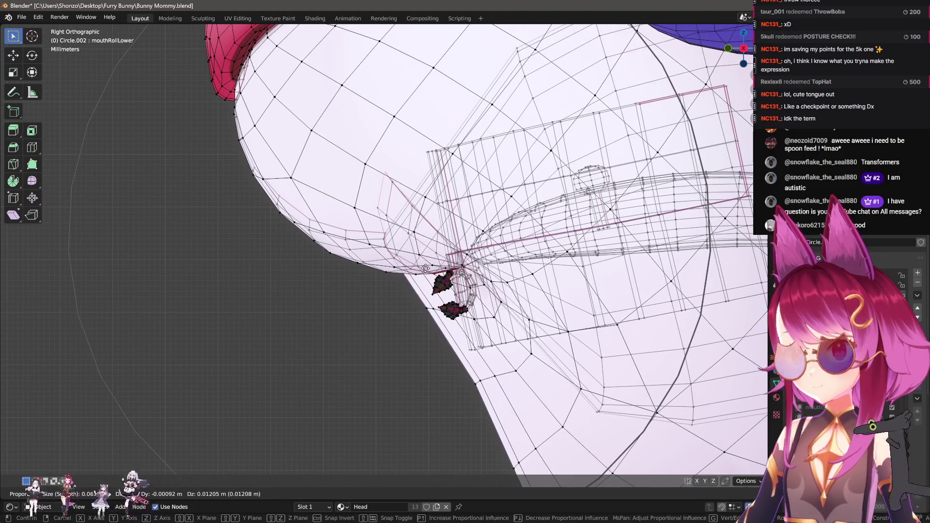
pyautogui.click(426, 269)
pyautogui.moveTo(426, 270); pyautogui.dragTo(674, 455, button='middle')
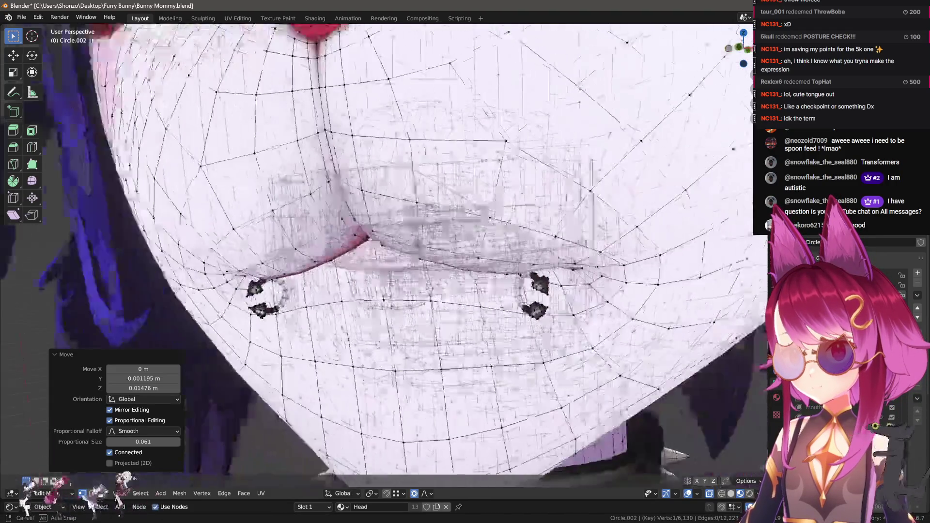
pyautogui.scroll(-3, 429, 235)
# - Adjust the lower lip along Z, then push it further in the side profile view
pyautogui.press('g')
pyautogui.press('z')
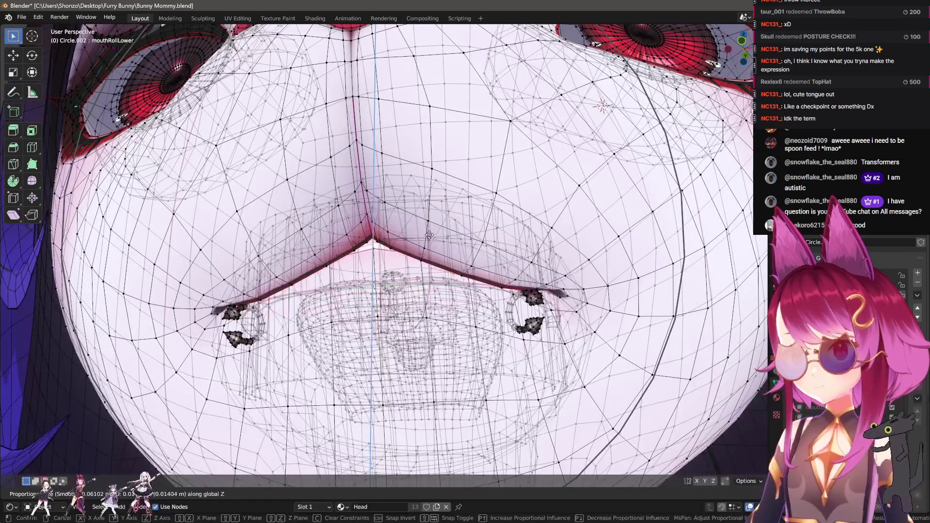
pyautogui.click(430, 237)
pyautogui.press('KP_3')
pyautogui.press('g')
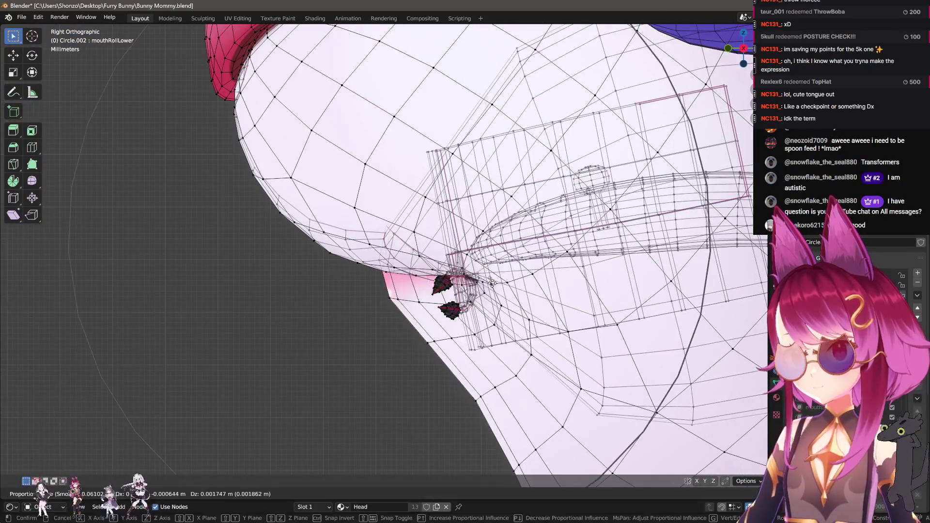
pyautogui.scroll(-1, 493, 252)
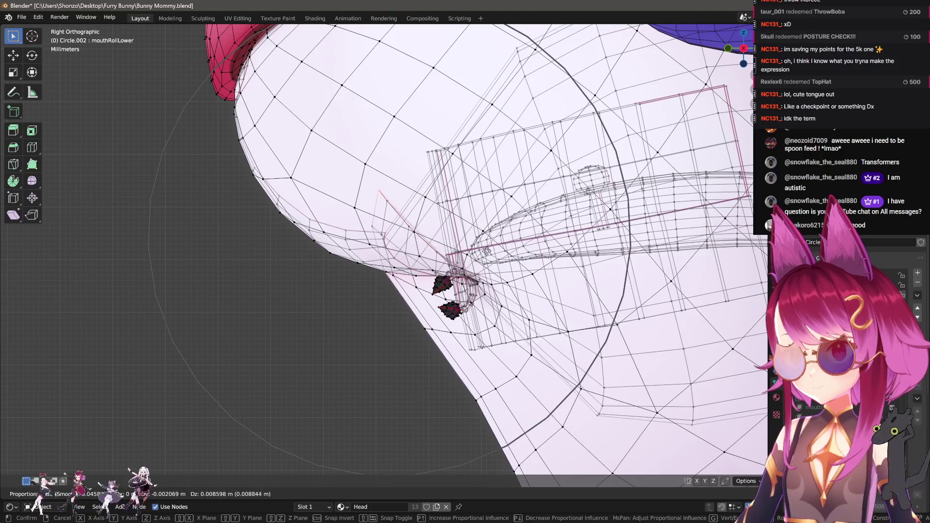
pyautogui.click(491, 220)
pyautogui.scroll(2, 474, 292)
# - Select the lip piercing with L and move it vertically to sit on the rolled lip
pyautogui.press('l')
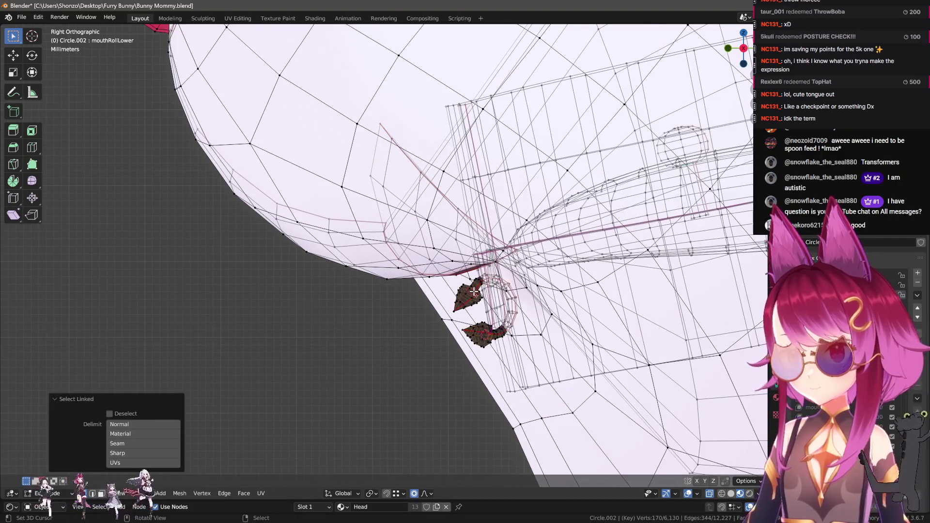
pyautogui.moveTo(430, 318); pyautogui.dragTo(562, 315, button='middle')
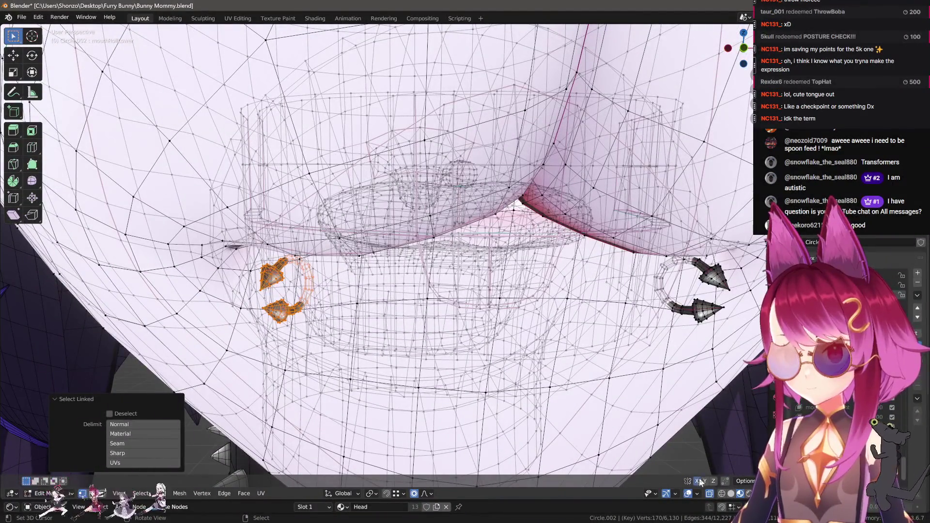
pyautogui.moveTo(369, 272); pyautogui.dragTo(396, 300, button='middle')
pyautogui.press('g')
pyautogui.press('z')
pyautogui.click(397, 351)
pyautogui.scroll(3, 396, 351)
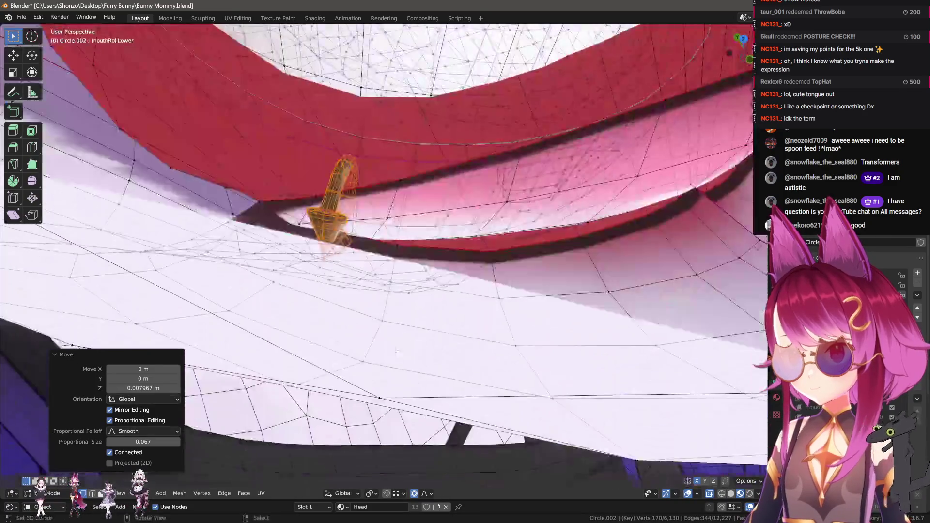
pyautogui.moveTo(397, 351); pyautogui.dragTo(409, 347, button='middle')
pyautogui.press('g')
pyautogui.click(432, 318)
pyautogui.scroll(3, 344, 274)
pyautogui.moveTo(432, 318)
pyautogui.mouseDown(button='middle')
pyautogui.moveTo(344, 274)
pyautogui.moveTo(364, 269)
pyautogui.mouseUp(button='middle')
pyautogui.scroll(-5, 363, 269)
# - Back in Object Mode, test the mouthRollLower value and select mouthRollUpper
pyautogui.press('Tab')
pyautogui.scroll(-3, 483, 385)
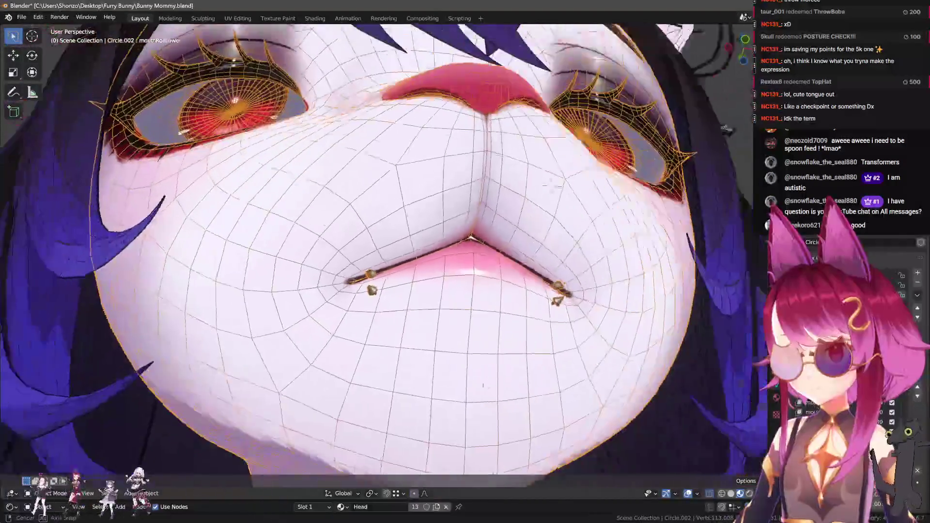
pyautogui.moveTo(483, 385); pyautogui.dragTo(618, 81, button='middle')
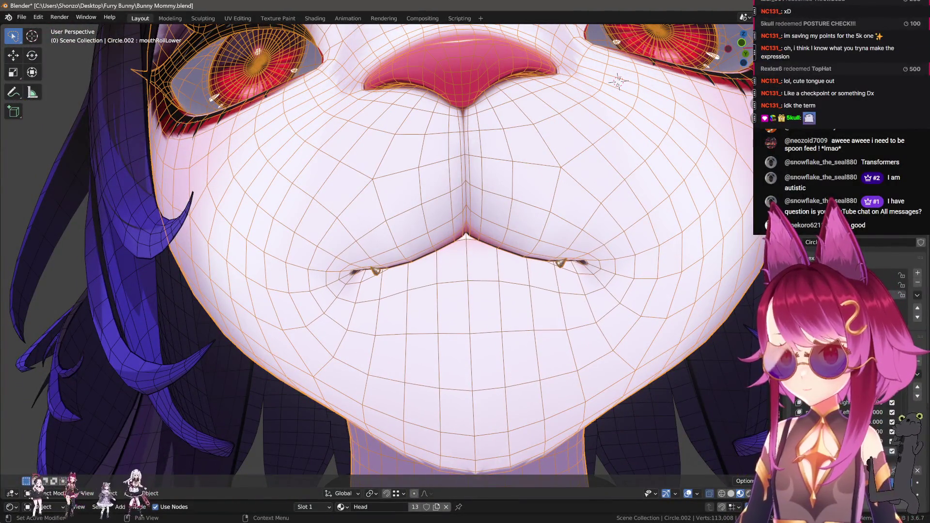
pyautogui.moveTo(717, 436); pyautogui.dragTo(532, 359, button='middle')
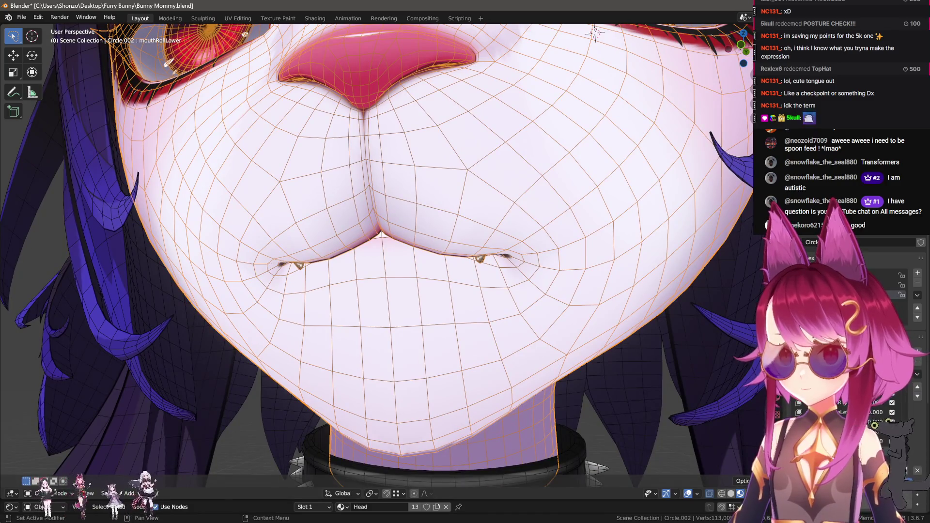
pyautogui.moveTo(874, 425); pyautogui.dragTo(867, 429)
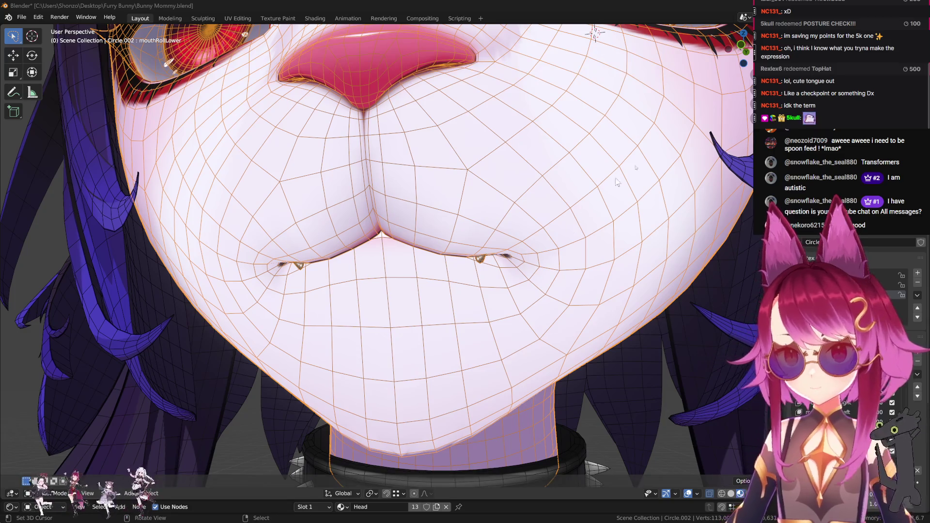
pyautogui.click(824, 413)
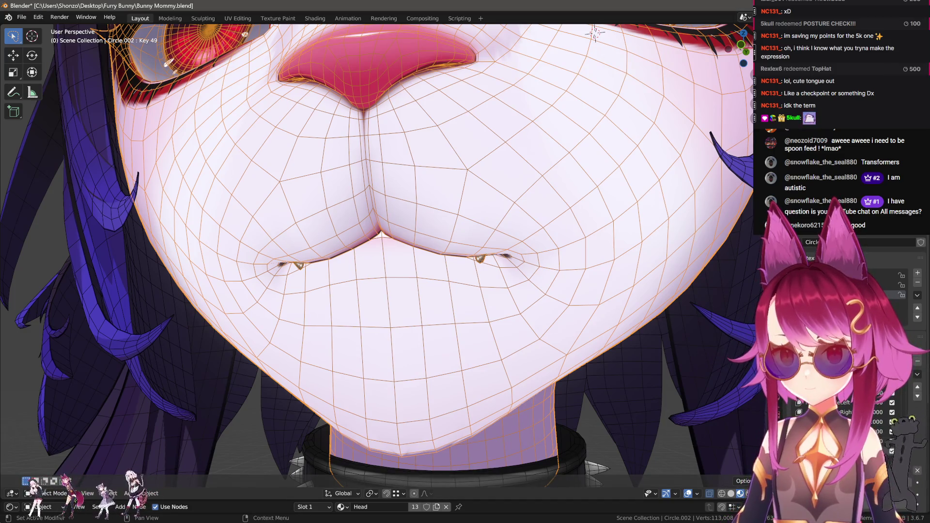
# - Zero all shape key values and enter Edit Mode with X-ray on, centred on the mouth
pyautogui.click(916, 473)
pyautogui.scroll(-5, 488, 322)
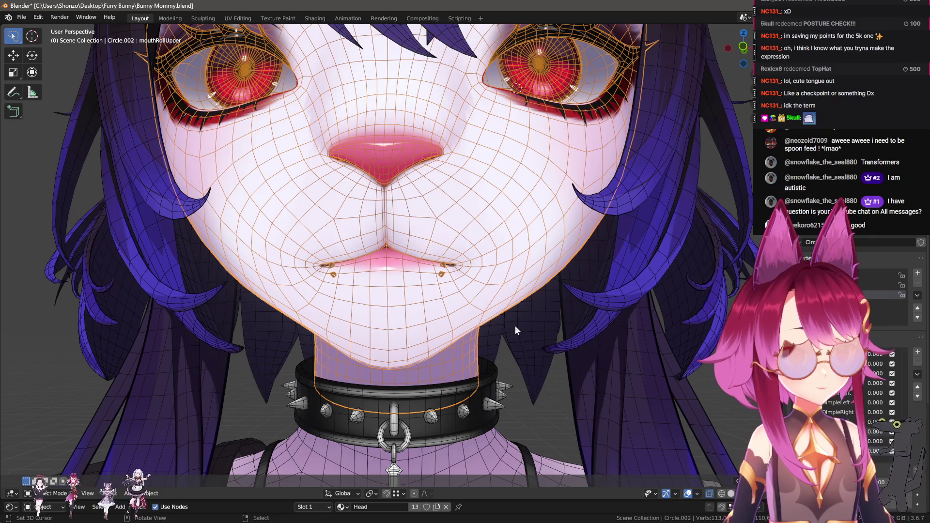
pyautogui.scroll(8, 381, 220)
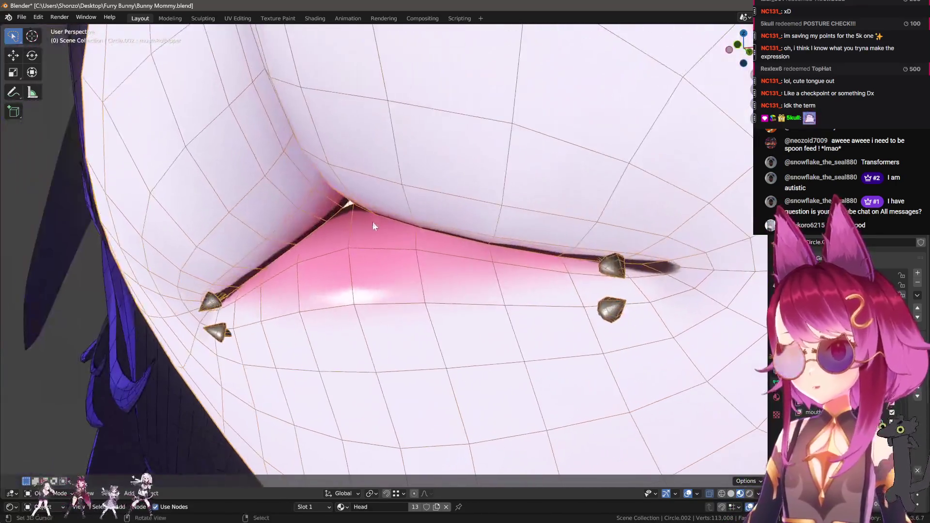
pyautogui.press('Tab')
pyautogui.hotkey('alt', 'z')
pyautogui.moveTo(374, 226); pyautogui.dragTo(361, 188, button='middle')
pyautogui.keyDown('shift'); pyautogui.moveTo(307, 267); pyautogui.dragTo(348, 253, button='middle'); pyautogui.keyUp('shift')
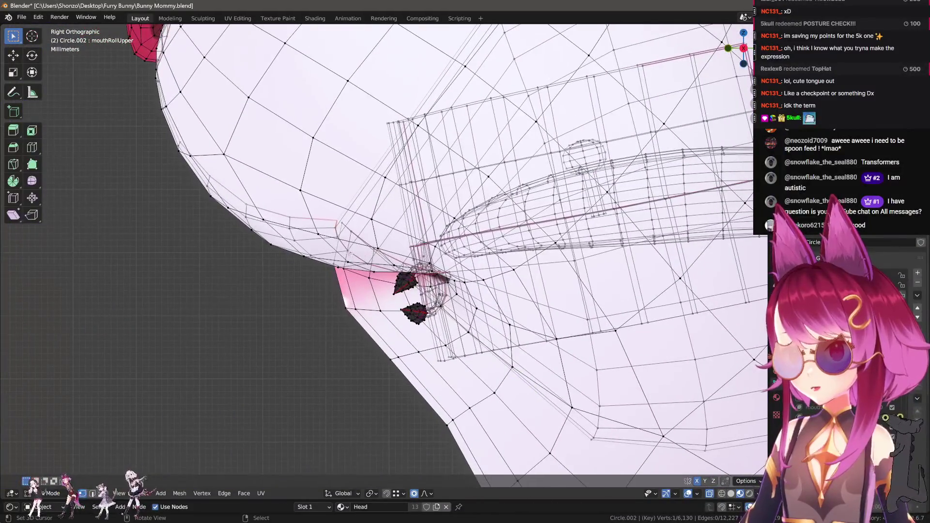
# - Shift the selected upper-lip vertices back in a few proportional moves
pyautogui.press('g')
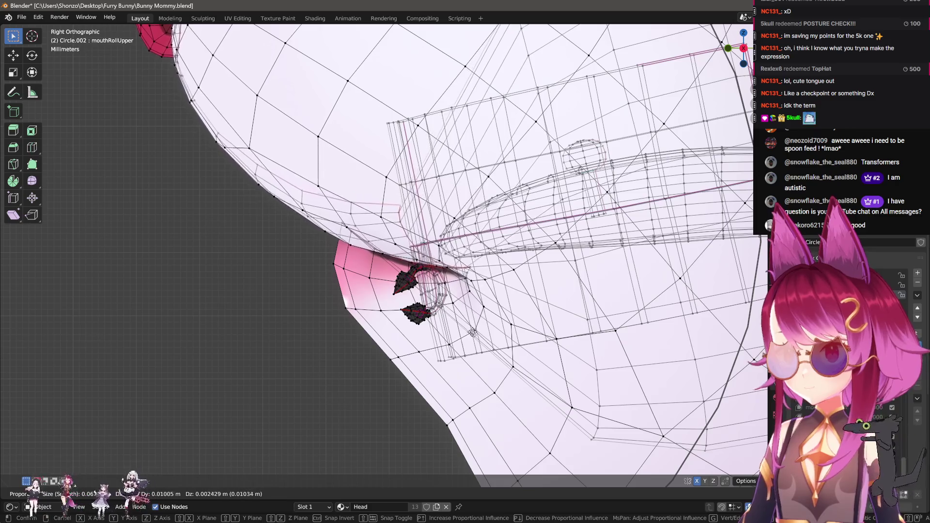
pyautogui.click(325, 268)
pyautogui.press('g')
pyautogui.scroll(4, 420, 268)
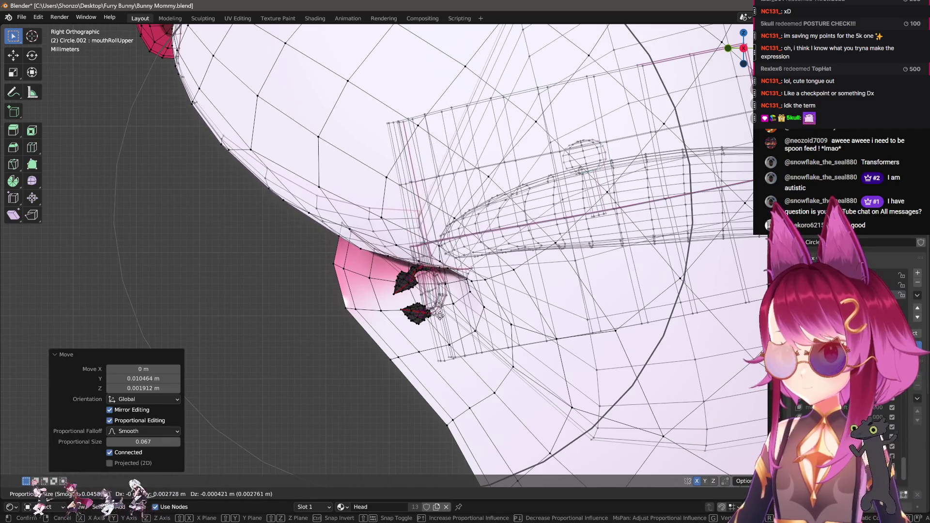
pyautogui.click(419, 268)
pyautogui.press('g')
pyautogui.click(322, 266)
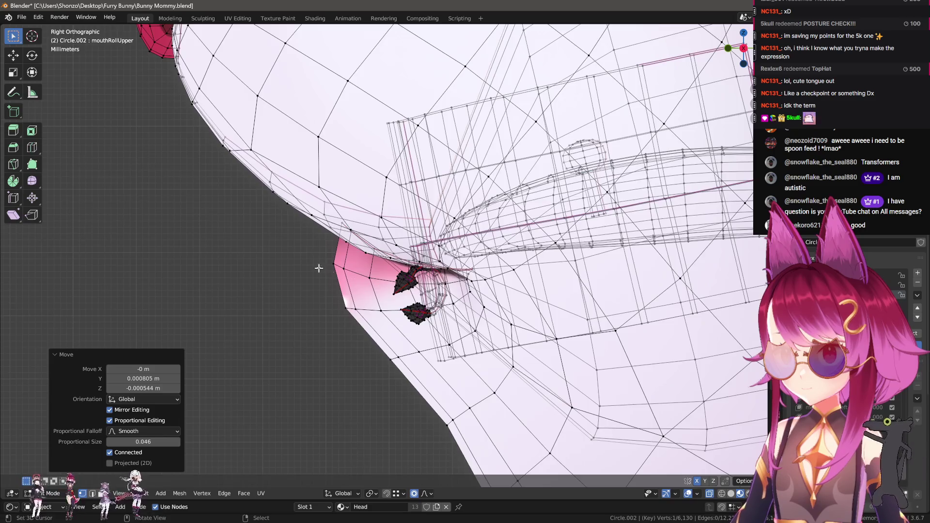
pyautogui.moveTo(321, 266)
pyautogui.mouseDown(button='middle')
pyautogui.moveTo(429, 252)
pyautogui.moveTo(506, 301)
pyautogui.mouseUp(button='middle')
# - Lower the upper lip, then select and move the upper lip centre vertex
pyautogui.press('g')
pyautogui.press('y')
pyautogui.rightClick(494, 299)
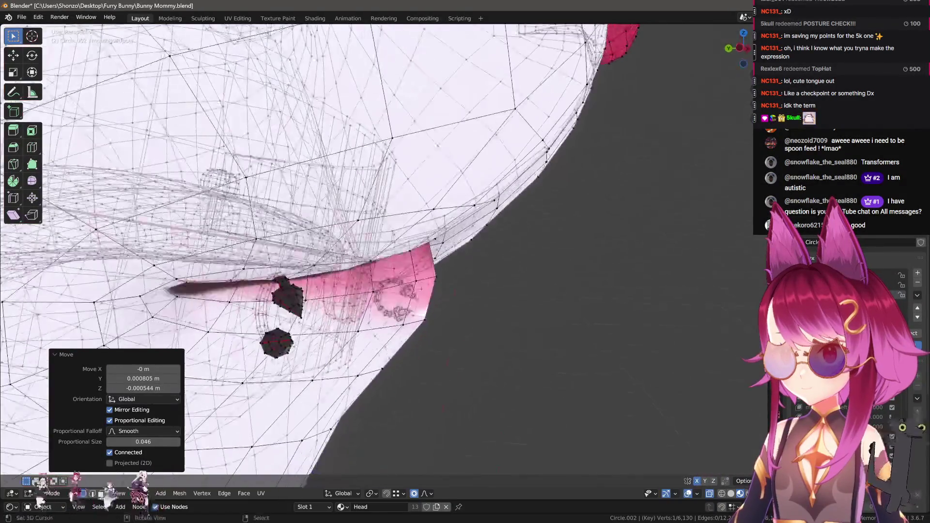
pyautogui.click(454, 250)
pyautogui.moveTo(454, 251)
pyautogui.mouseDown(button='middle')
pyautogui.moveTo(372, 260)
pyautogui.moveTo(411, 242)
pyautogui.mouseUp(button='middle')
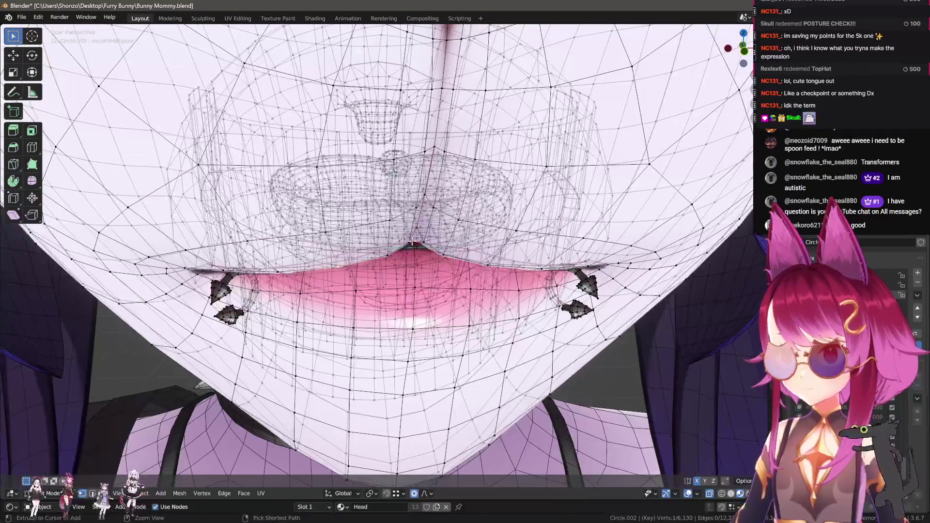
pyautogui.keyDown('ctrl'); pyautogui.click(416, 231); pyautogui.keyUp('ctrl')
pyautogui.press('g')
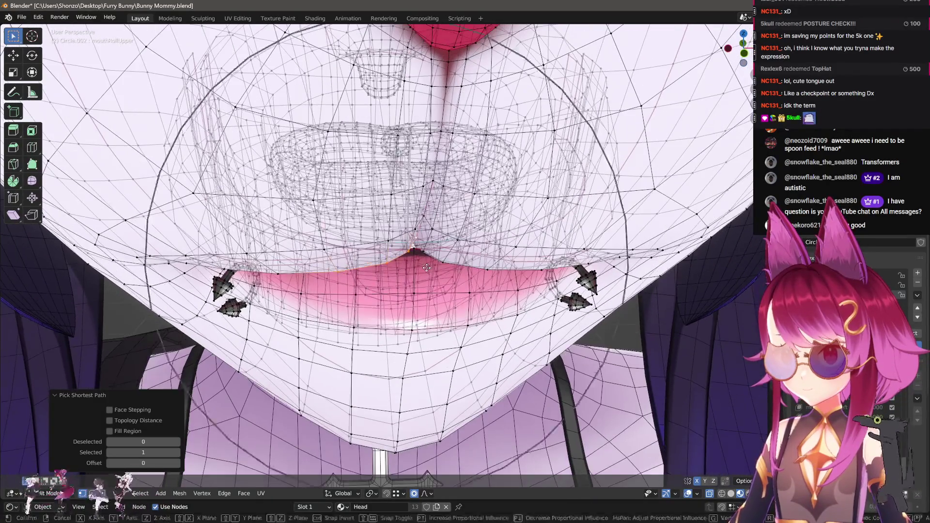
pyautogui.scroll(3, 425, 262)
pyautogui.click(421, 252)
pyautogui.moveTo(421, 252); pyautogui.dragTo(407, 233, button='middle')
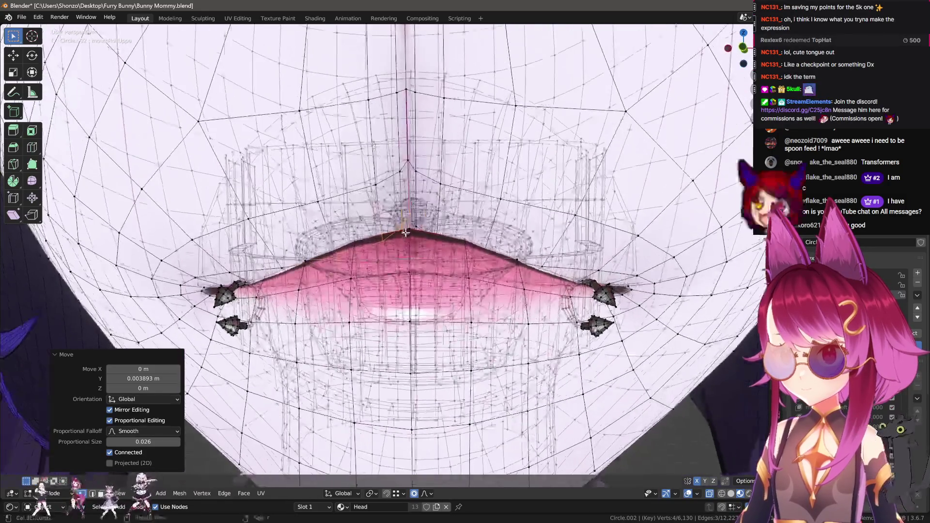